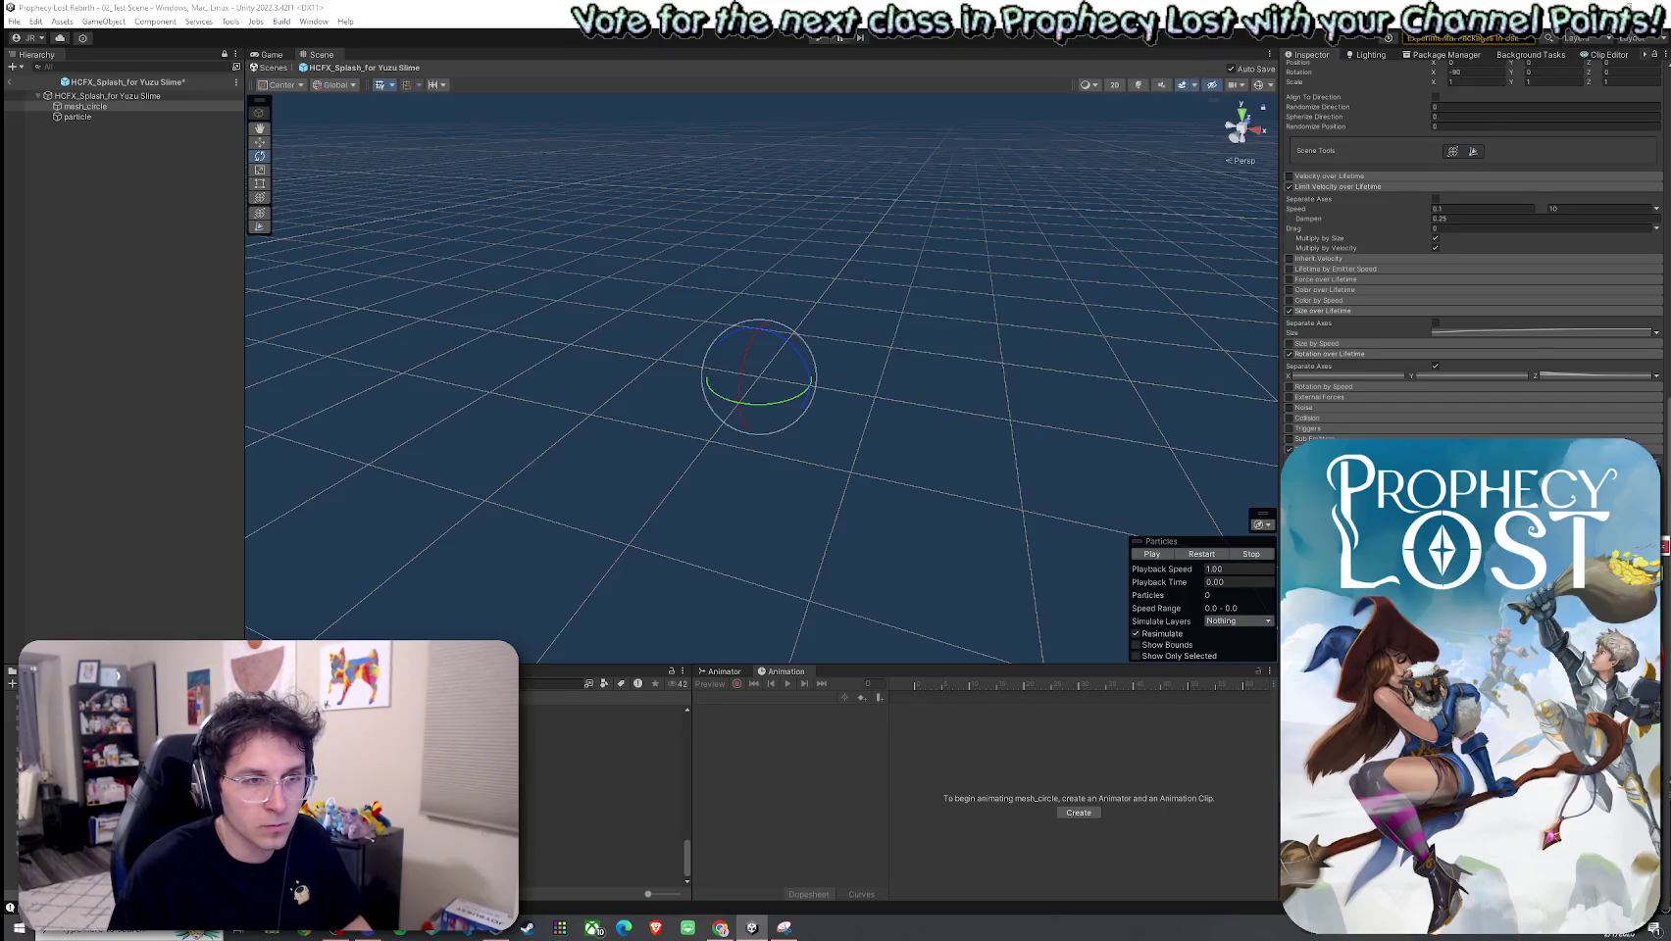
Step: Save the splash effect scene and play its preview
key("ctrl+s")
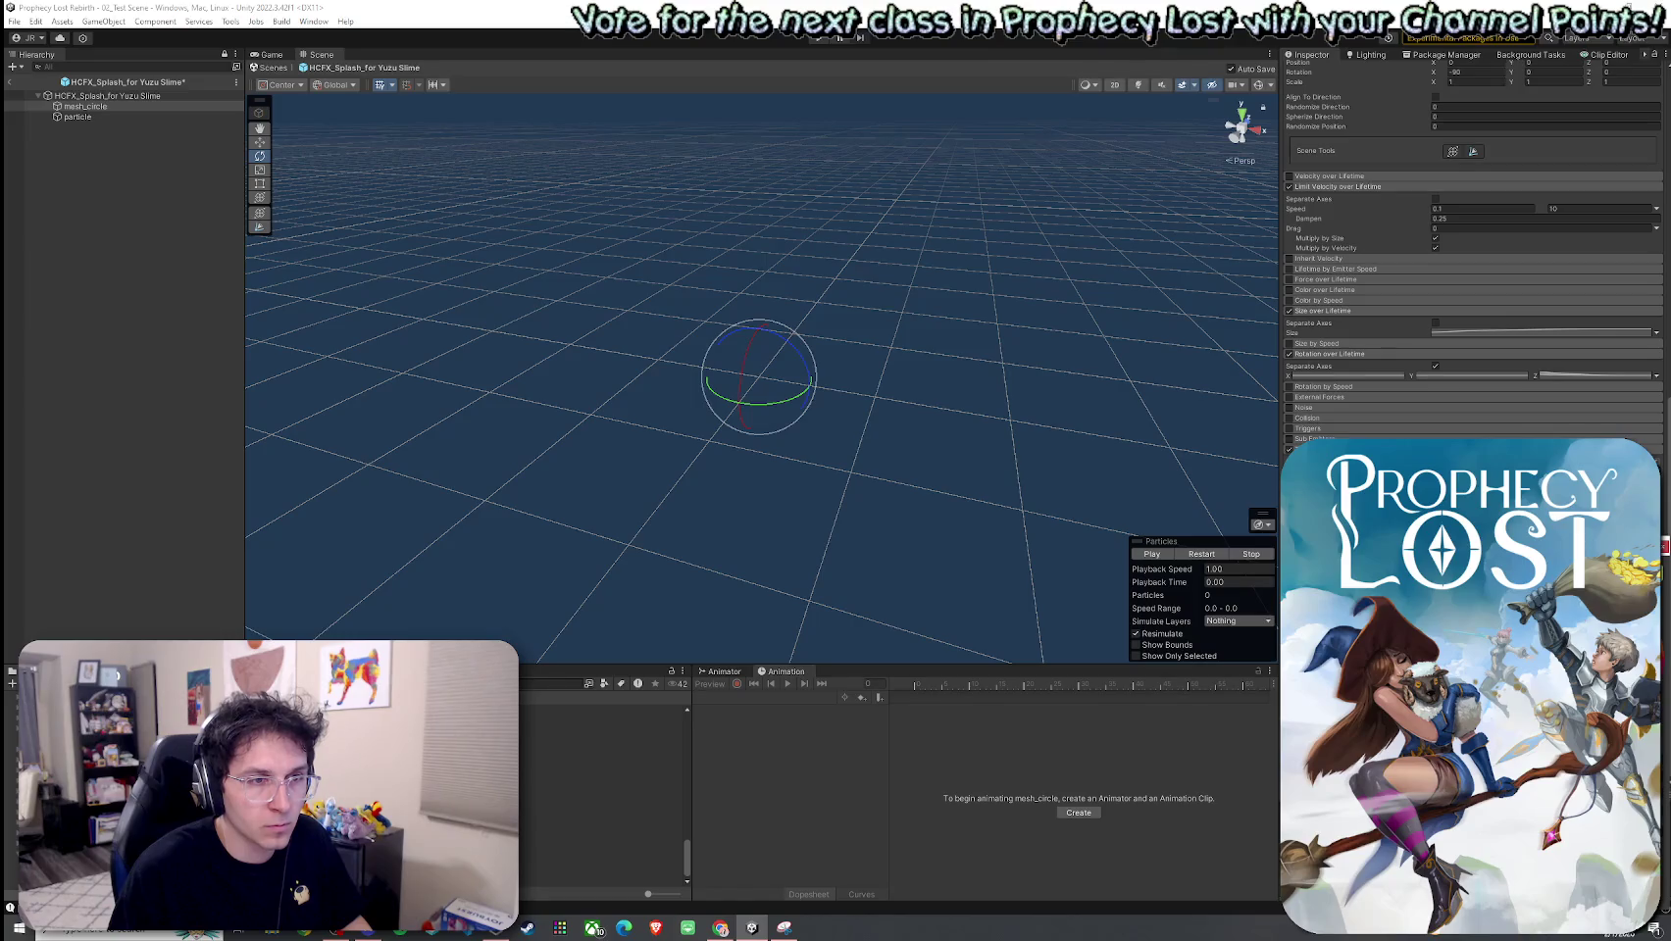
left_click(1206, 553)
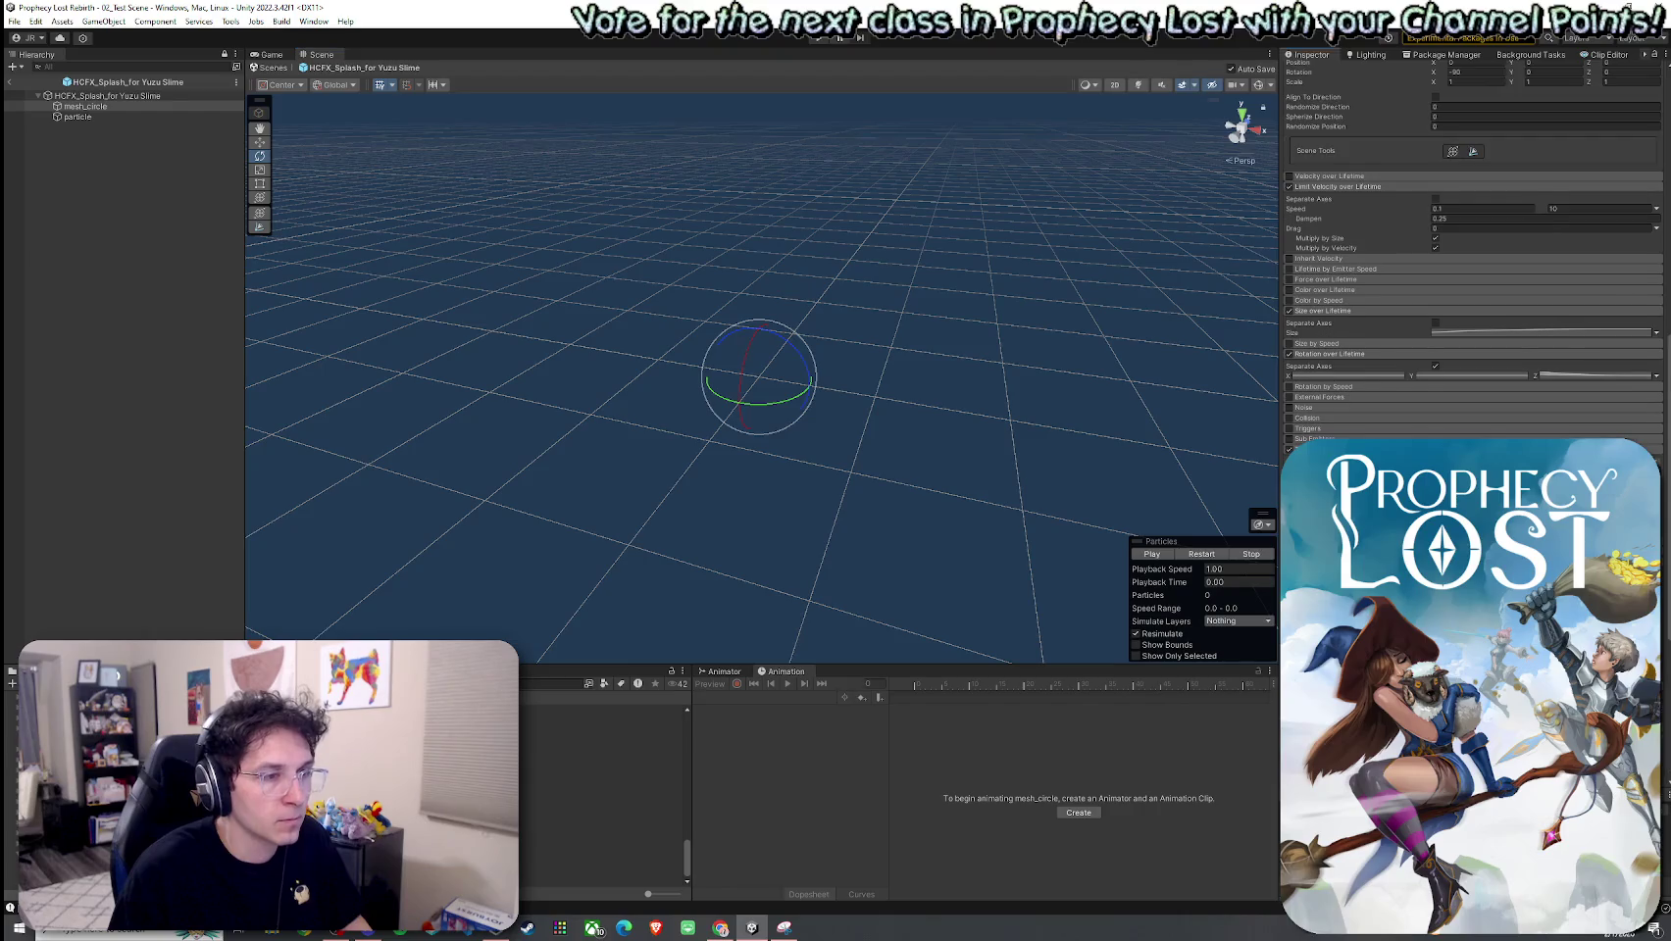
scroll(1470, 294, "down", 8)
Step: Set the left key of the particle's Start Color gradient to yellow
left_click(77, 117)
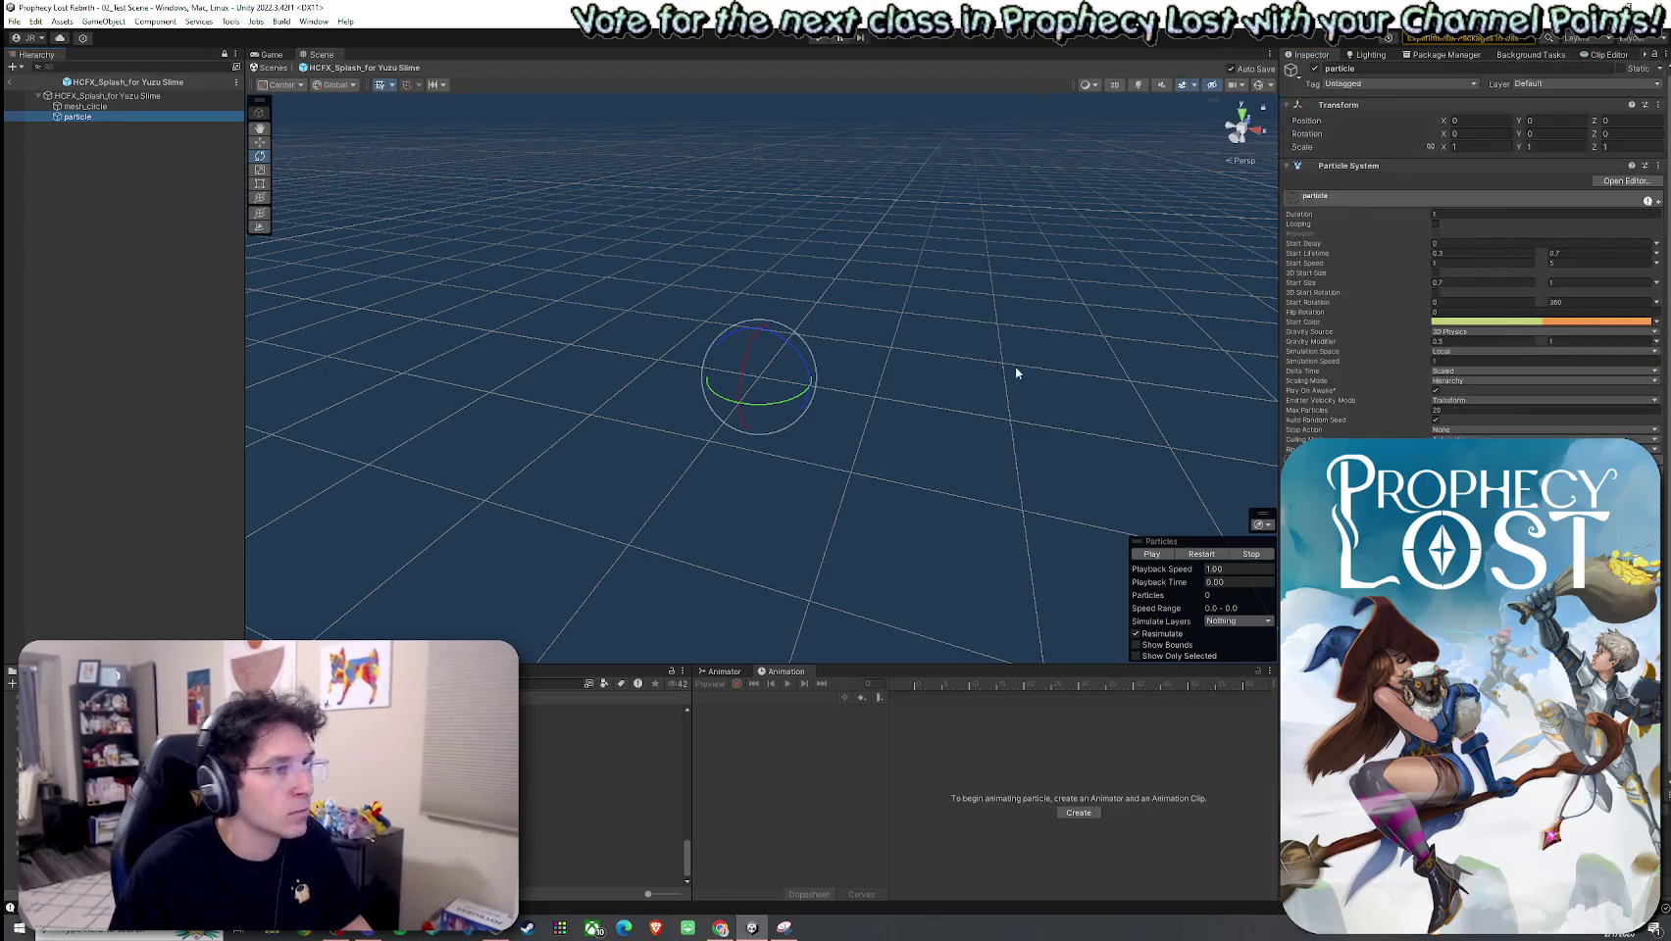
left_click(1563, 324)
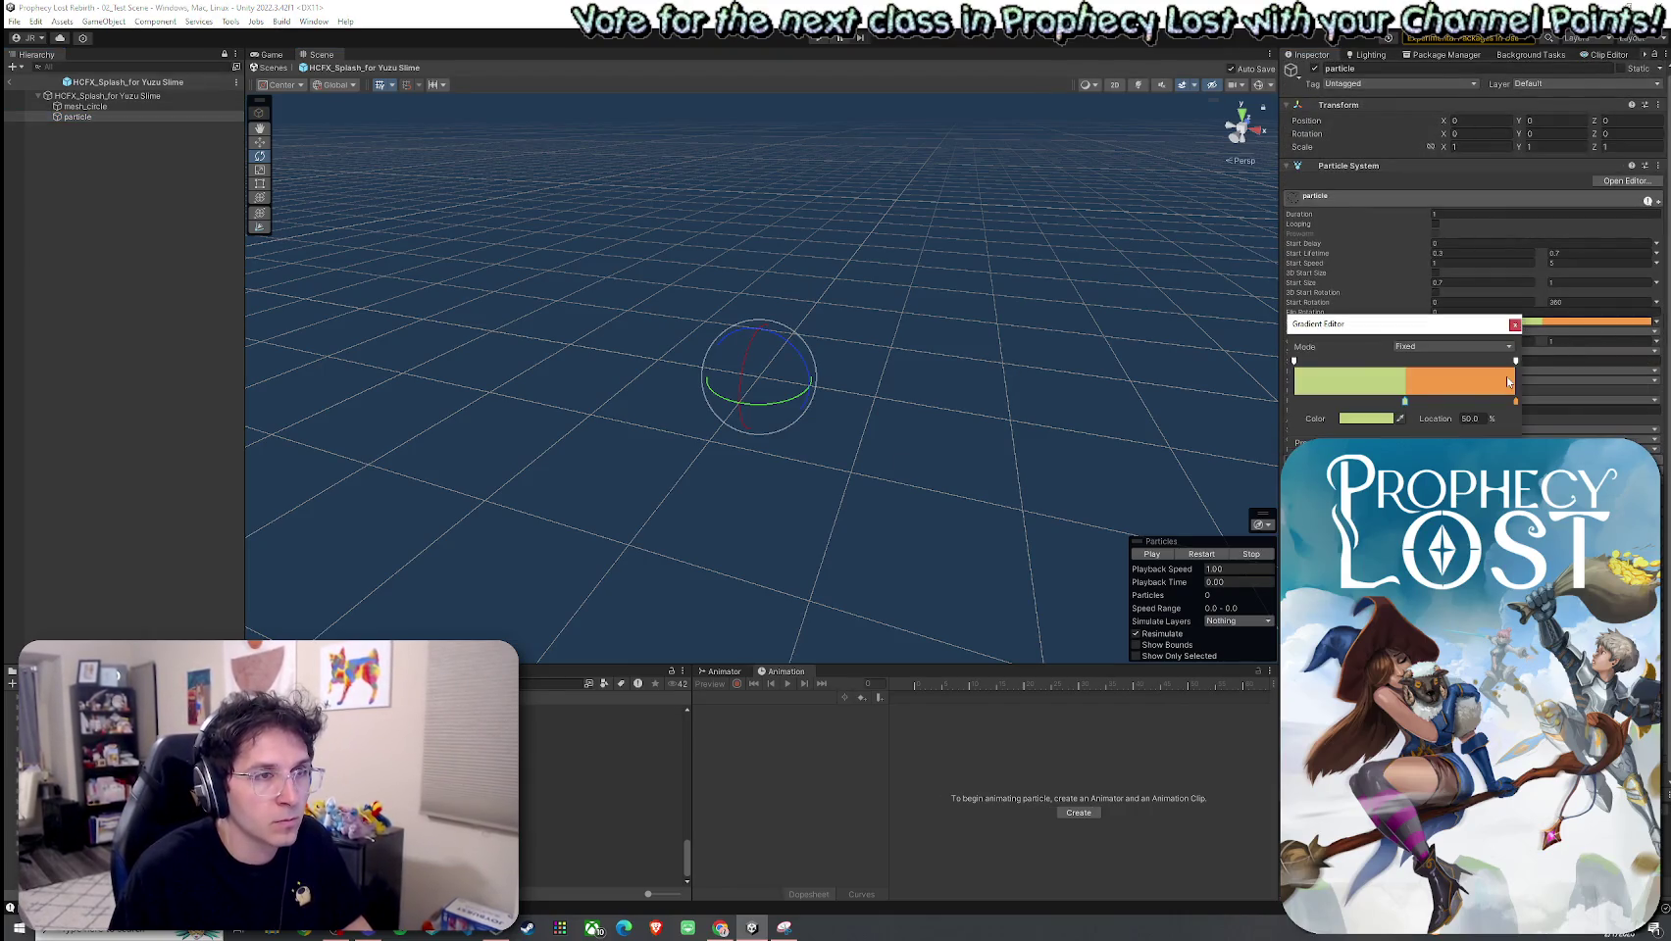
left_click(1366, 419)
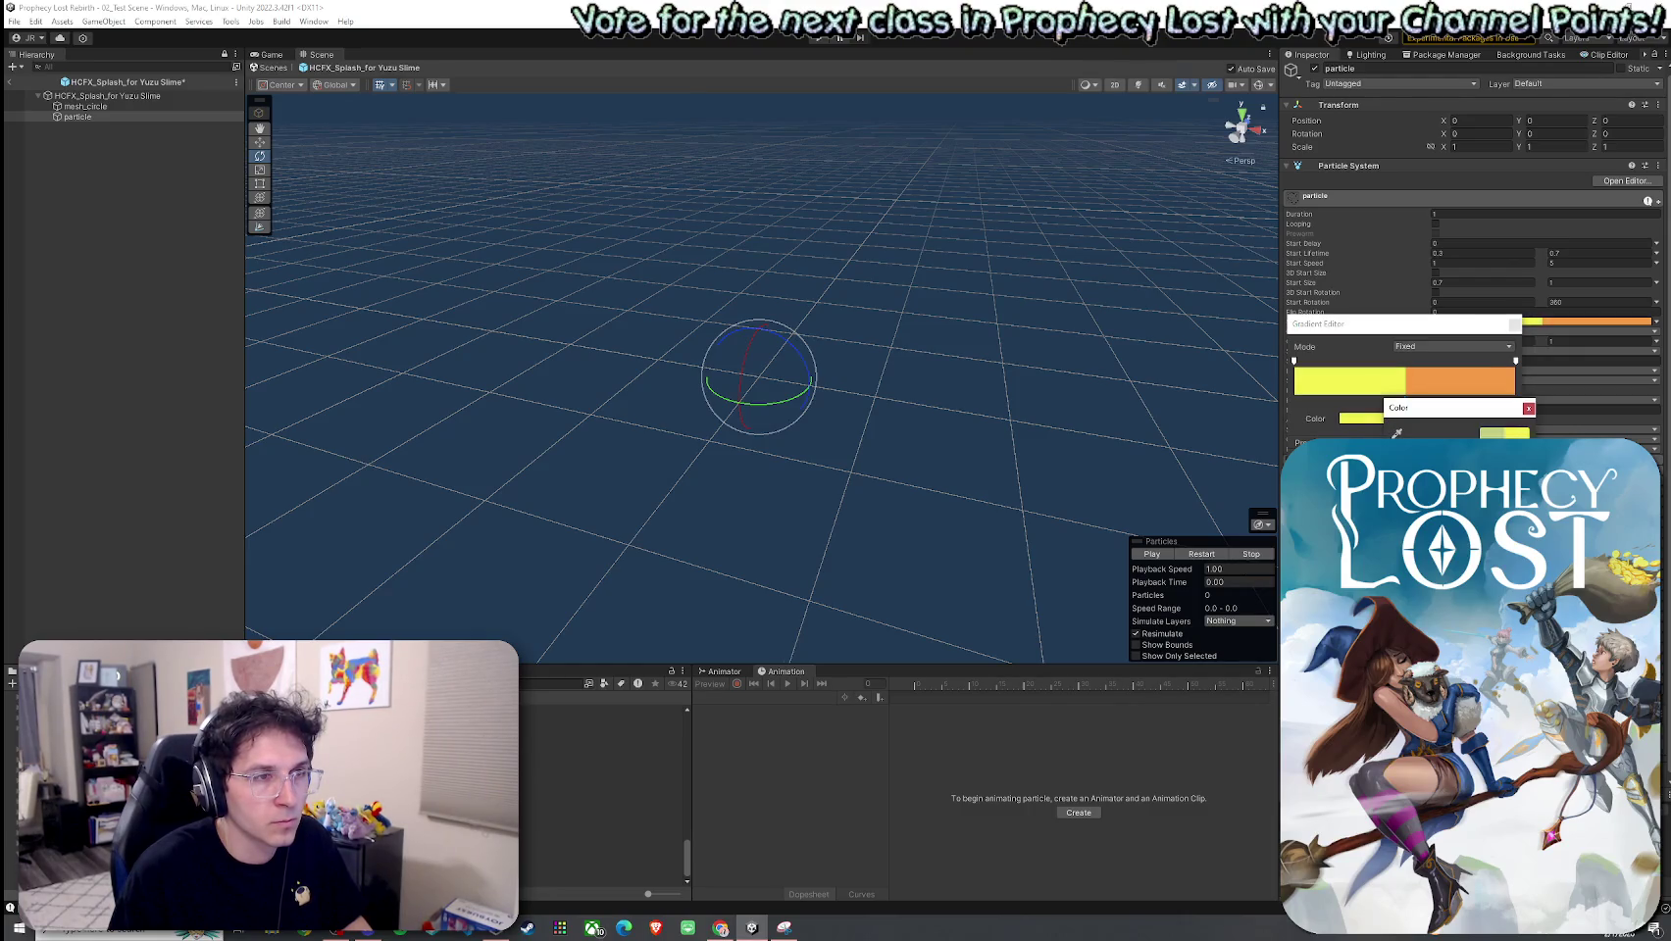
left_click(1528, 408)
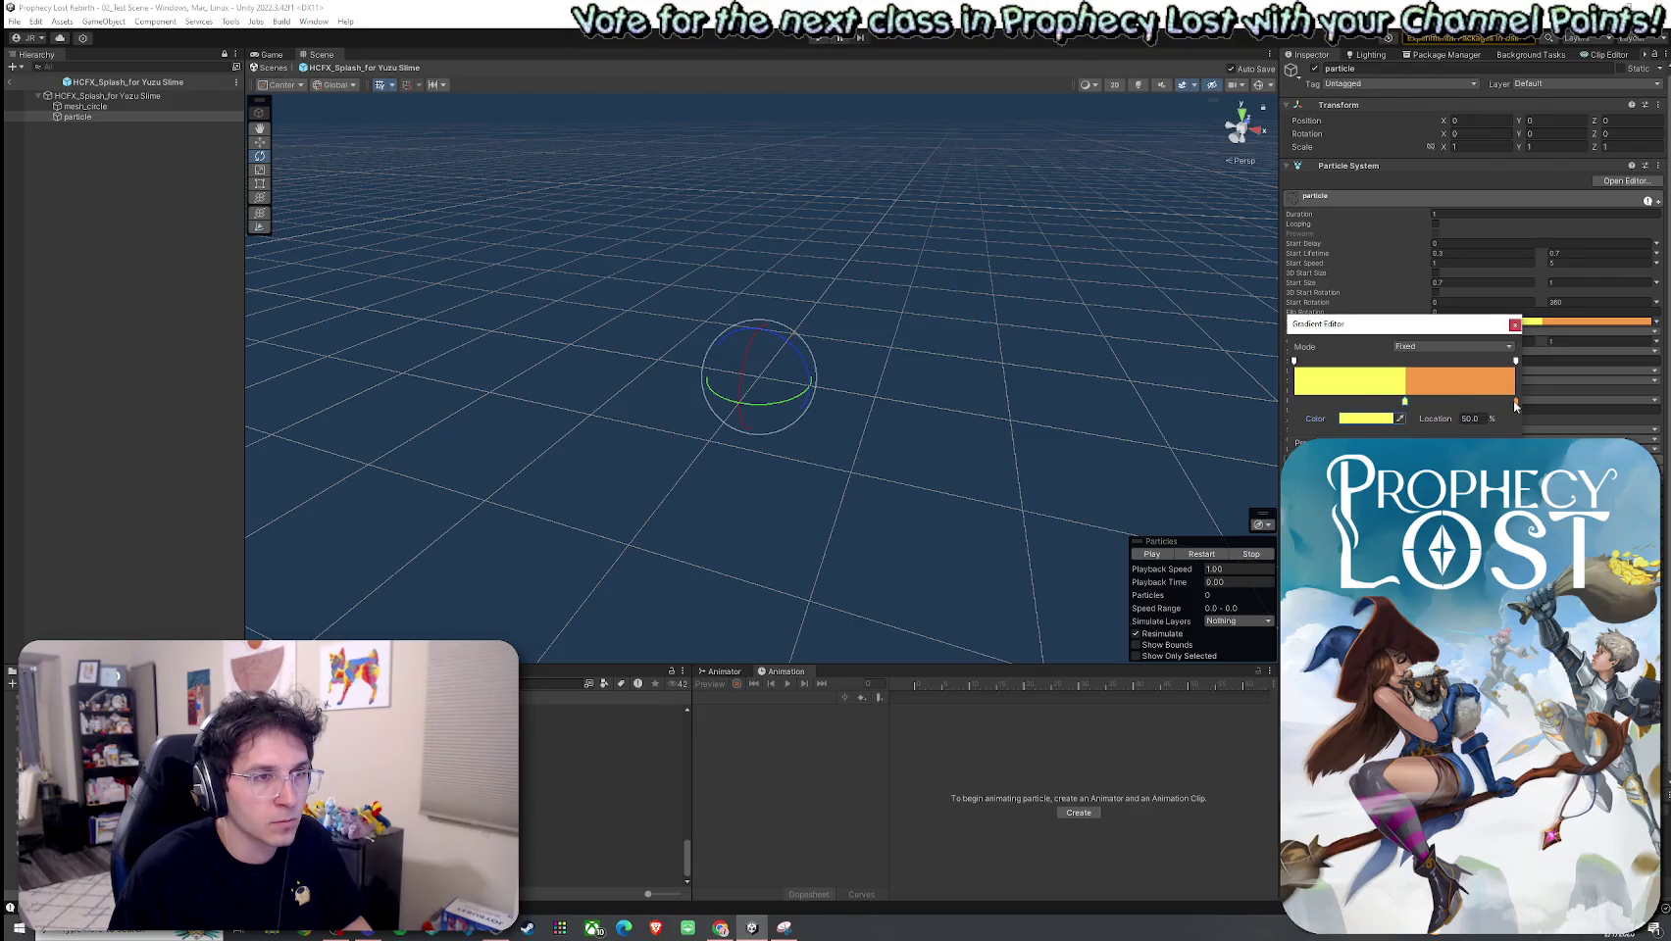
Step: Make the gradient's right key green and replay the splash
left_click(1400, 419)
left_click(1377, 419)
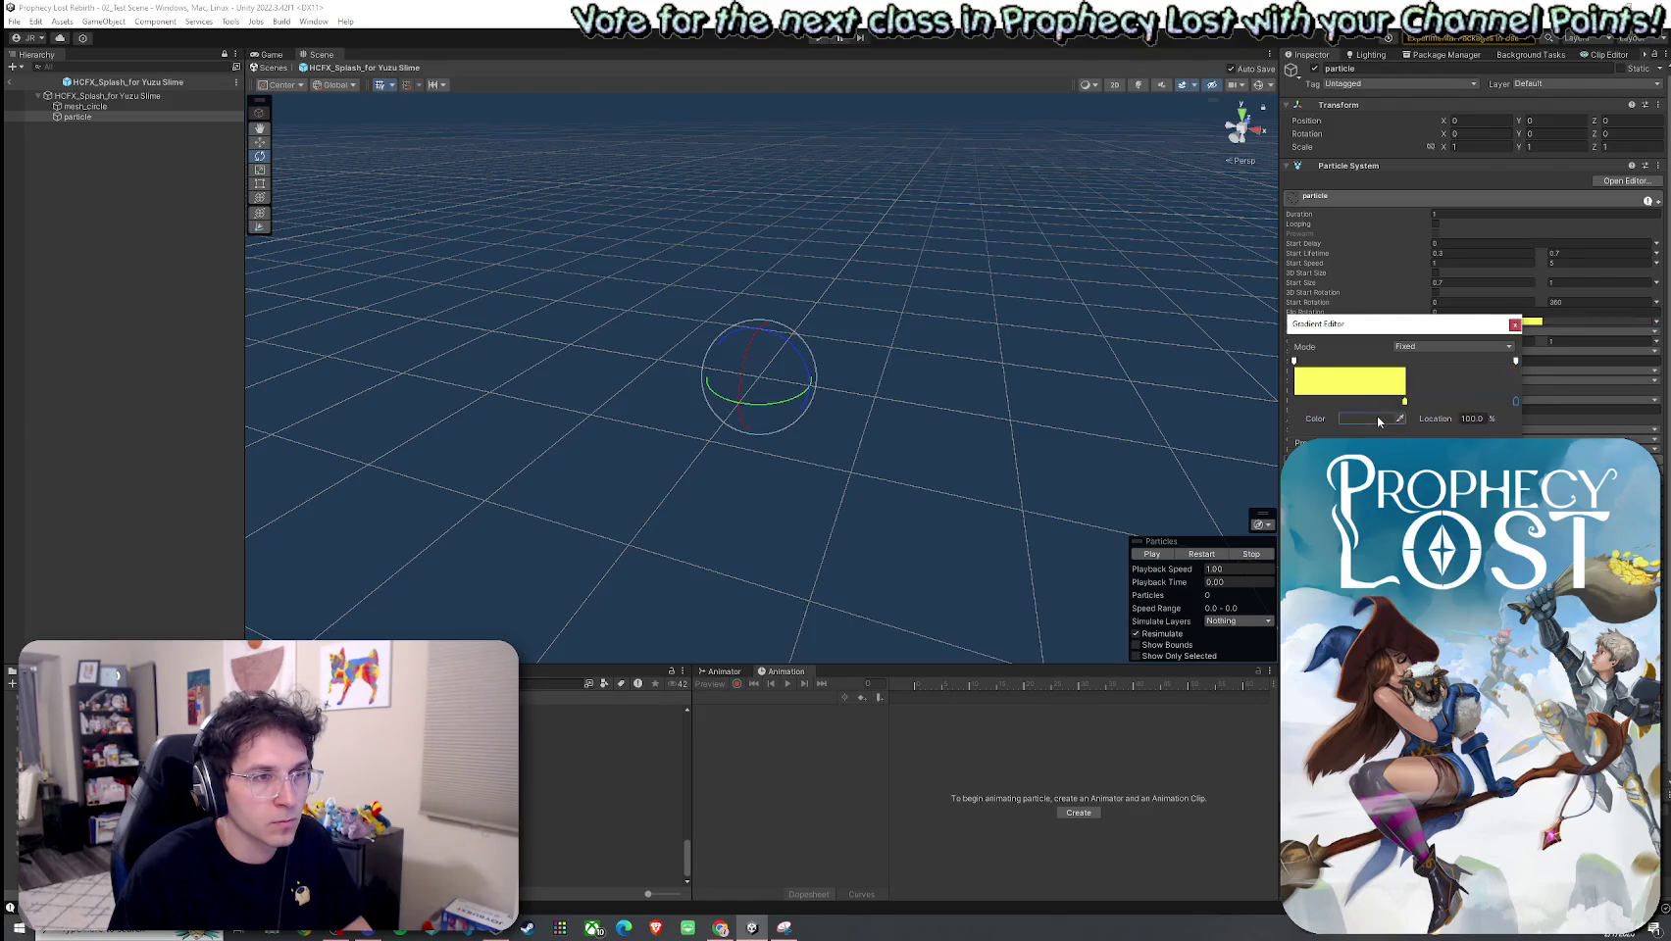
left_click(1372, 418)
left_click_drag(1461, 509, 1479, 517)
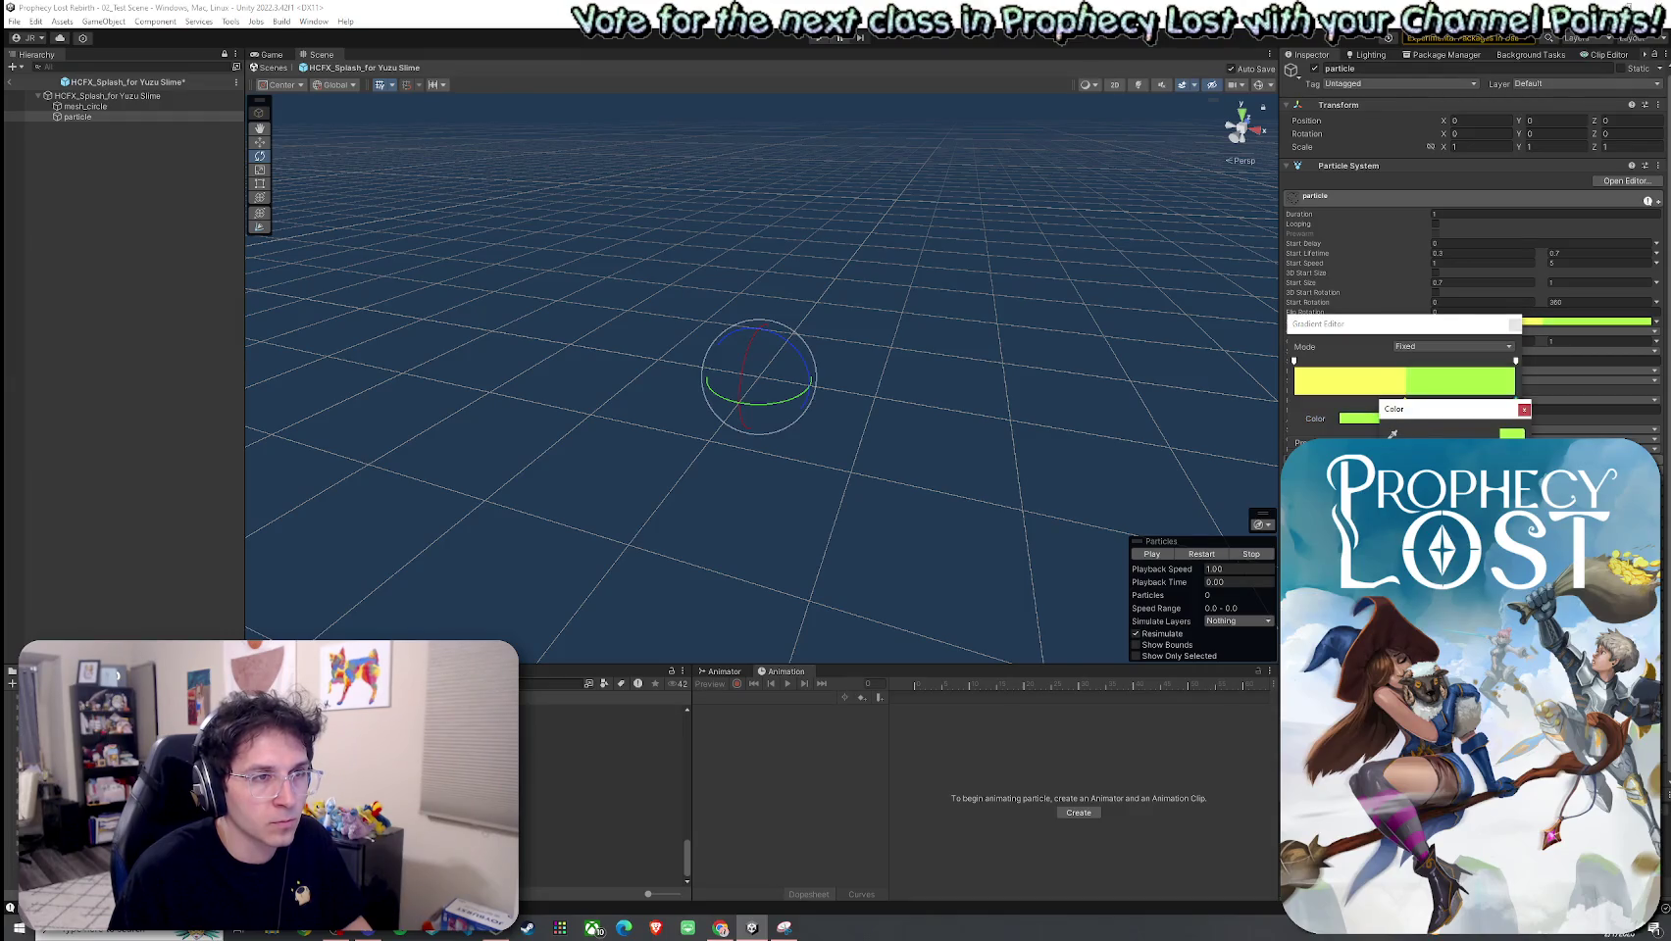
left_click(1524, 409)
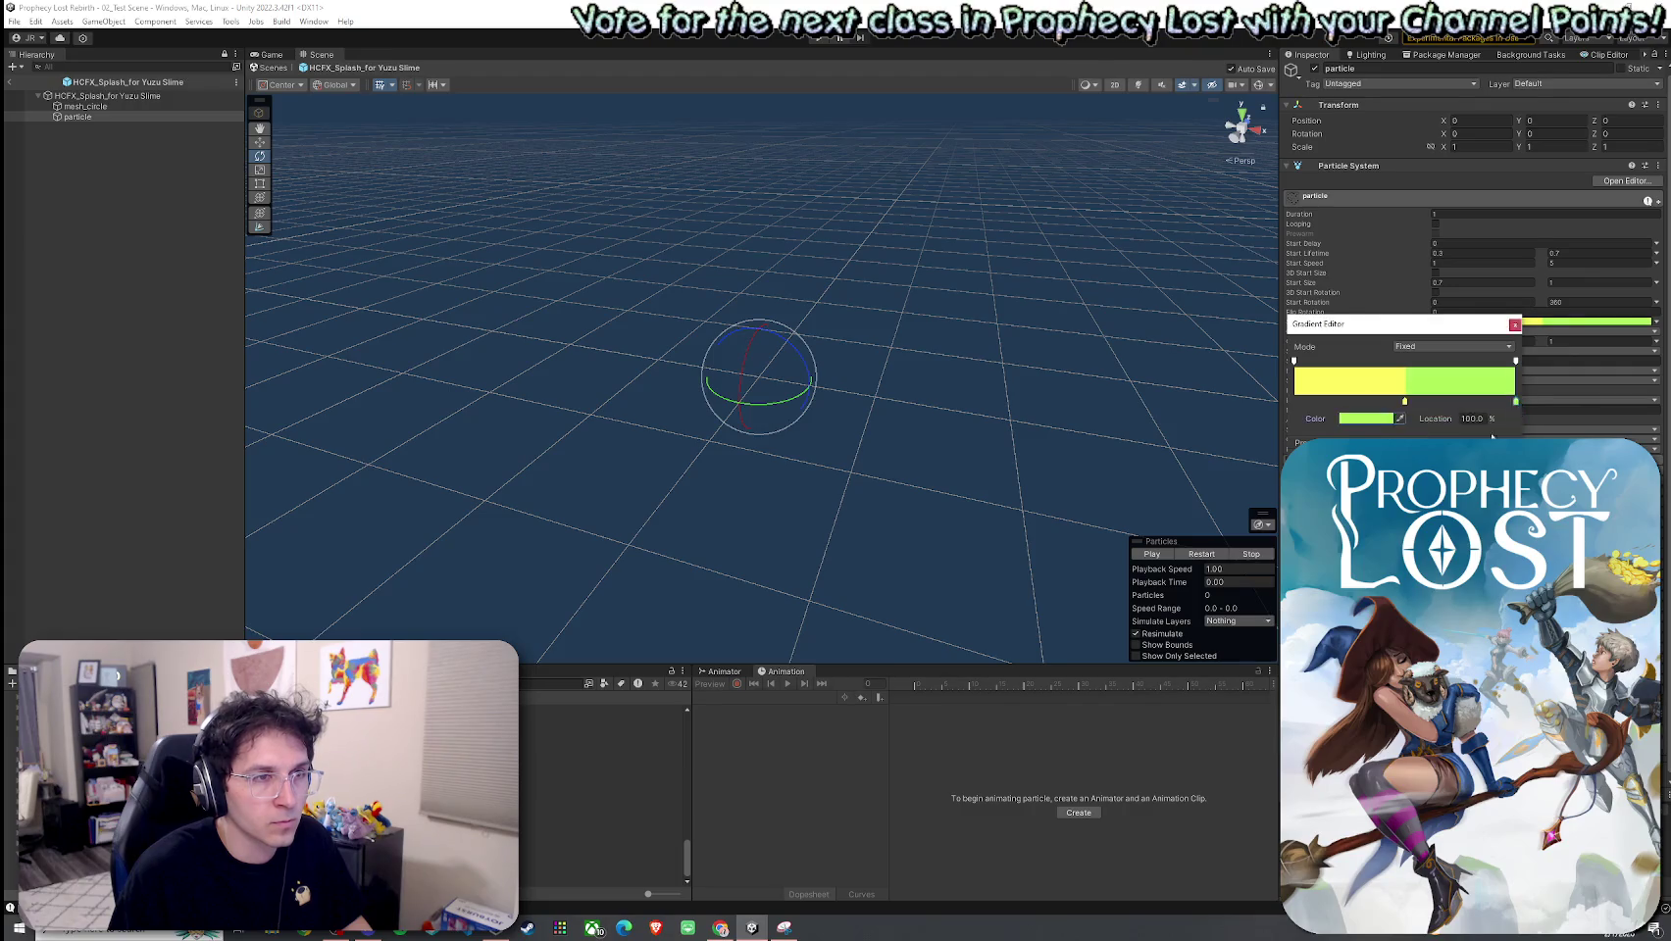
left_click(1193, 556)
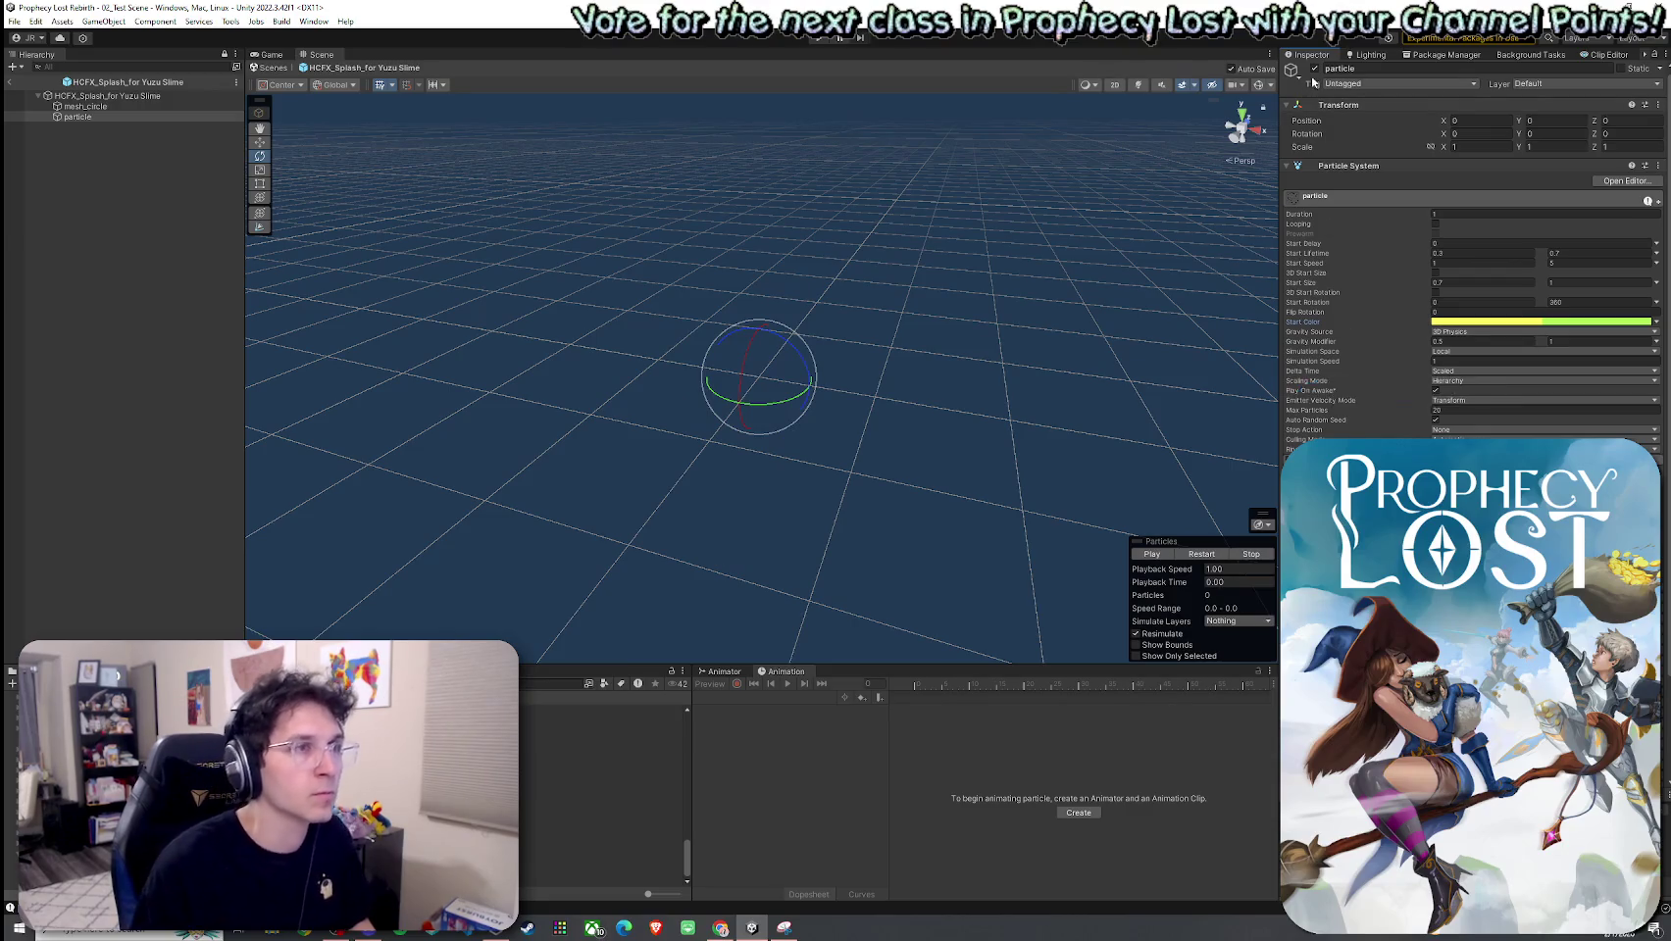
Step: Replay the splash repeatedly to check the new yellow-to-green colours
left_click(1206, 555)
left_click(1213, 556)
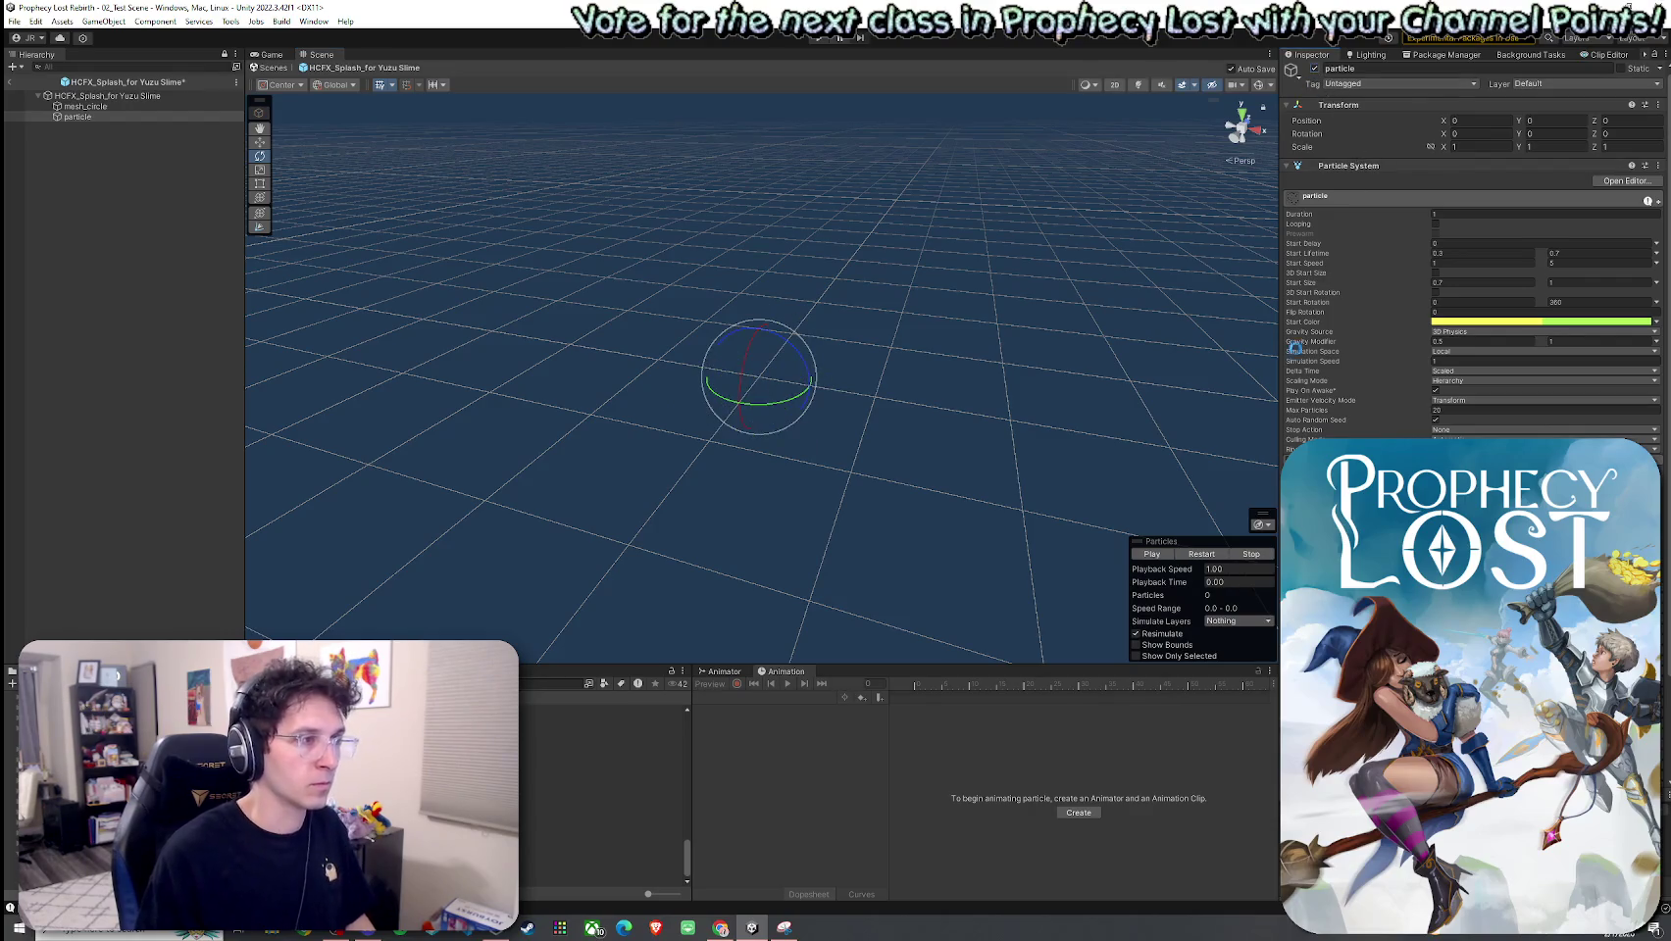
left_click(1197, 556)
left_click(1197, 556)
left_click(1199, 558)
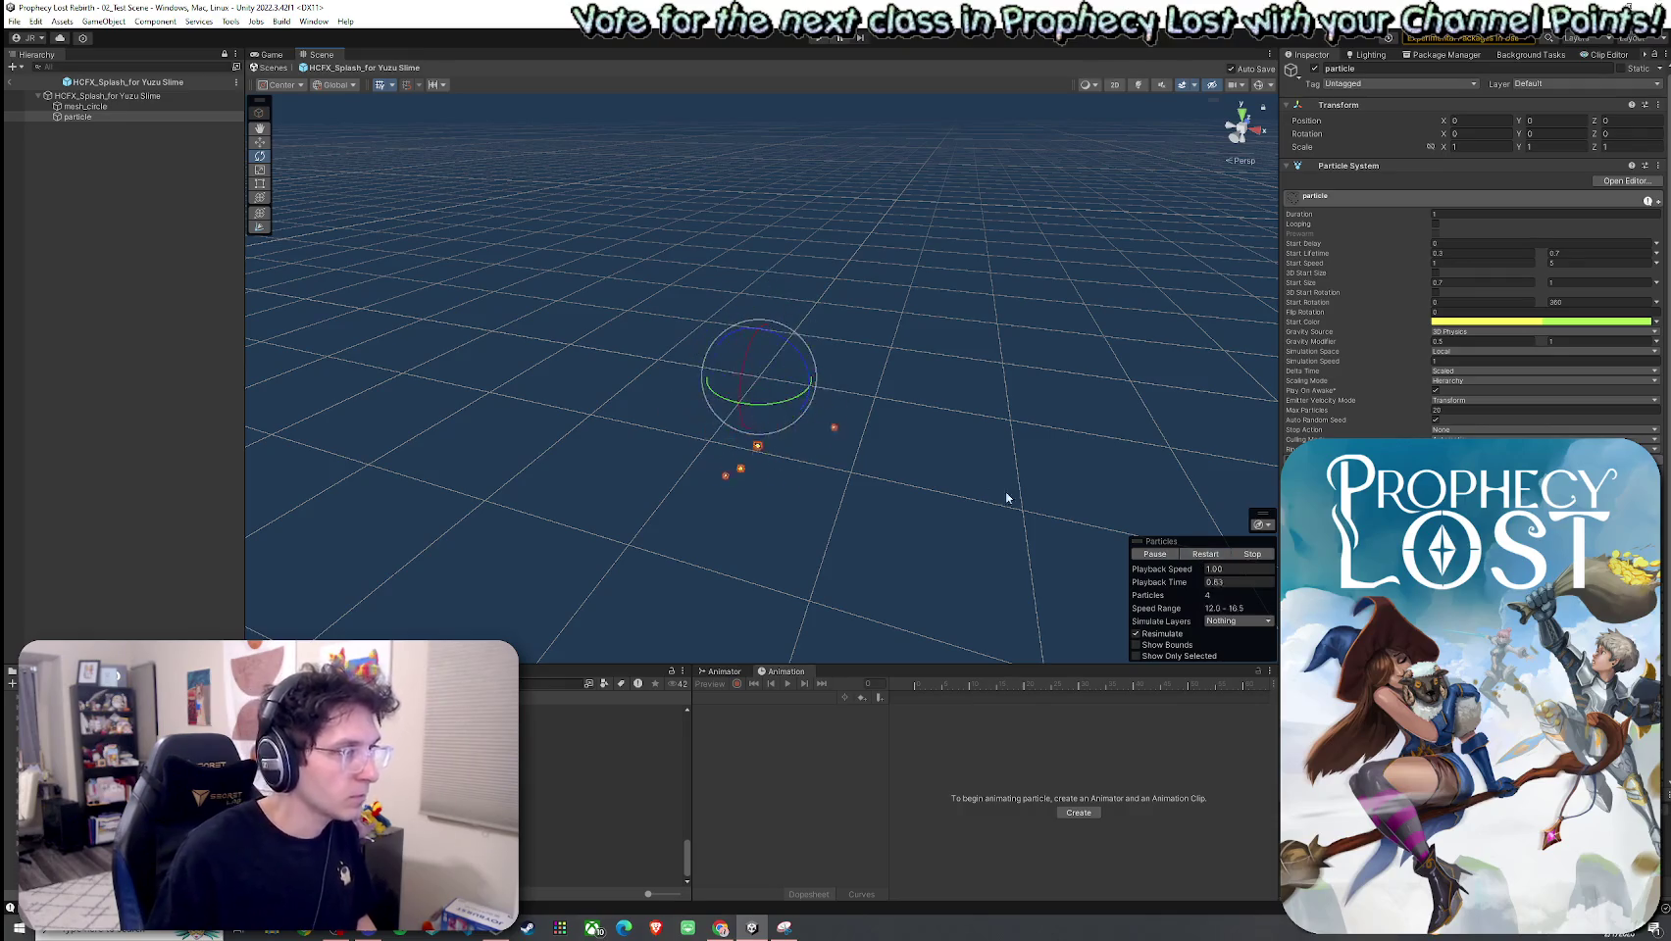
left_click(1199, 556)
left_click(1199, 556)
left_click(1199, 556)
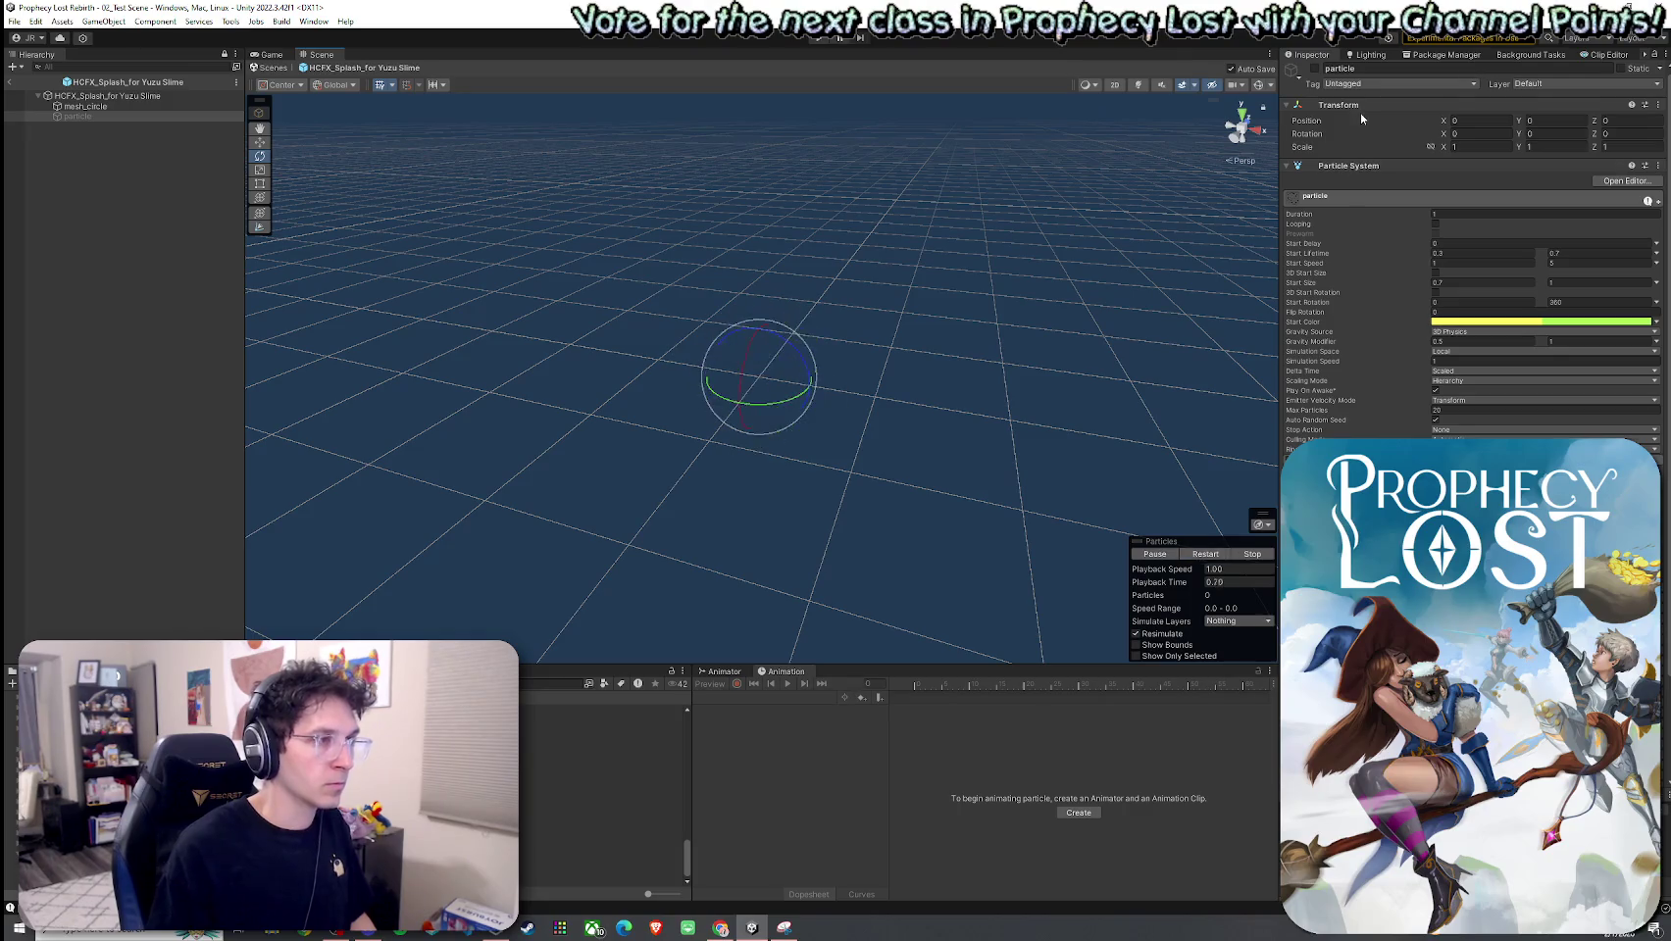
left_click(98, 106)
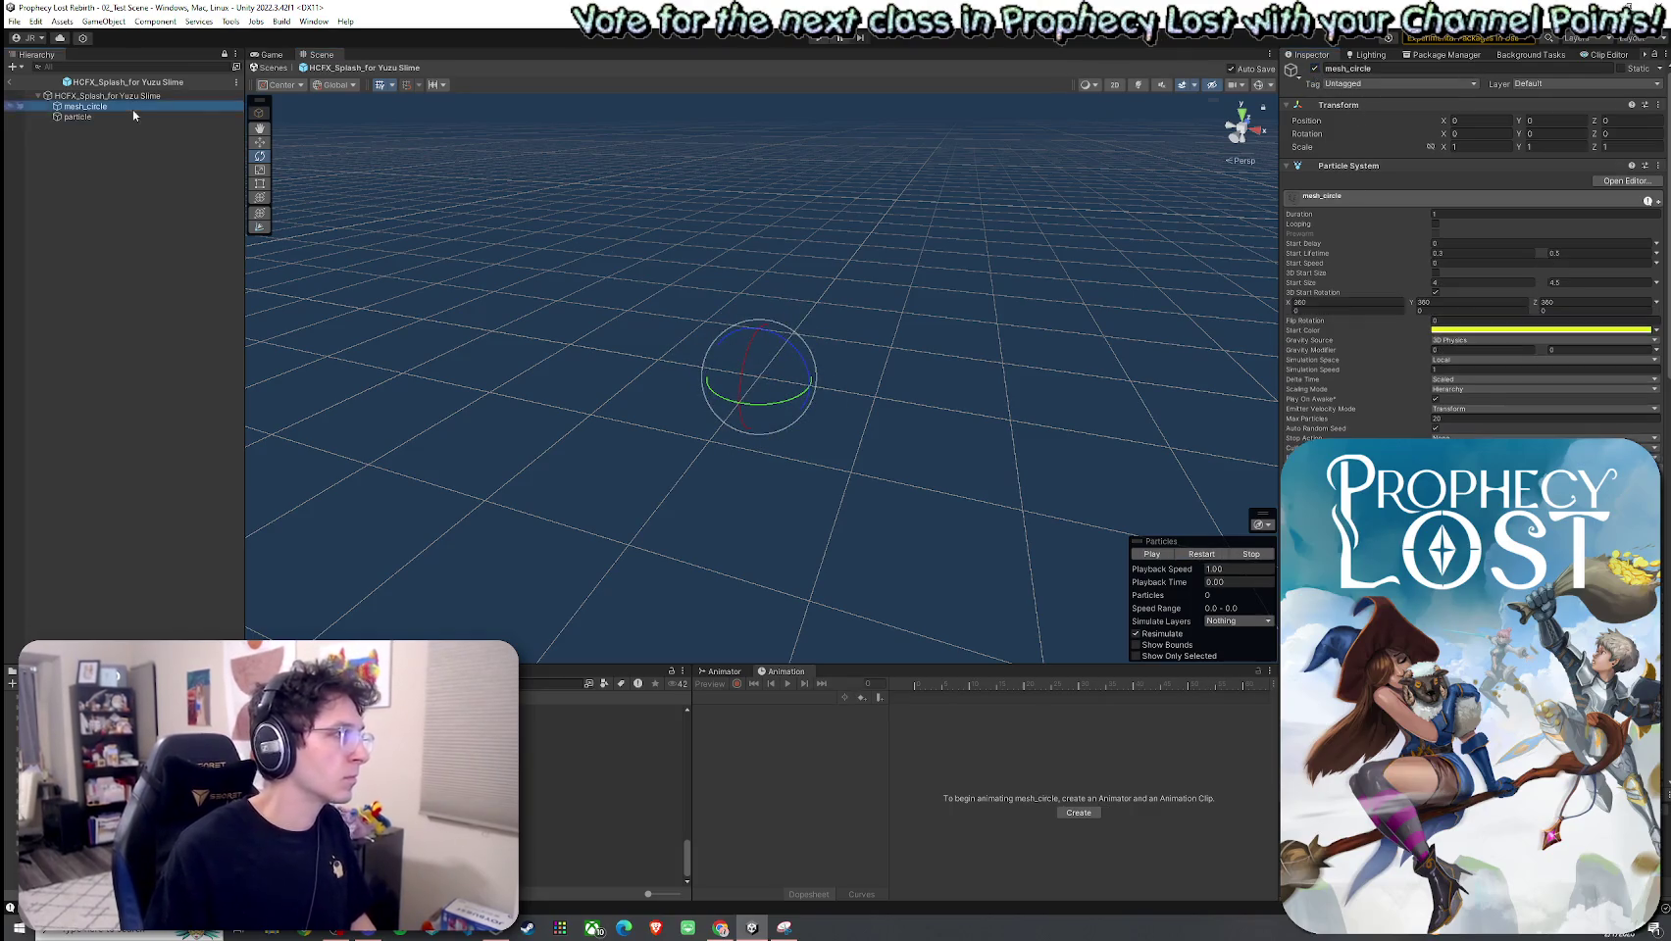
Step: Change mesh_circle's Custom Data Custom2 colour to lime green and replay the splash
left_click(1211, 555)
scroll(1470, 294, "down", 7)
scroll(1471, 274, "down", 10)
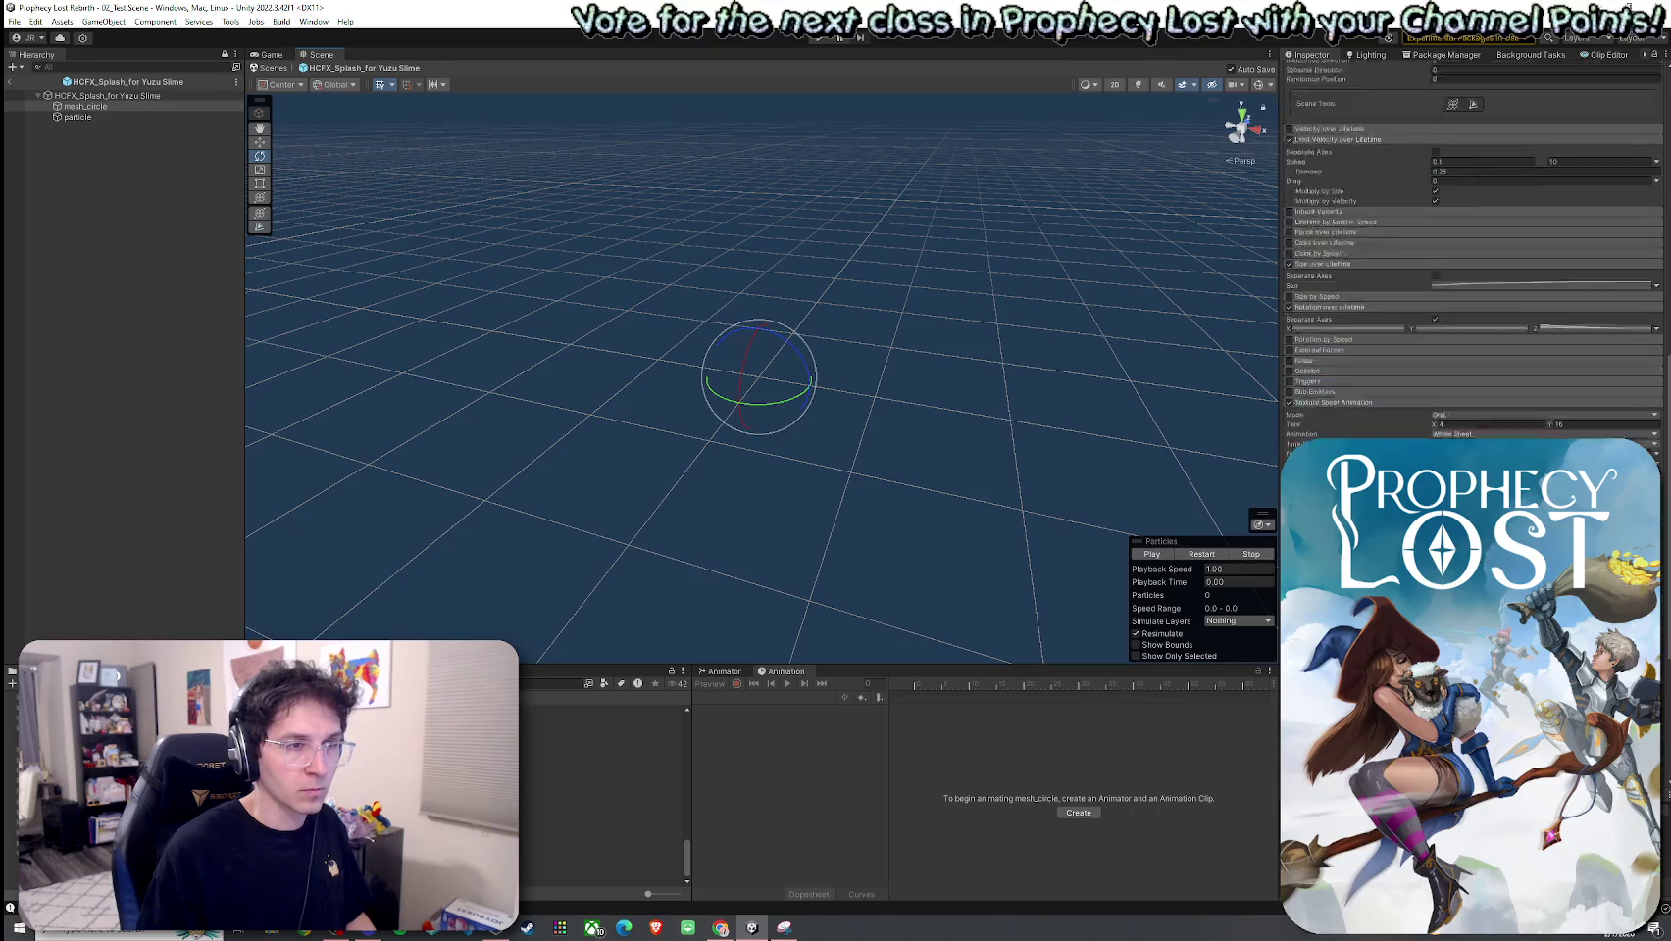
left_click(1477, 351)
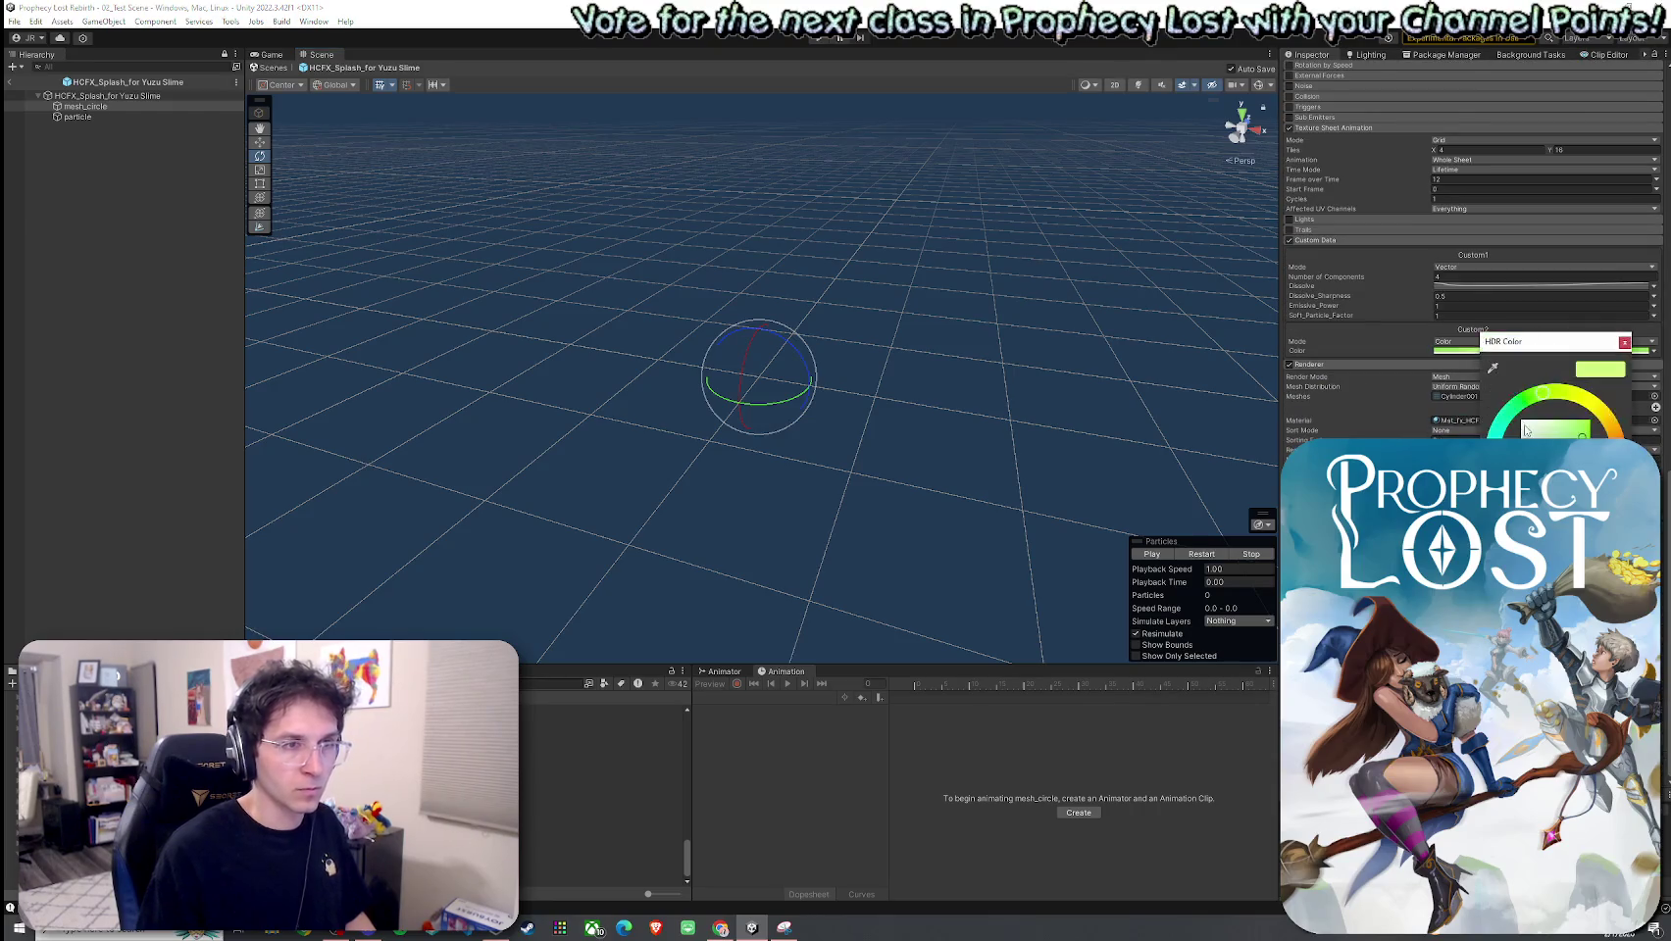
left_click(1577, 396)
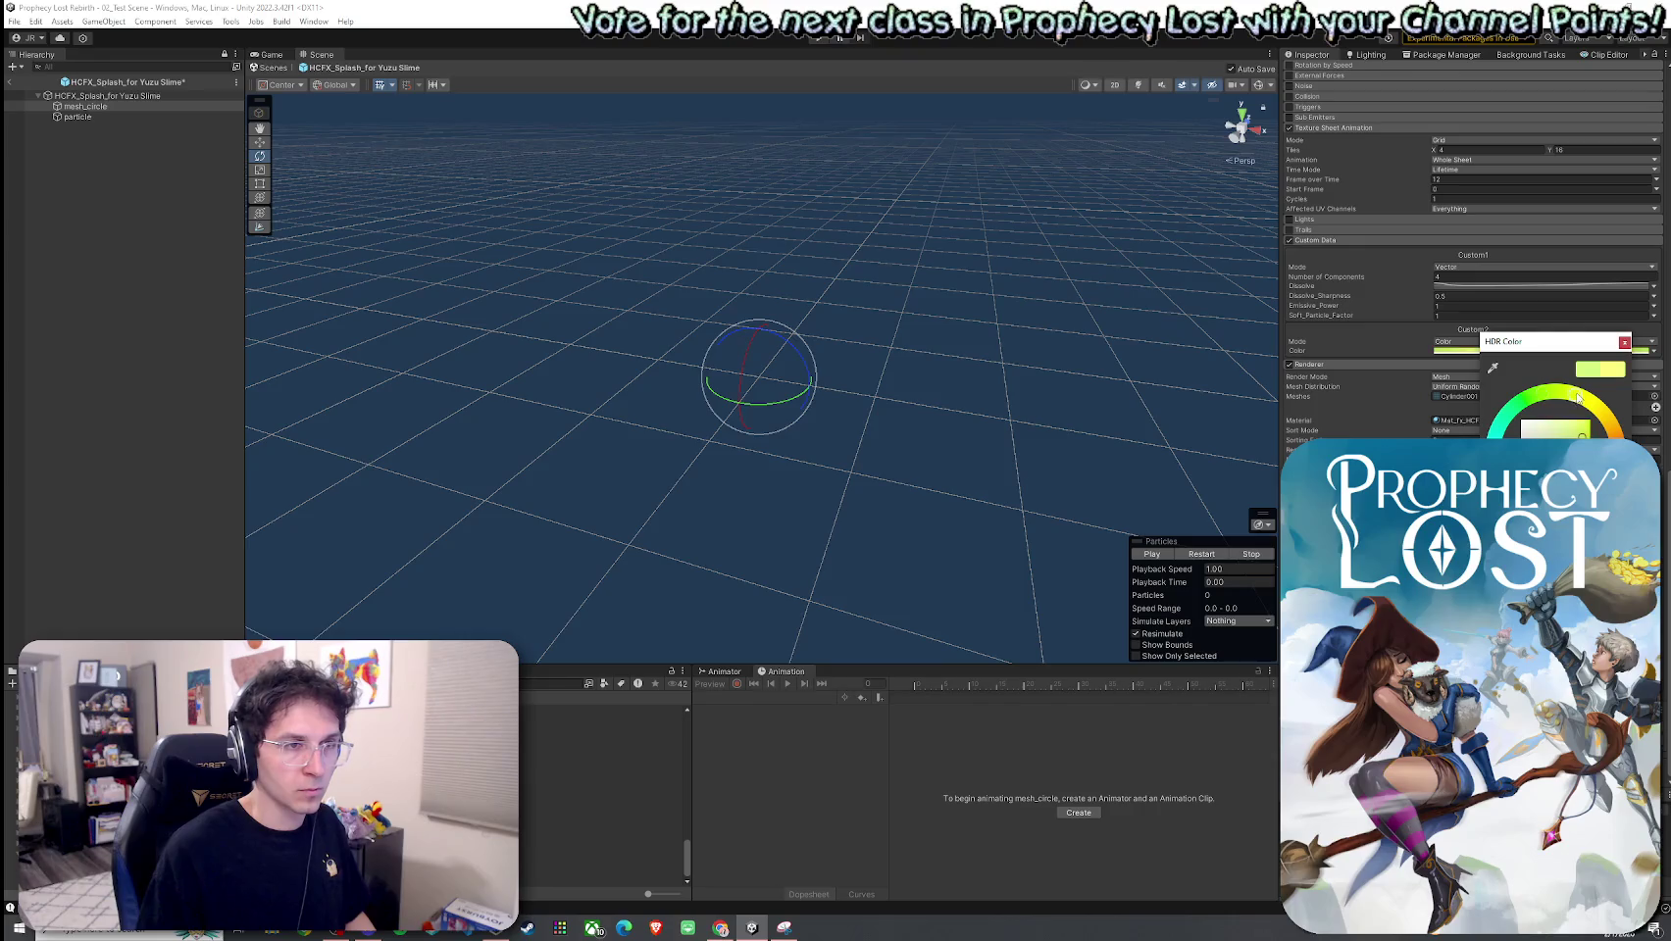
left_click(1157, 553)
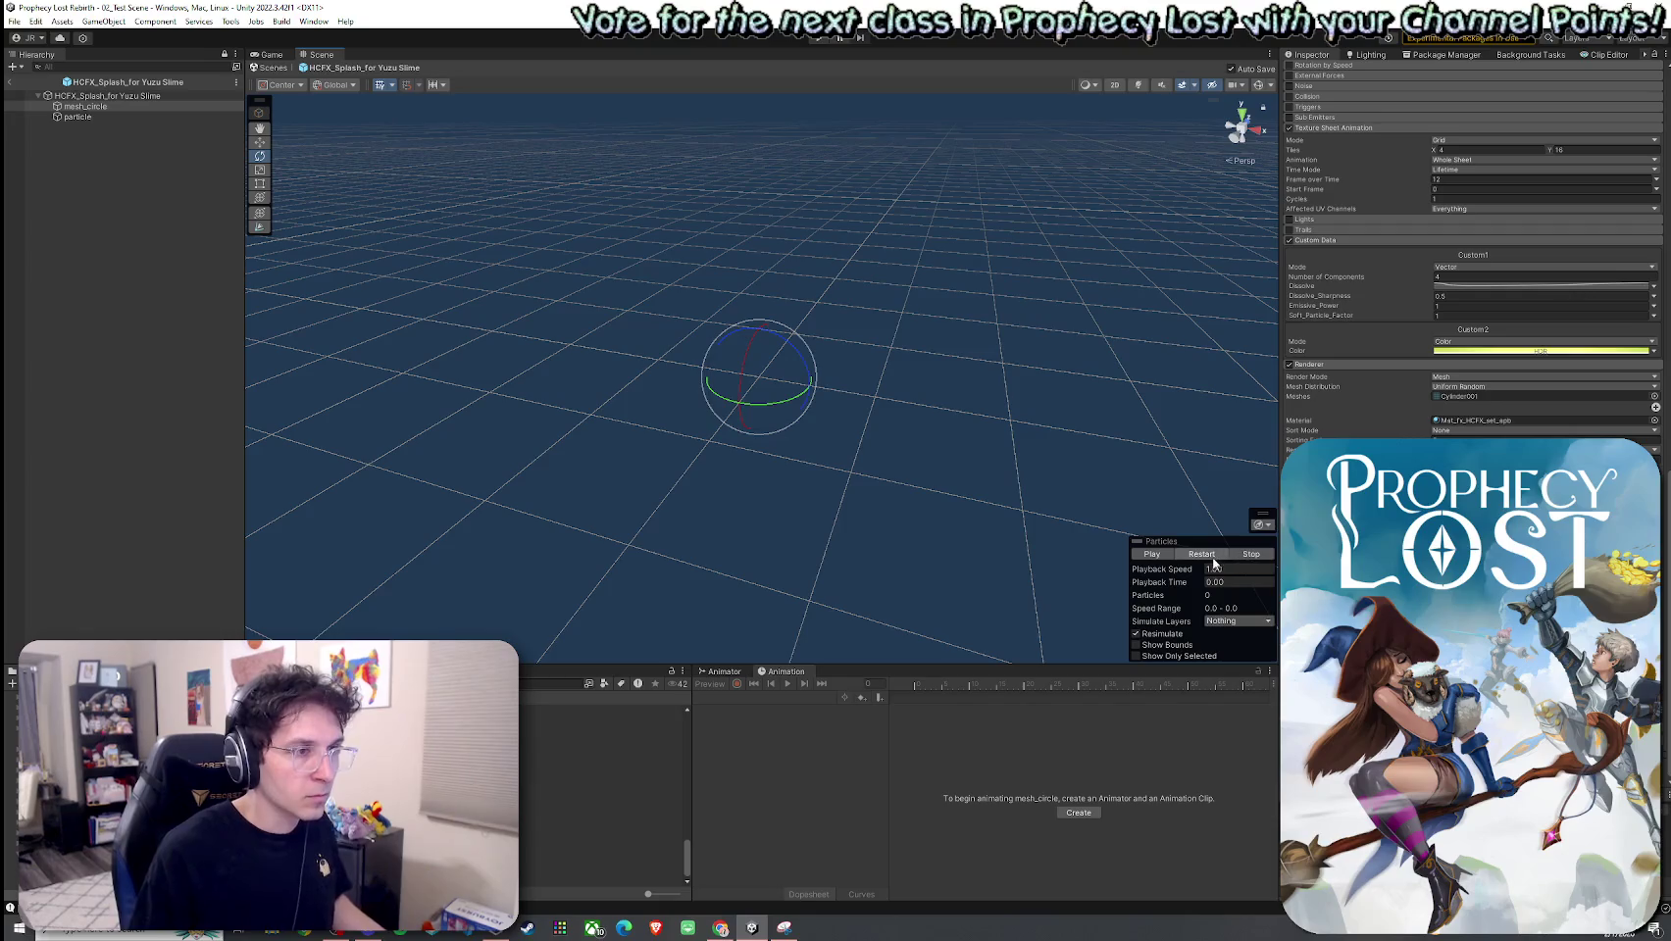
left_click(1208, 558)
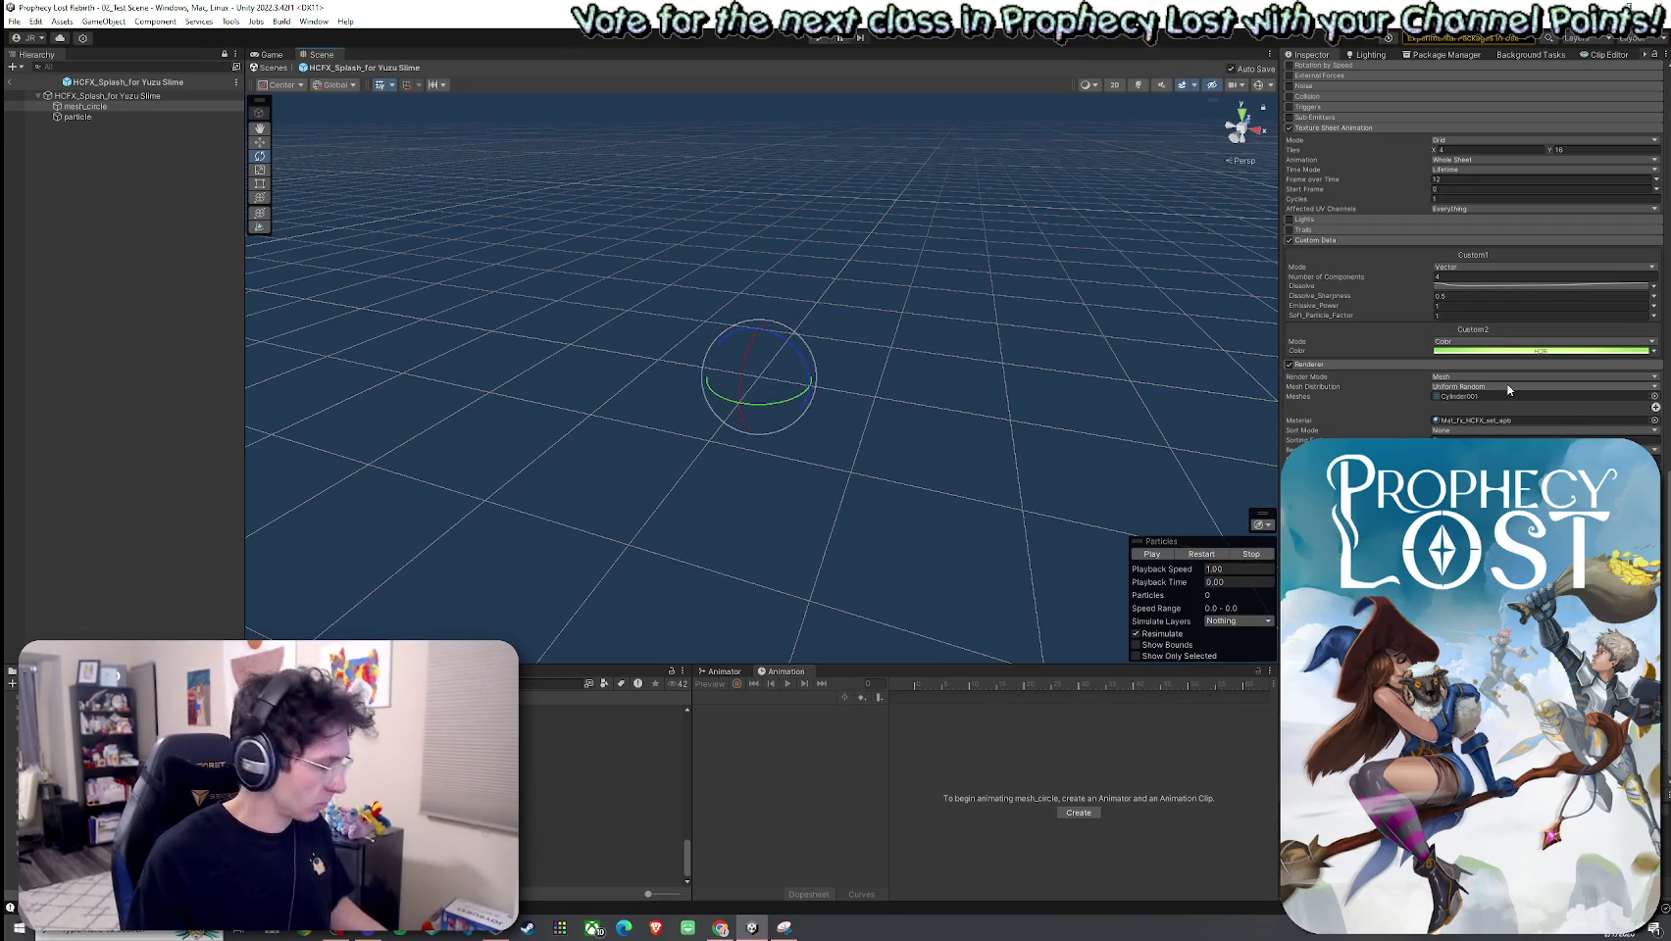
left_click(1218, 555)
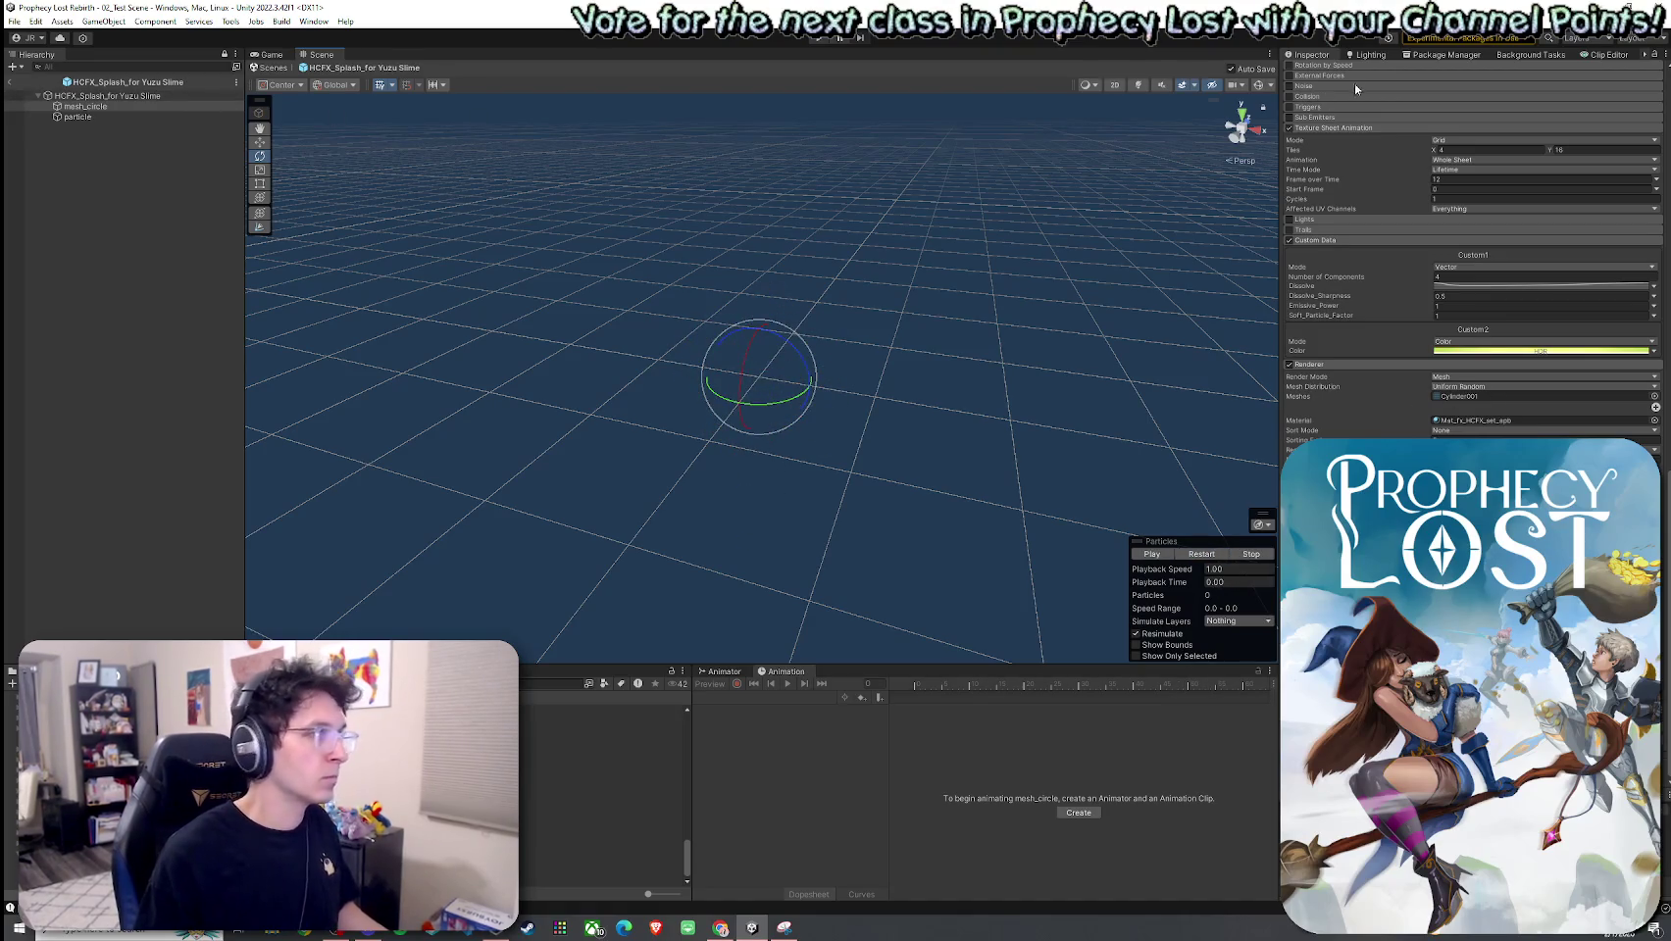
scroll(1313, 96, "up", 10)
scroll(1313, 95, "up", 10)
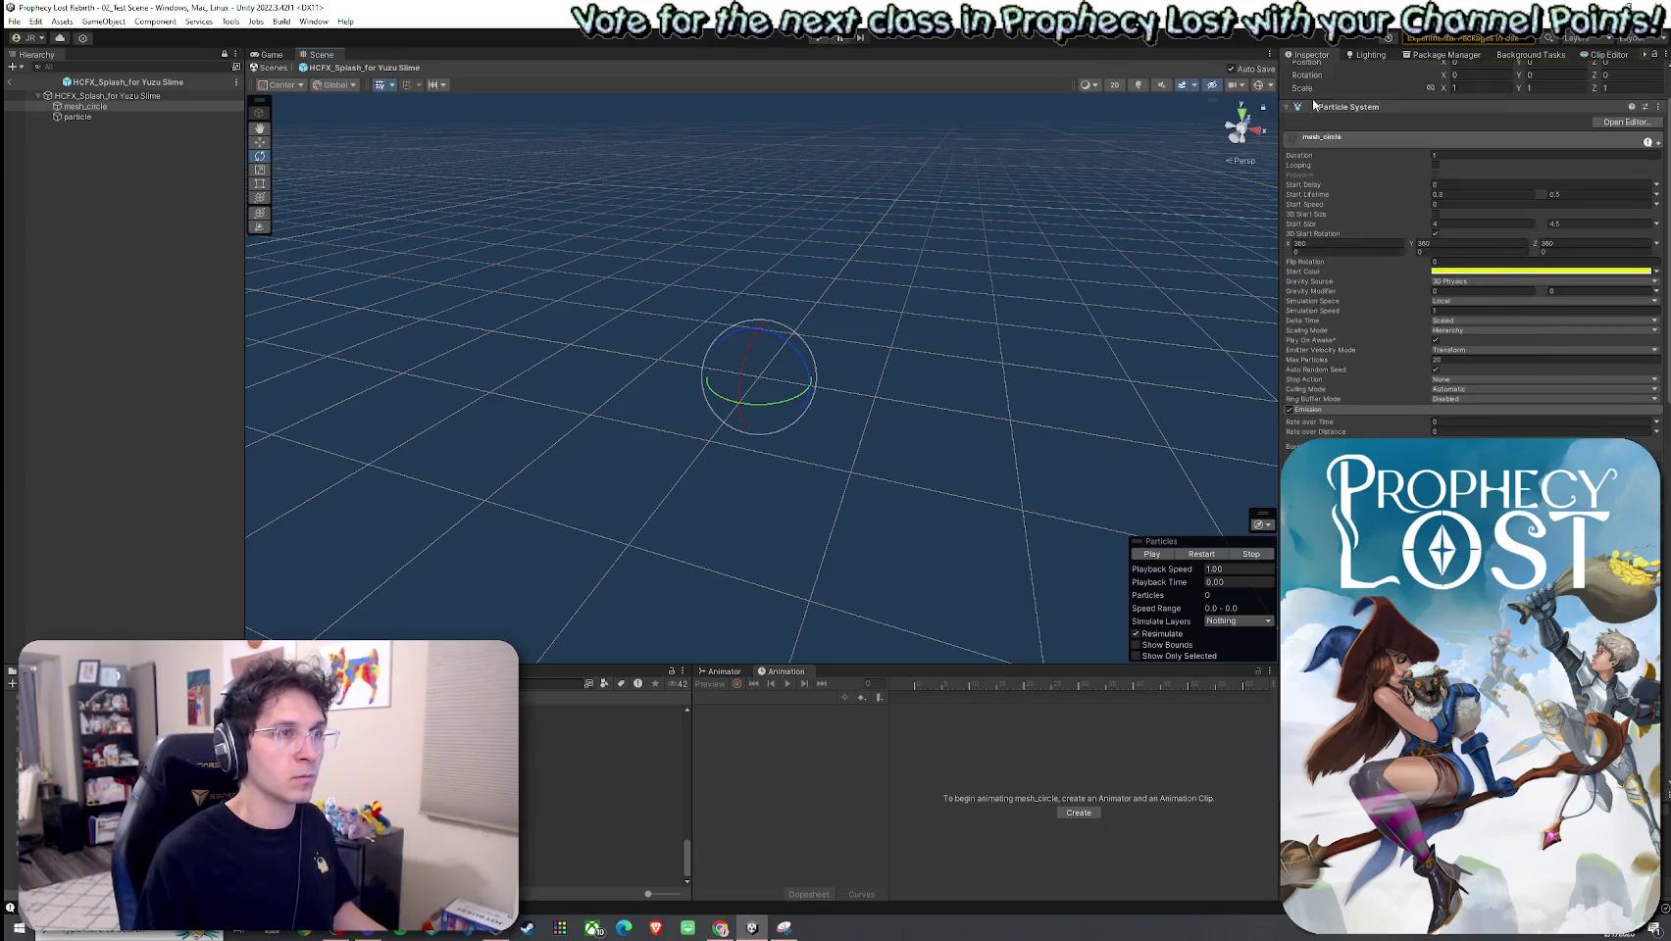
Step: Preview the splash and bring up mesh_circle's Start Color
left_click(1196, 555)
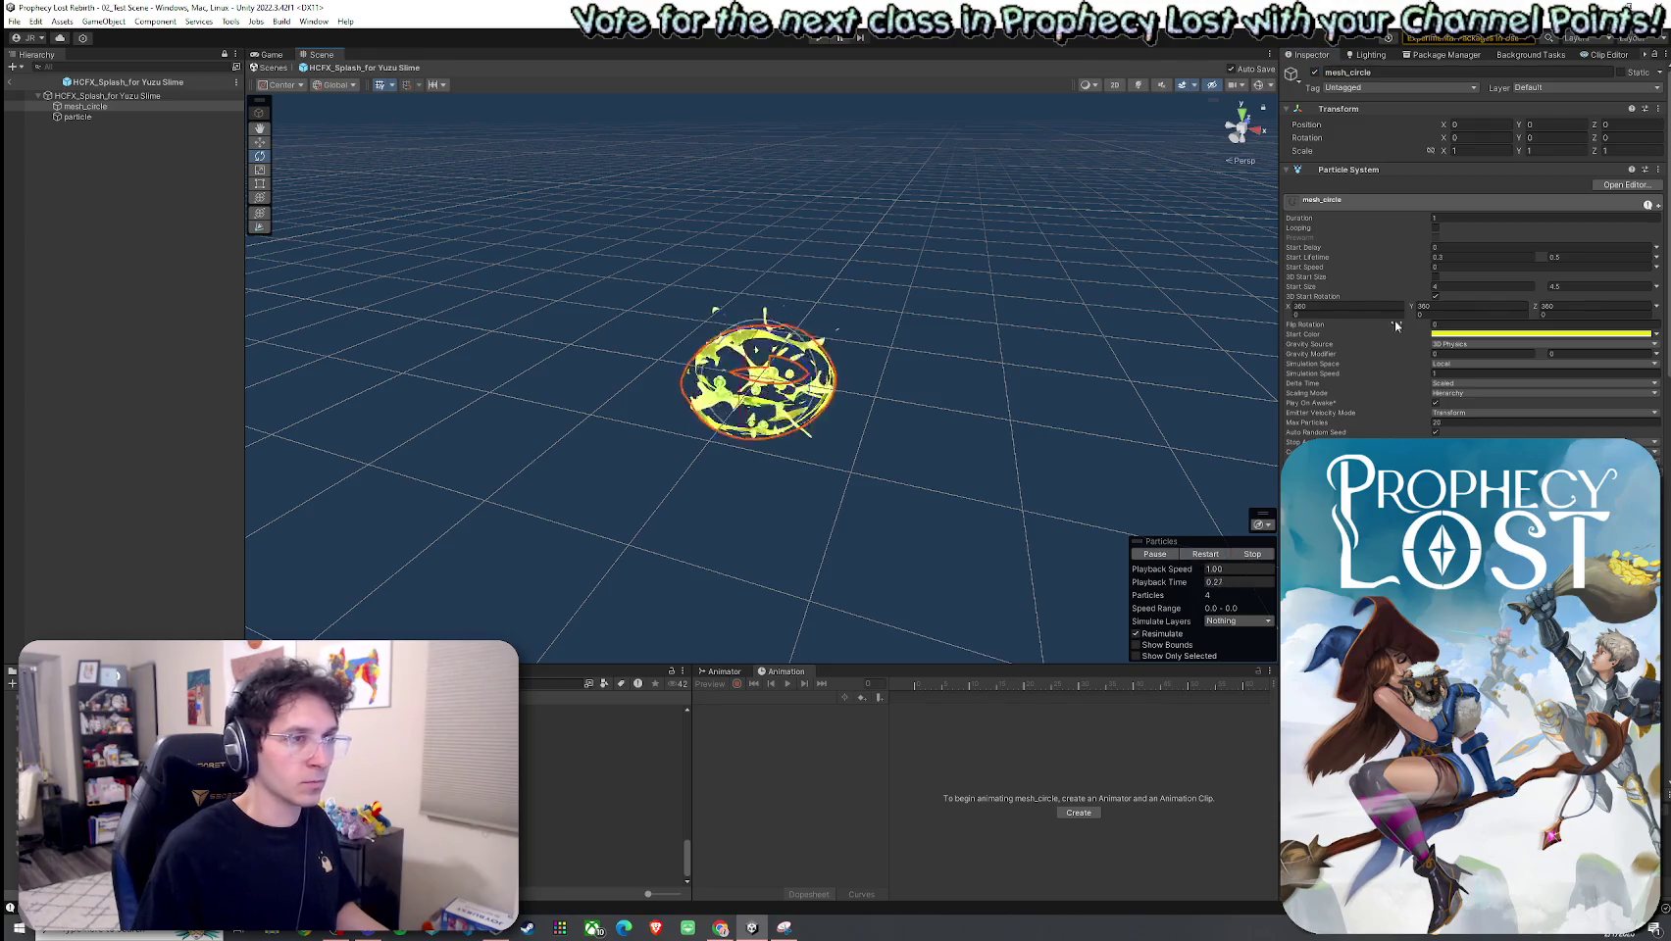
scroll(1386, 421, "down", 10)
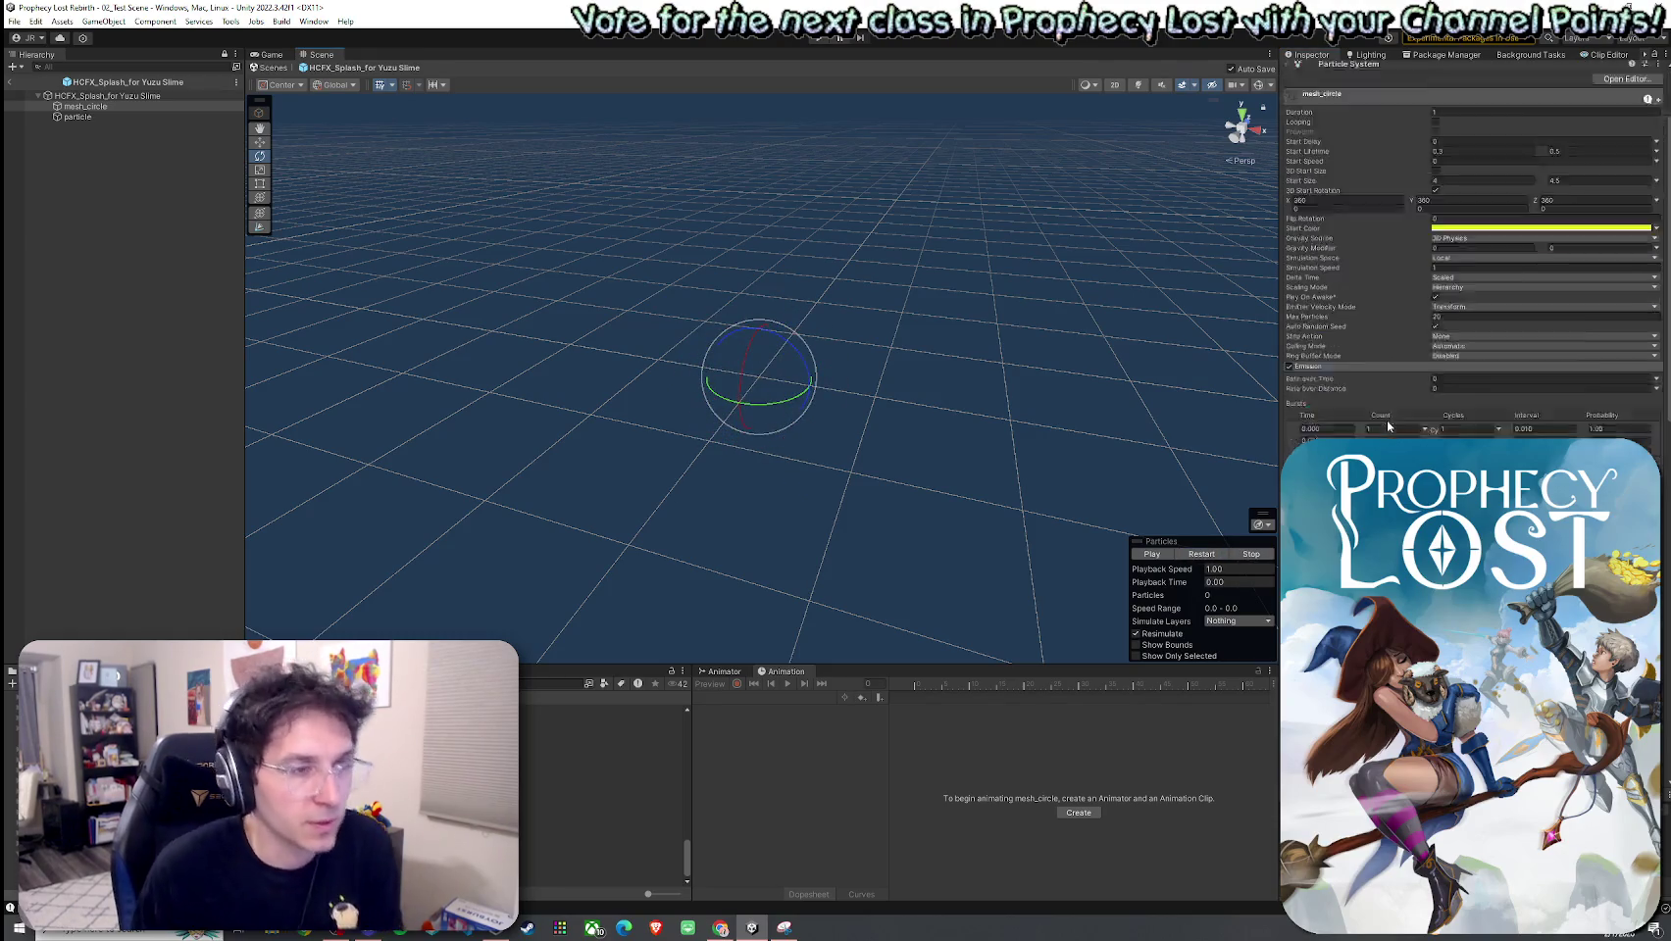
scroll(1471, 255, "down", 10)
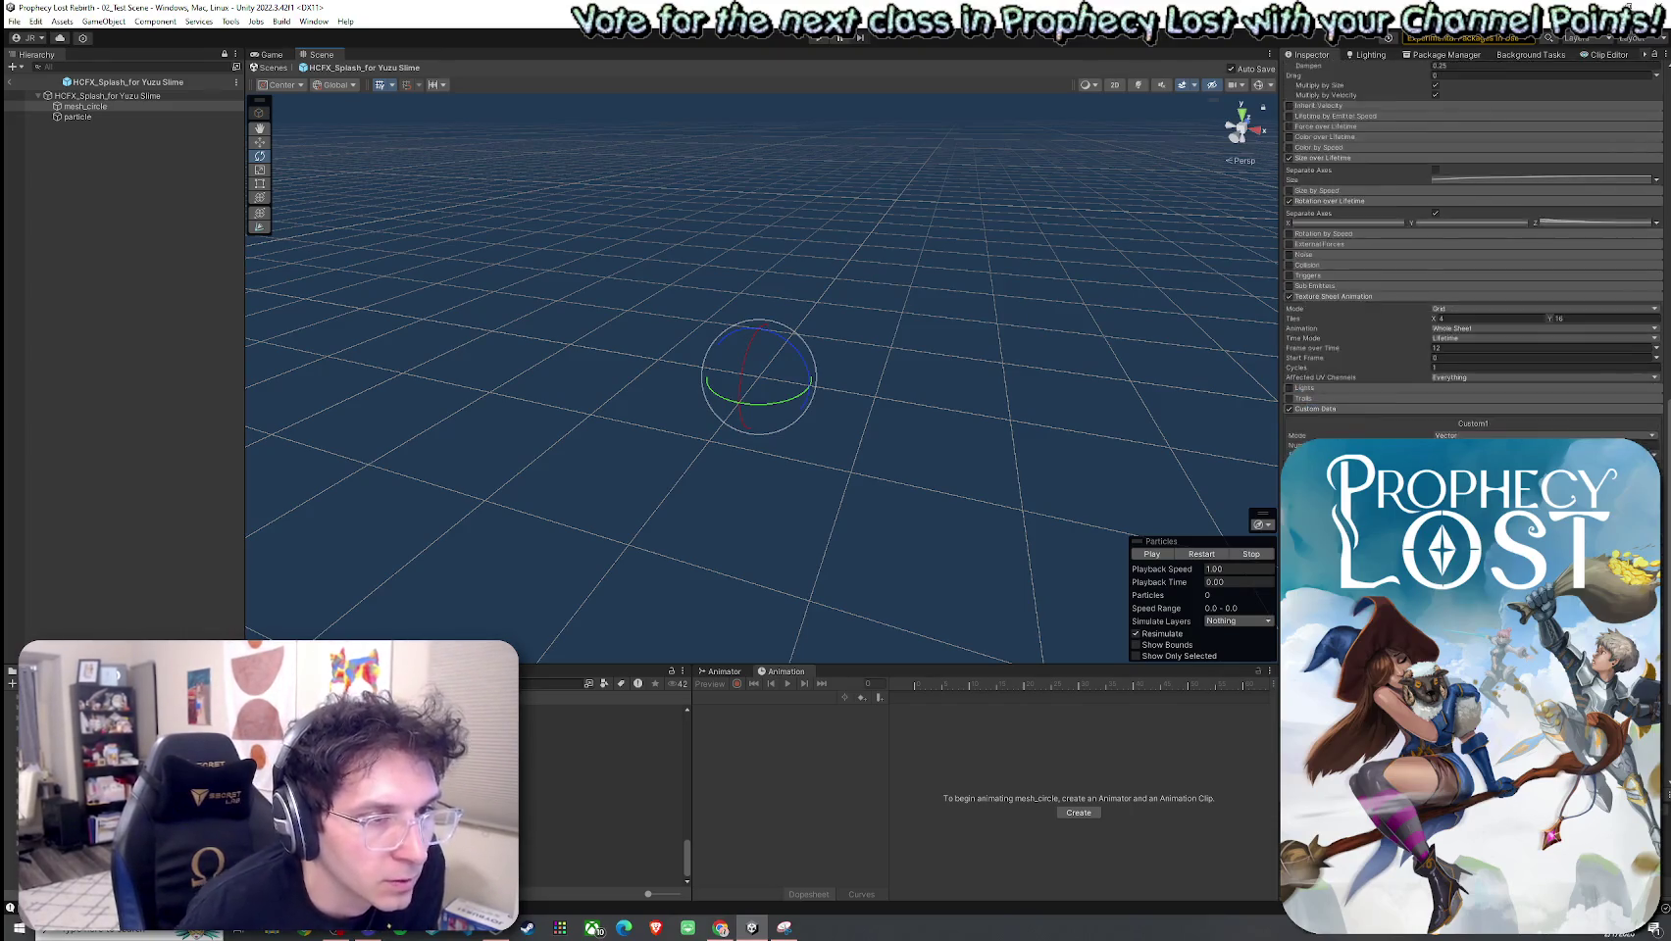
scroll(1471, 255, "up", 5)
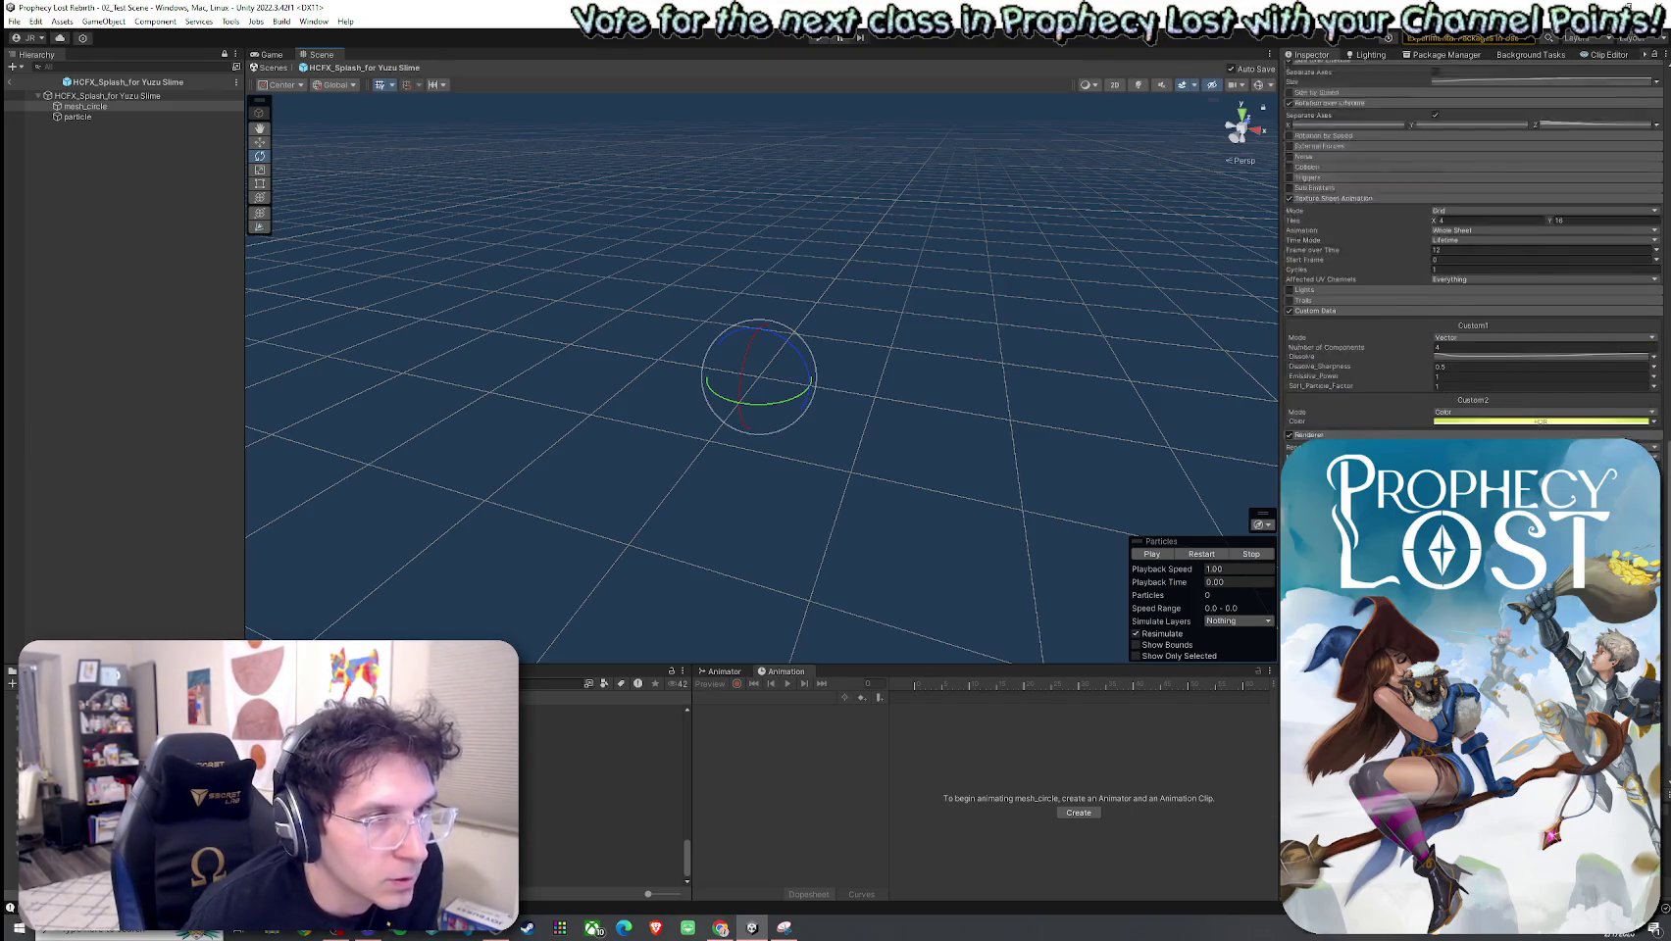
scroll(1348, 349, "up", 10)
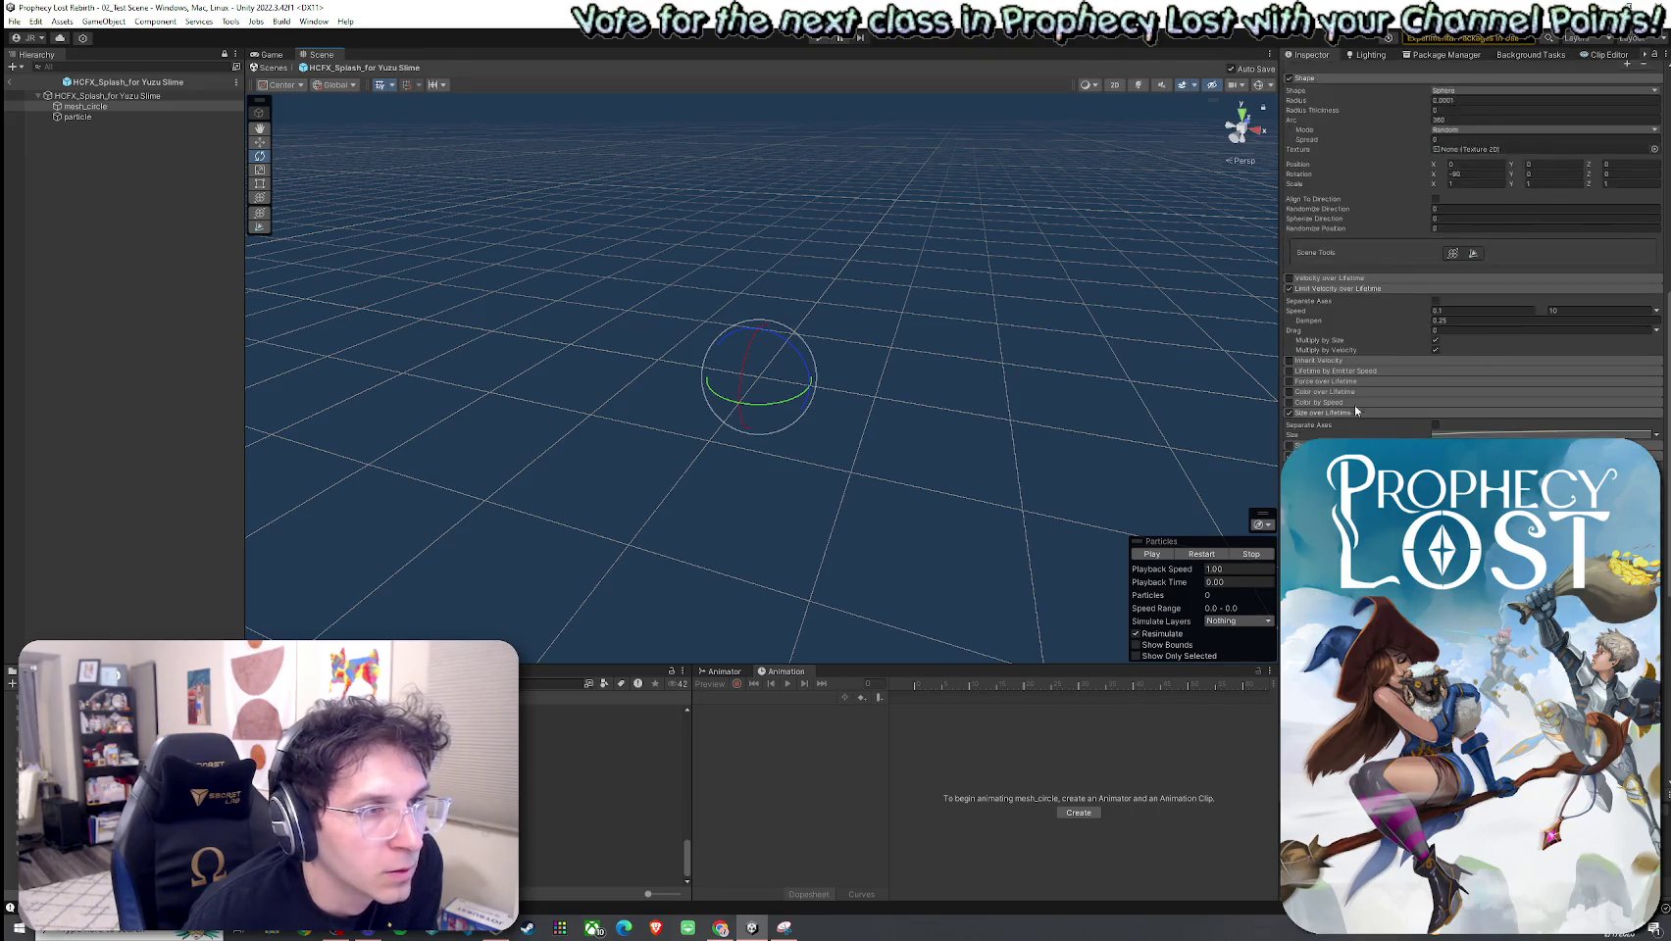
scroll(1471, 255, "up", 6)
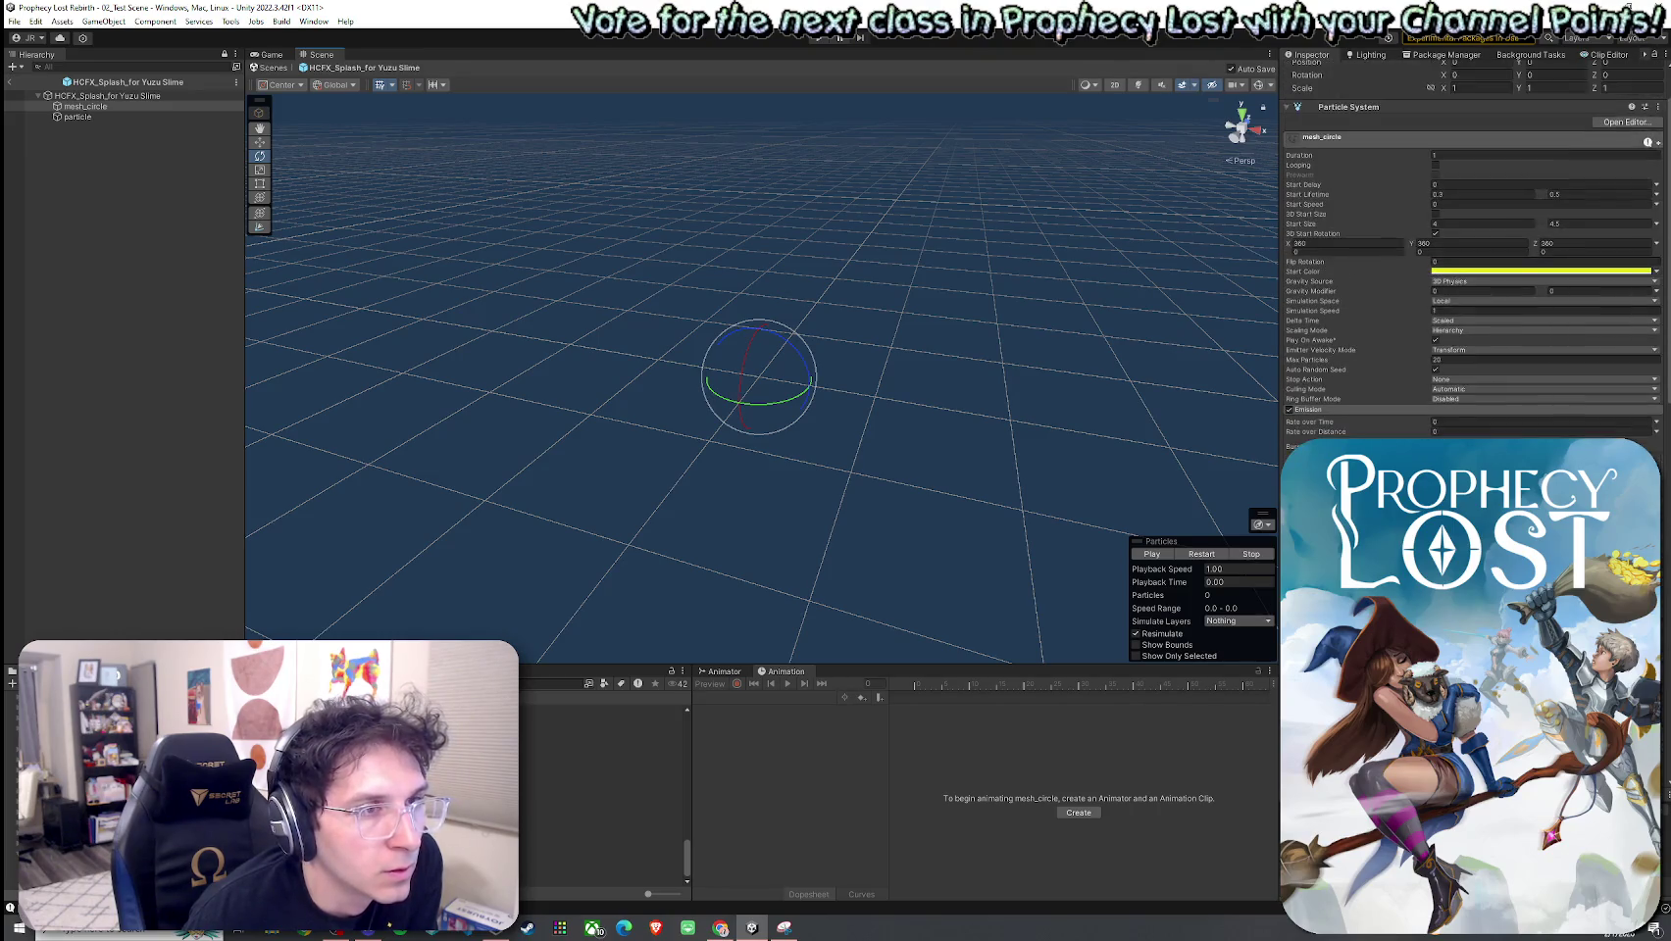
left_click(1484, 272)
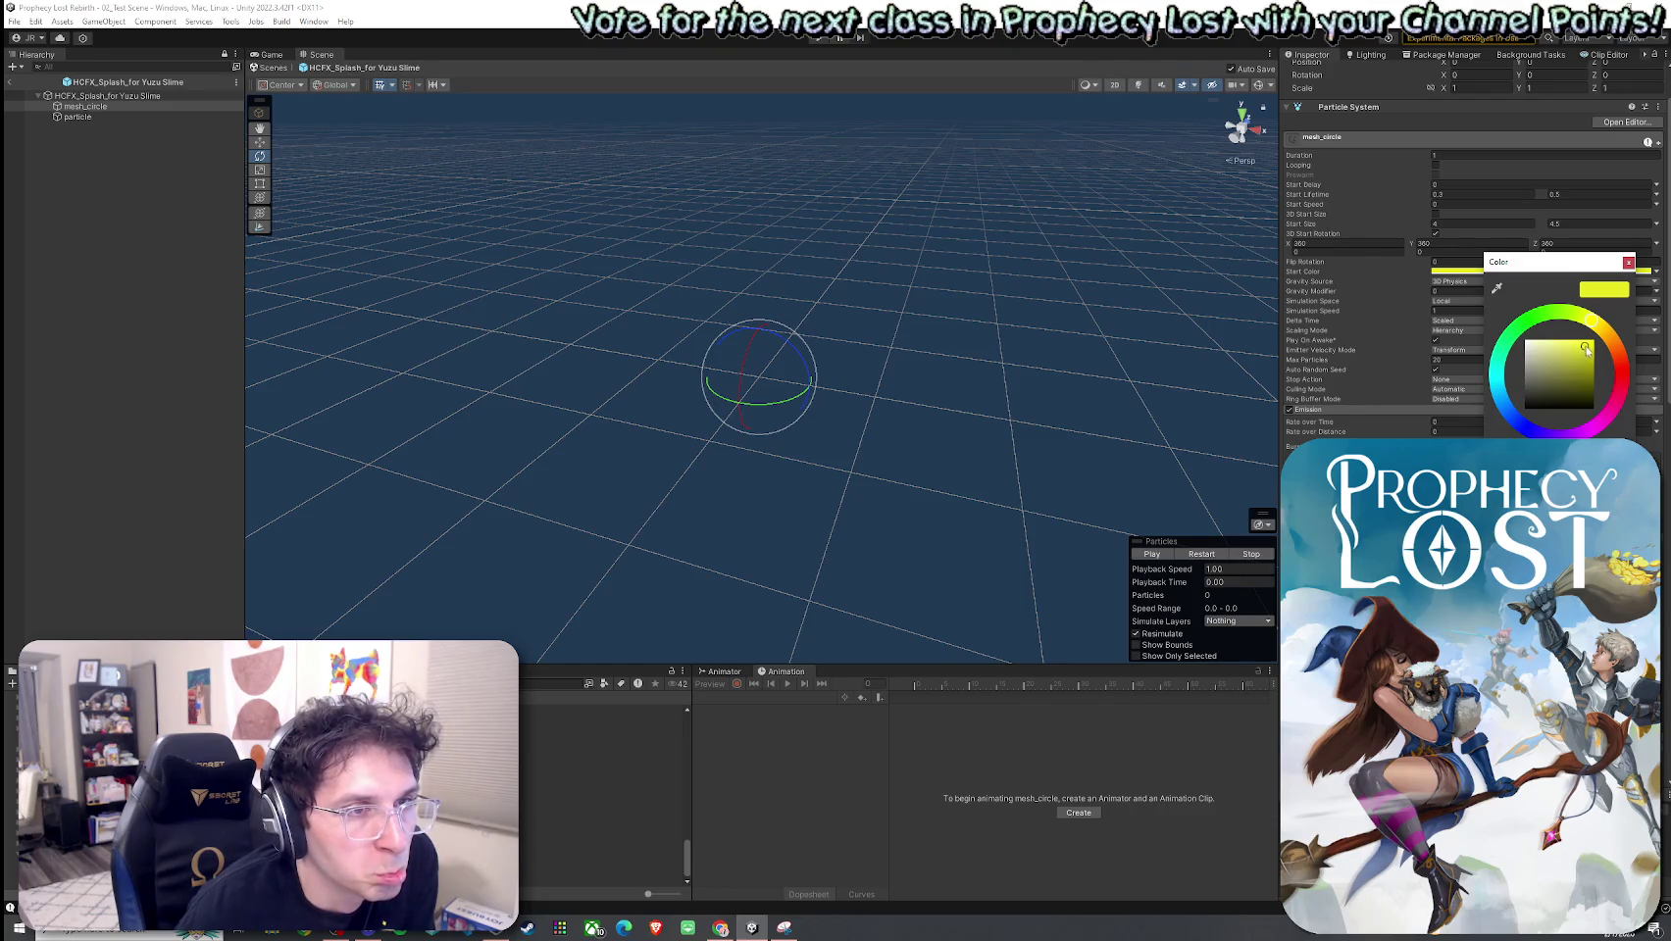
left_click(1204, 554)
left_click(1206, 554)
left_click(1210, 555)
left_click(1210, 555)
left_click(1209, 555)
left_click(1210, 555)
Step: Try green, then yellow, as mesh_circle's start colour, replaying the splash each time
left_click(1210, 554)
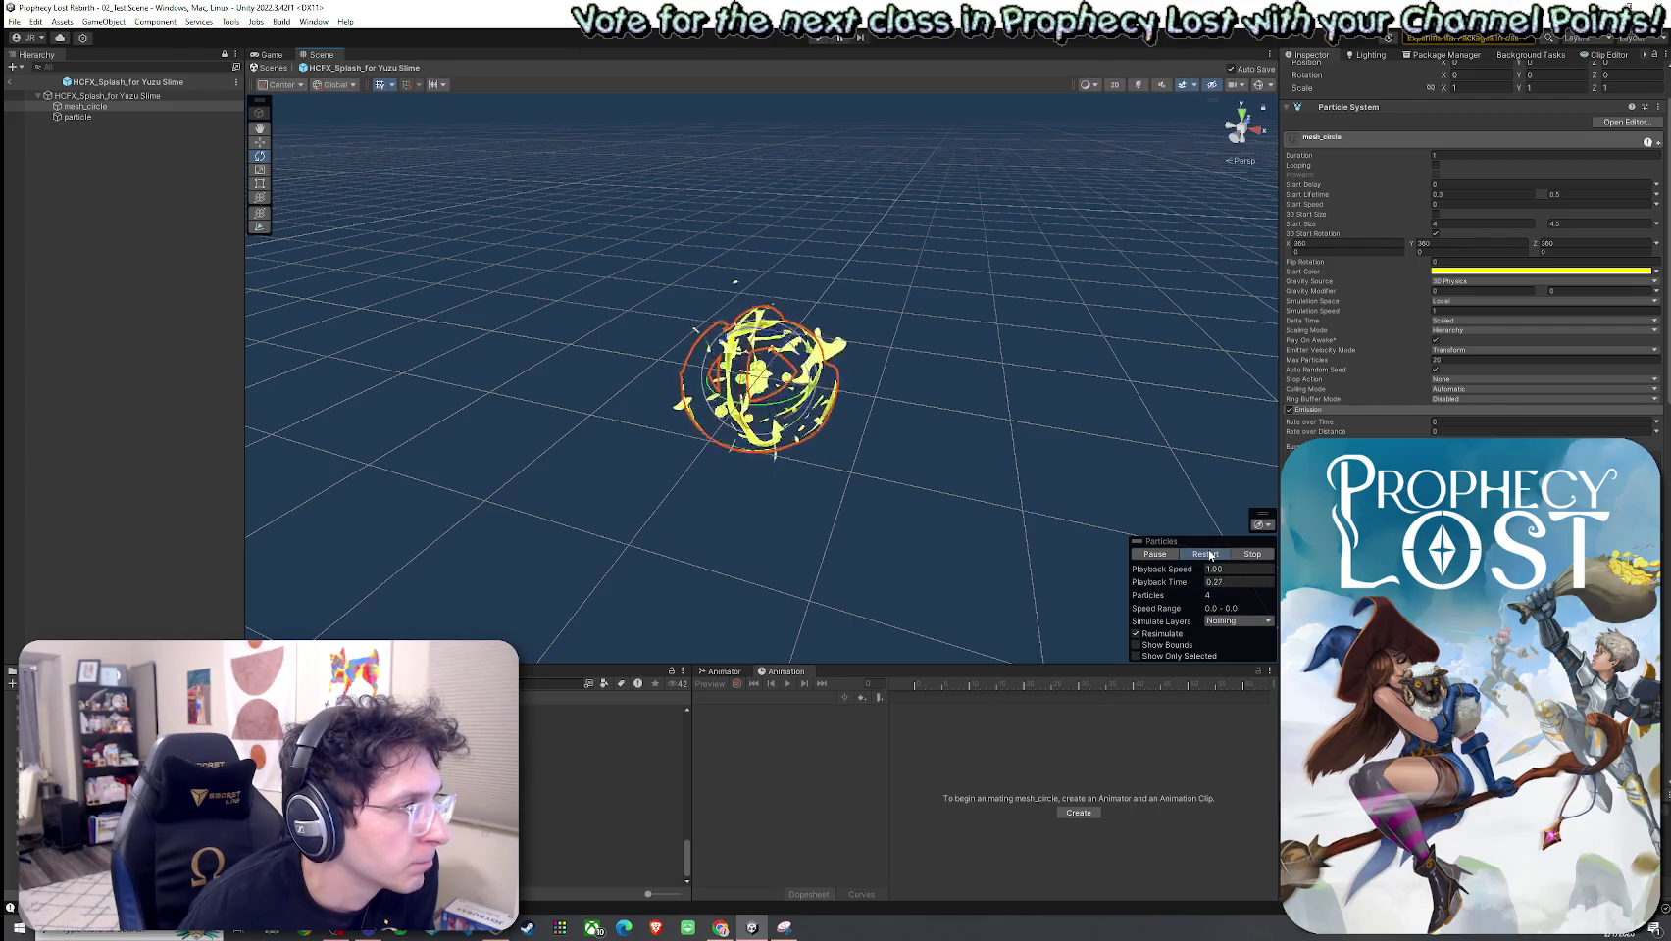
left_click(1548, 273)
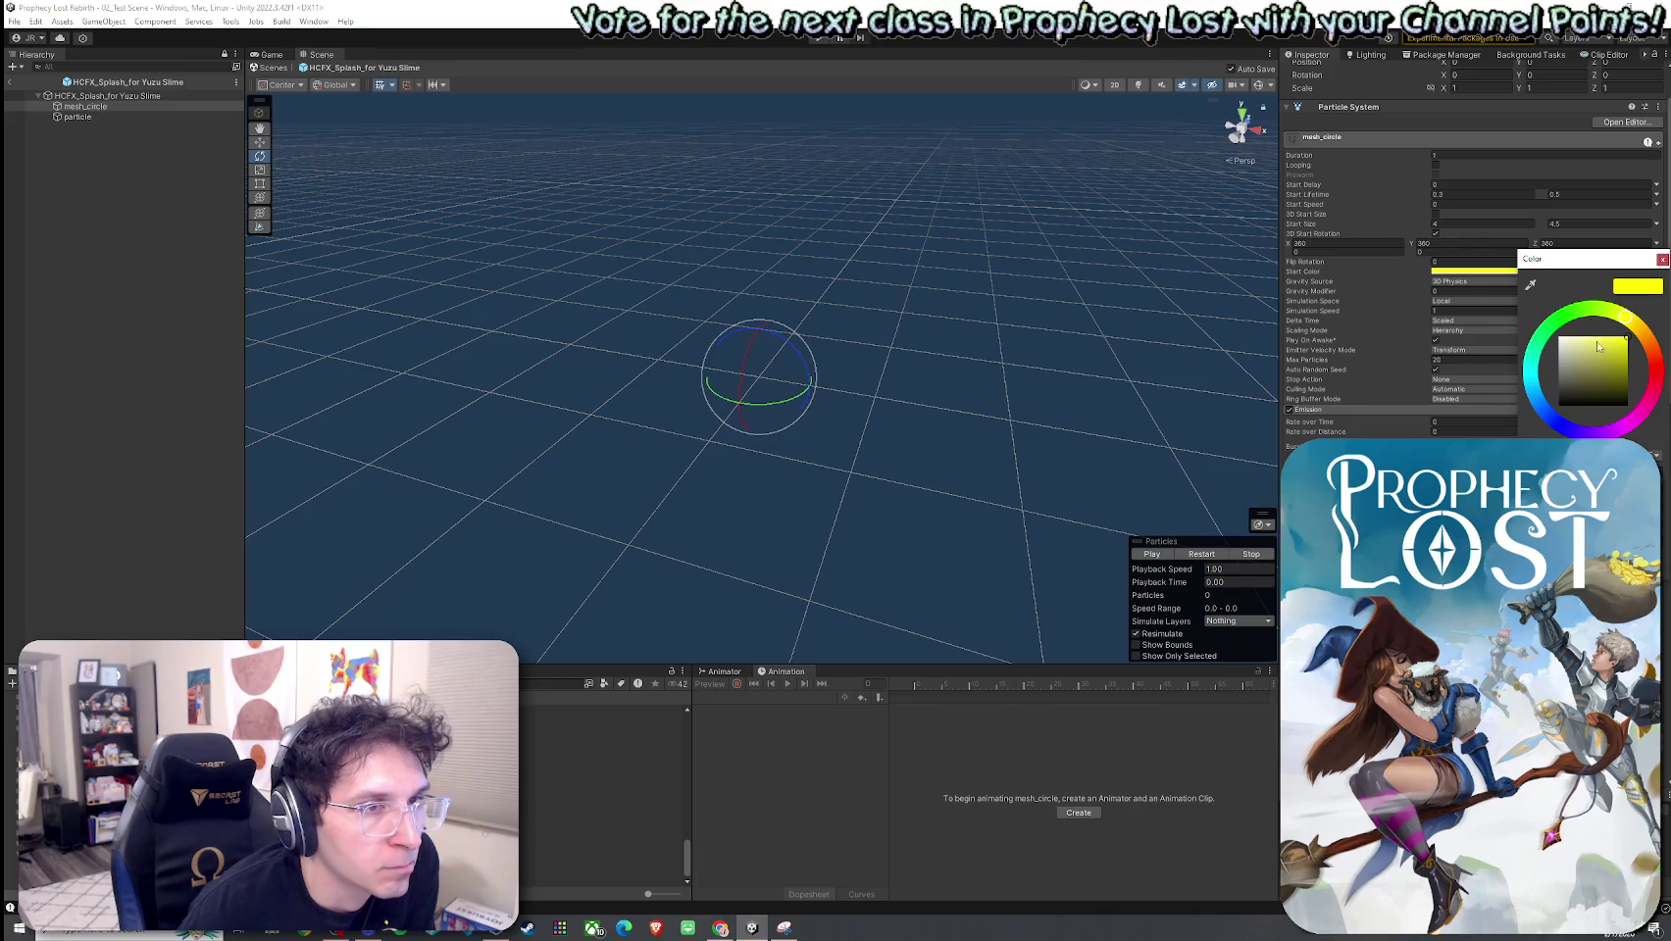
left_click(1574, 319)
left_click(1206, 554)
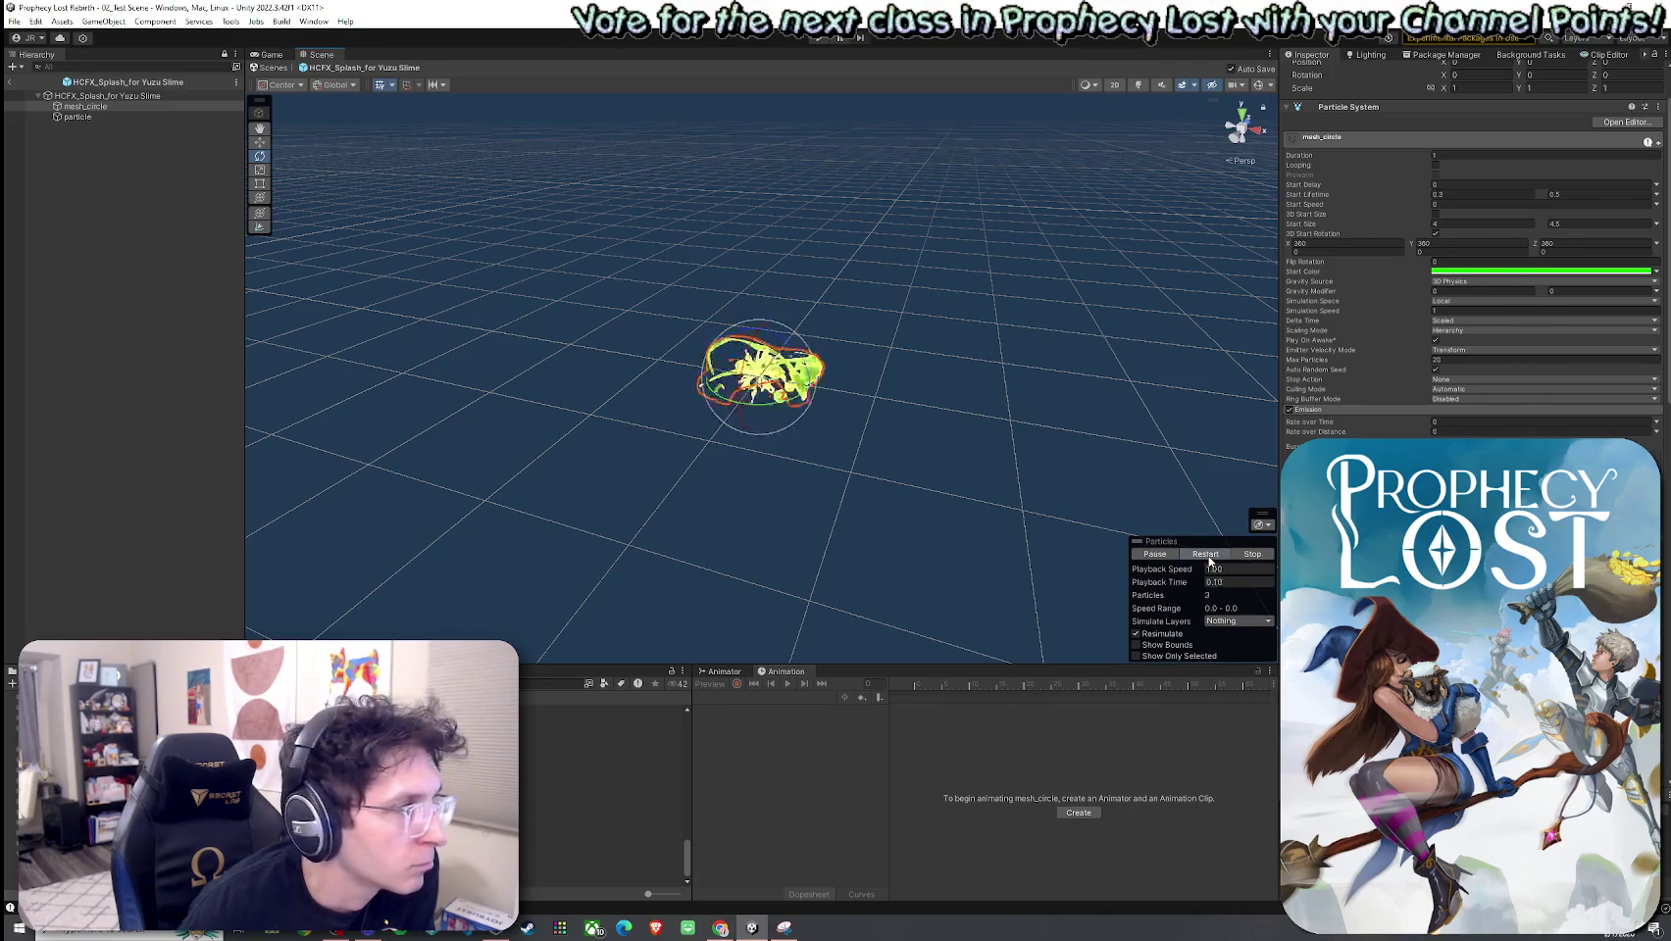
left_click(1208, 555)
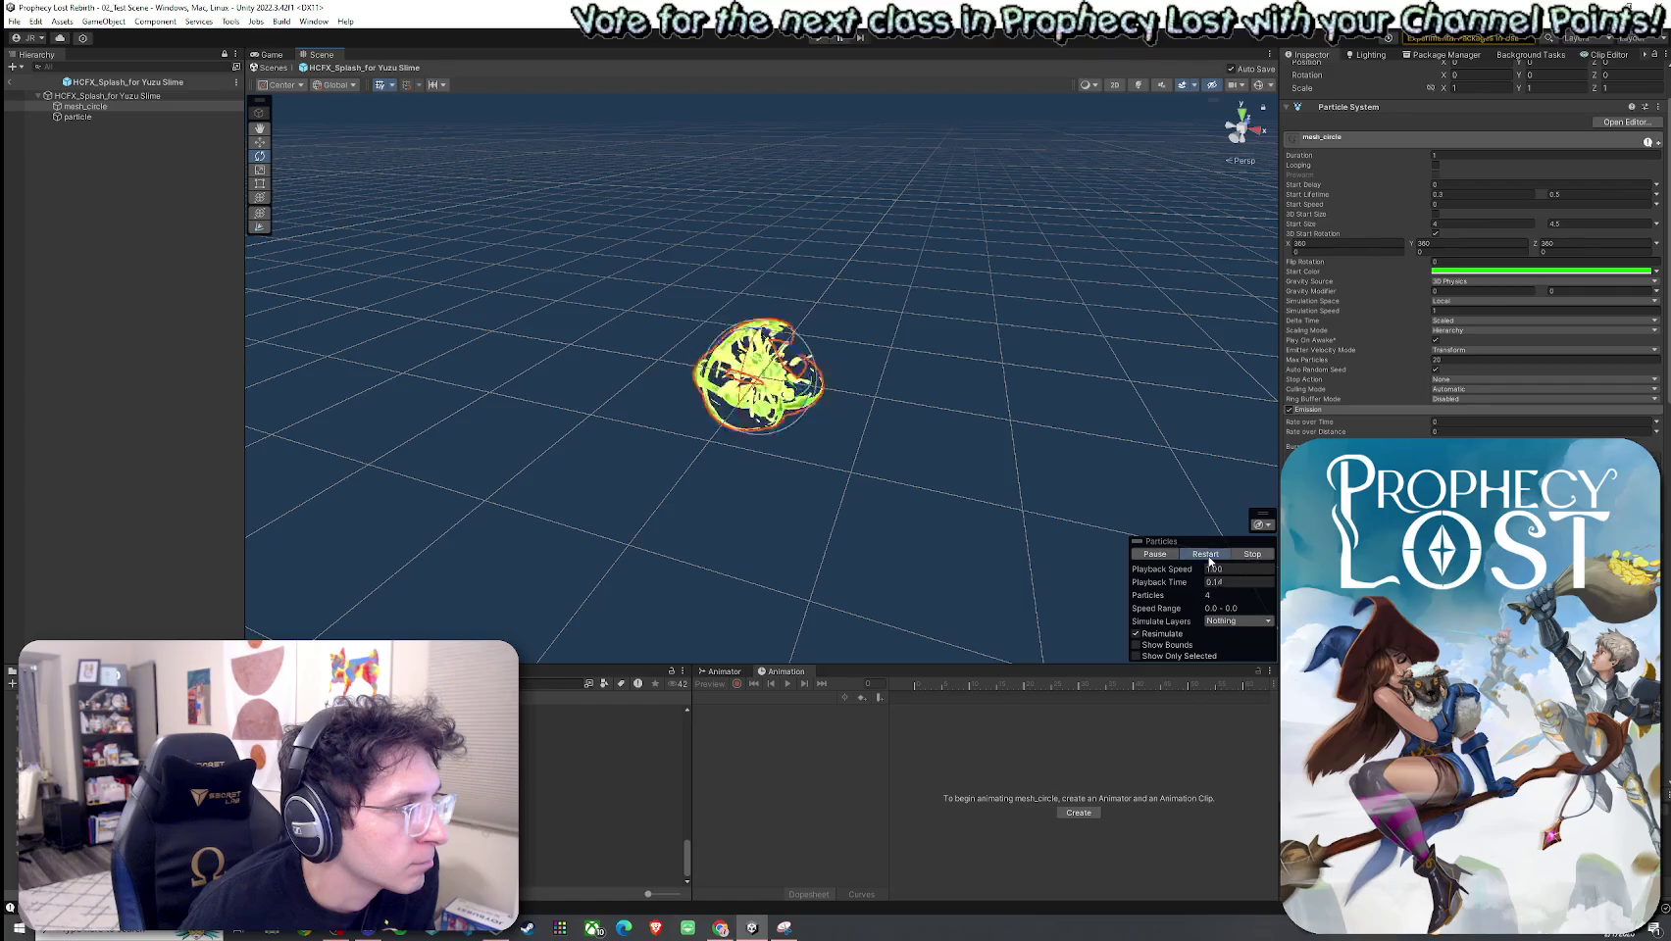
left_click(1565, 272)
left_click(1625, 323)
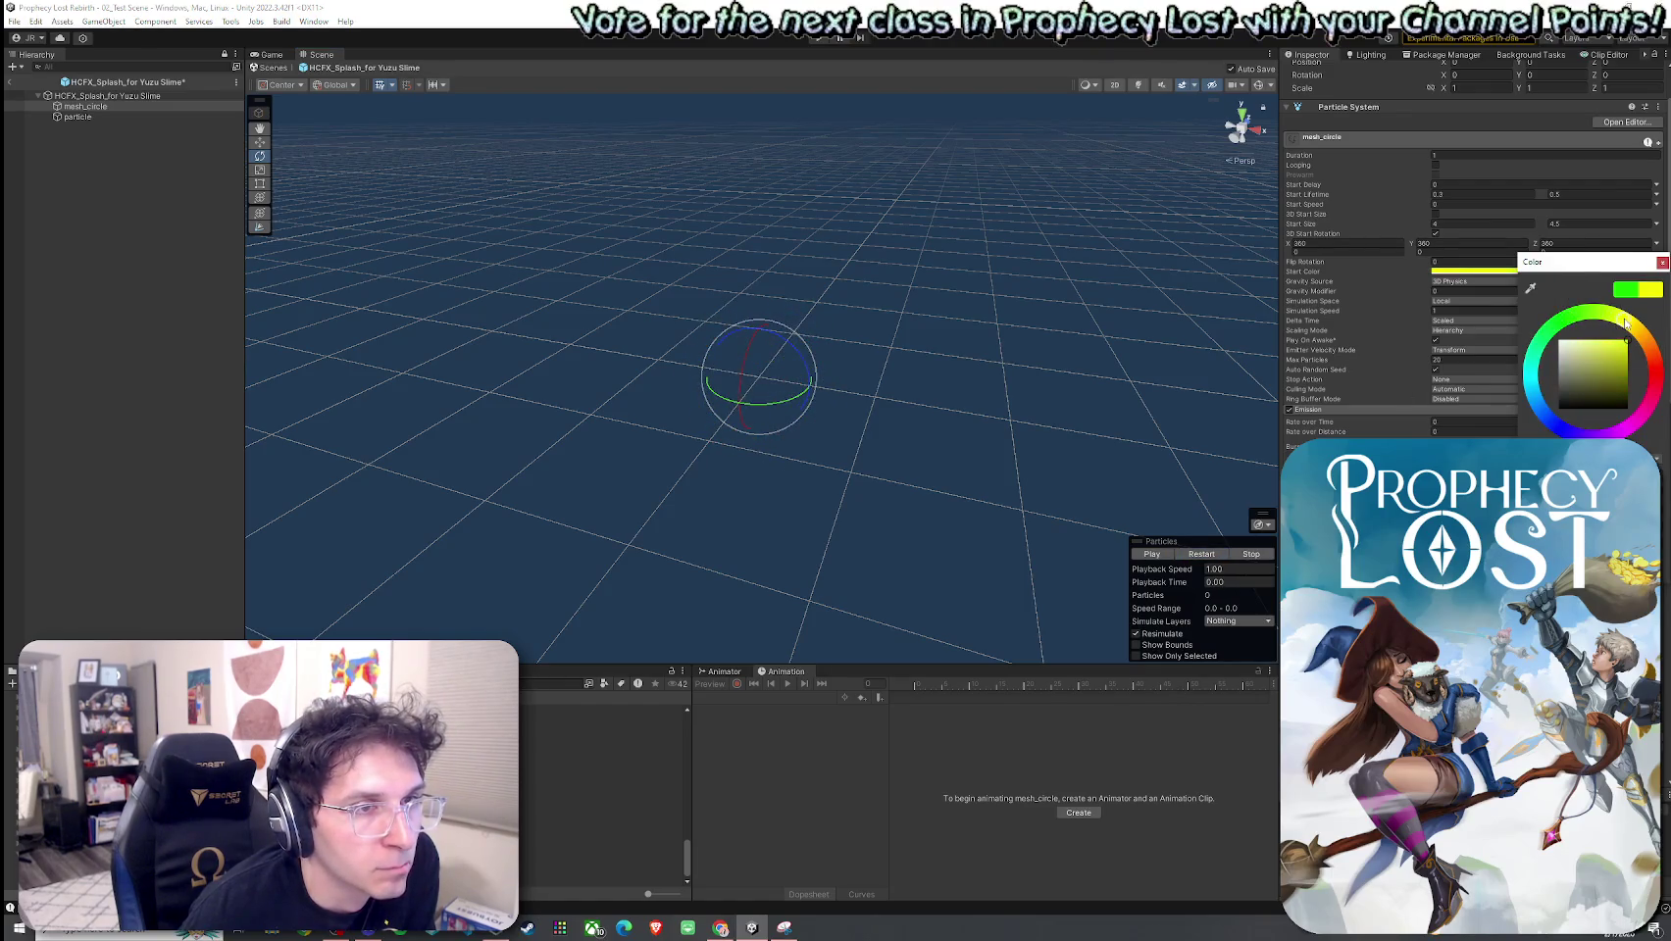
left_click(1228, 555)
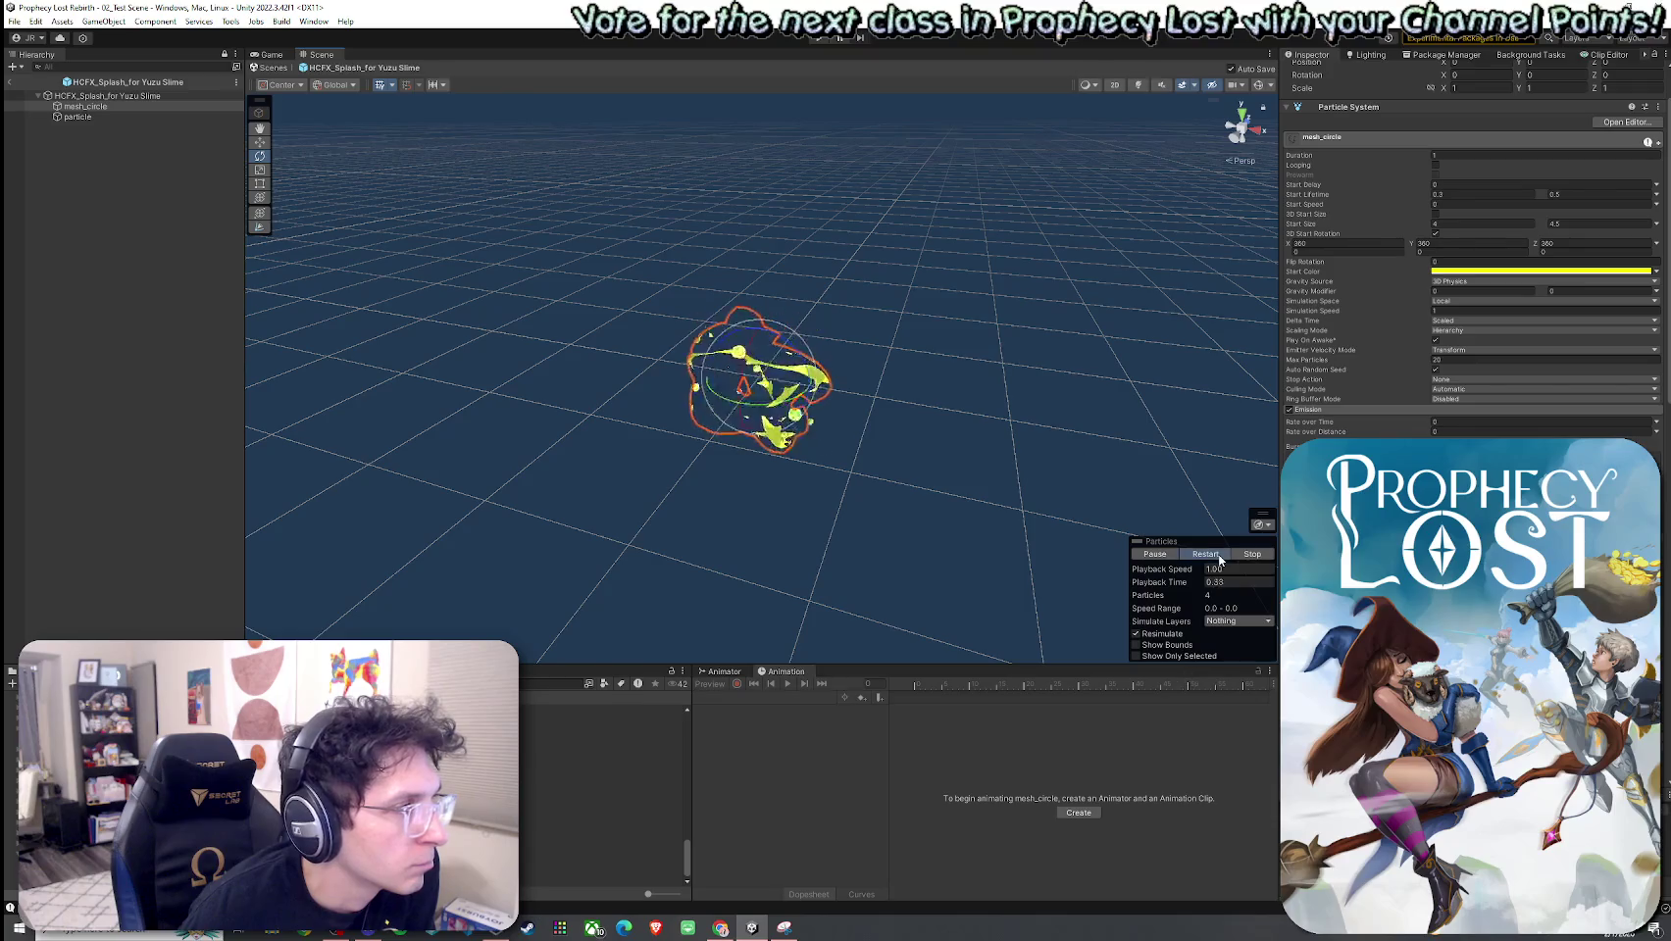
Step: Make mesh_circle's start colour a paler yellow and replay the burst
left_click(1577, 272)
left_click(1614, 347)
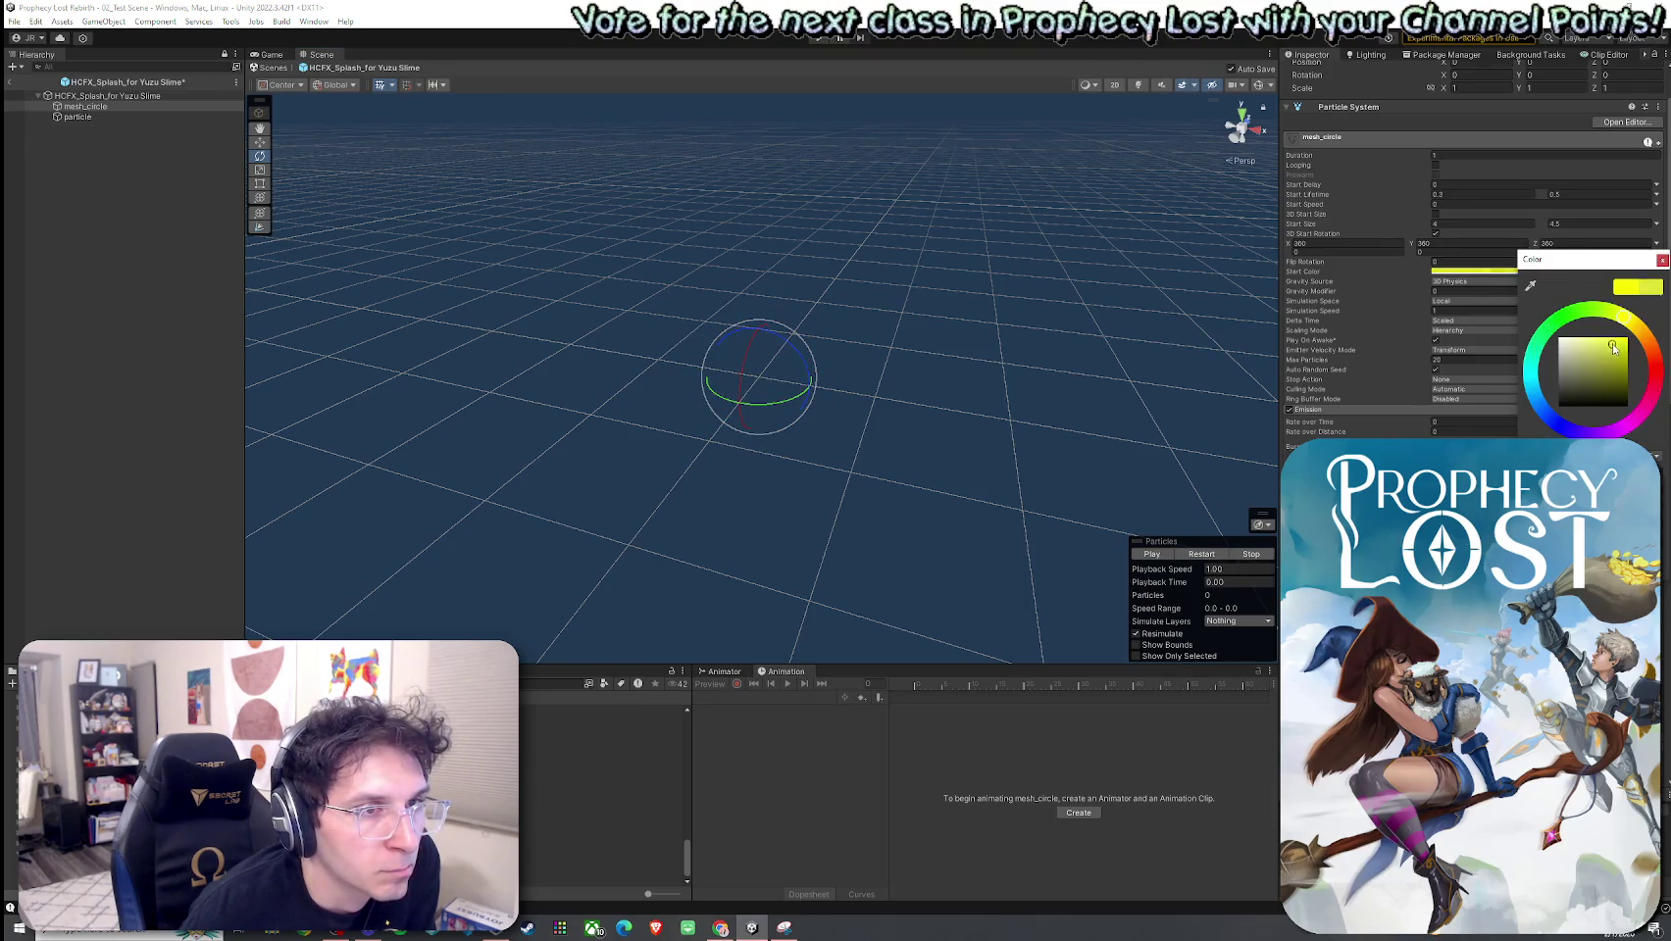
left_click(1200, 553)
left_click(1202, 557)
left_click(1203, 558)
left_click(1204, 560)
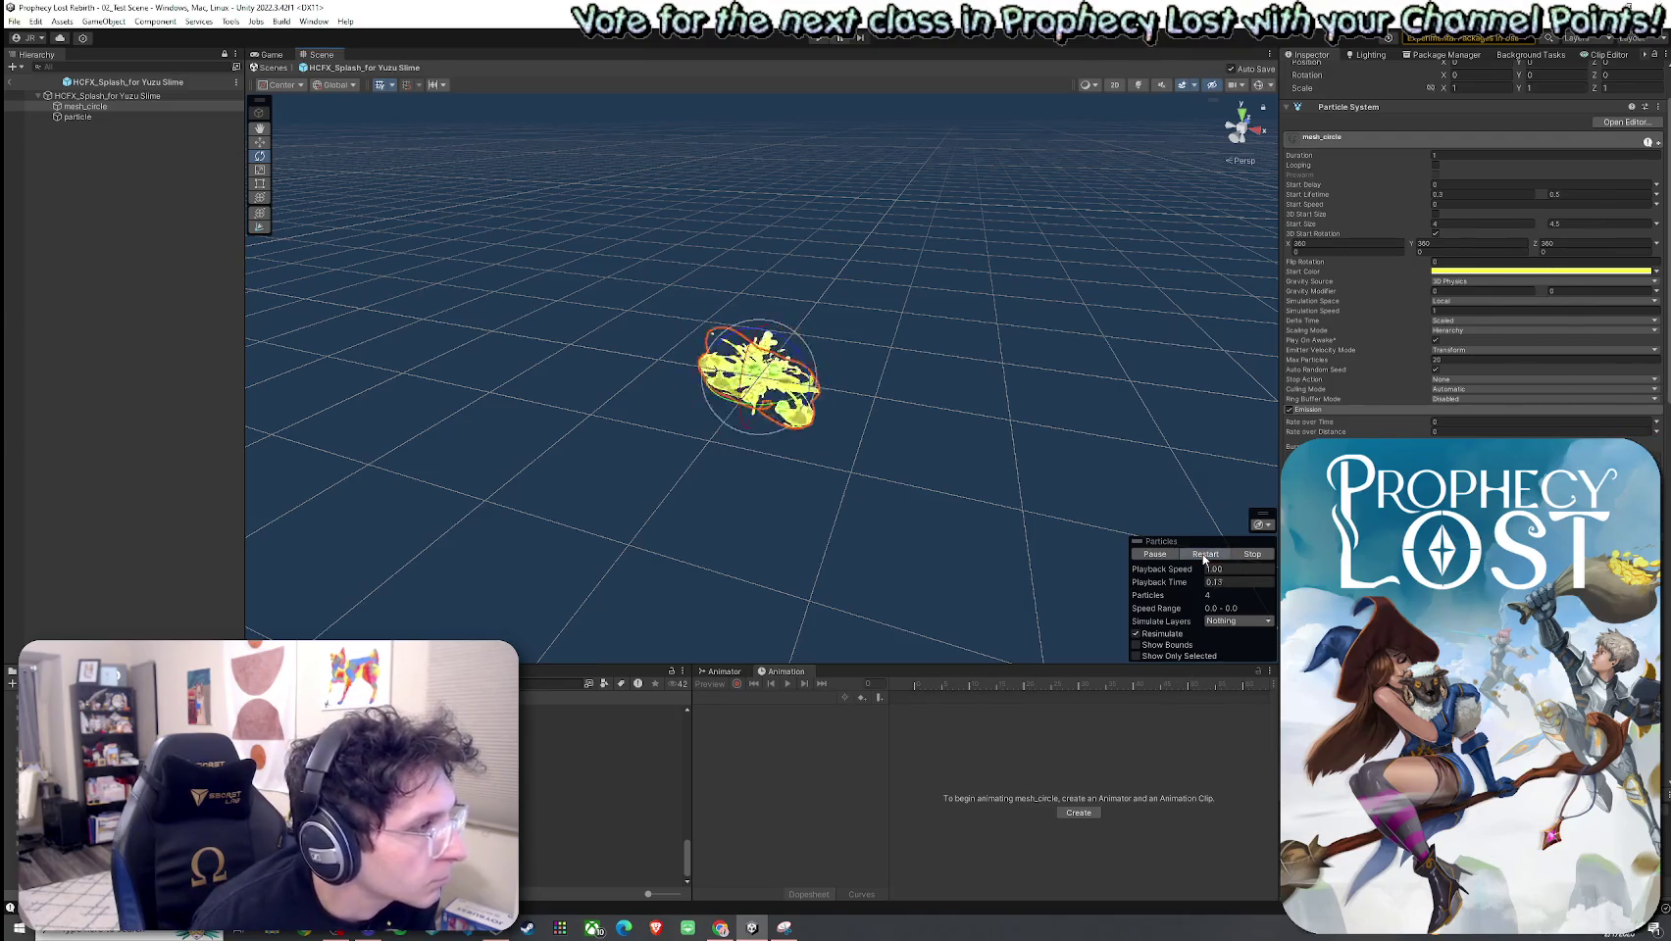
left_click(1204, 559)
left_click(1204, 560)
left_click(1202, 561)
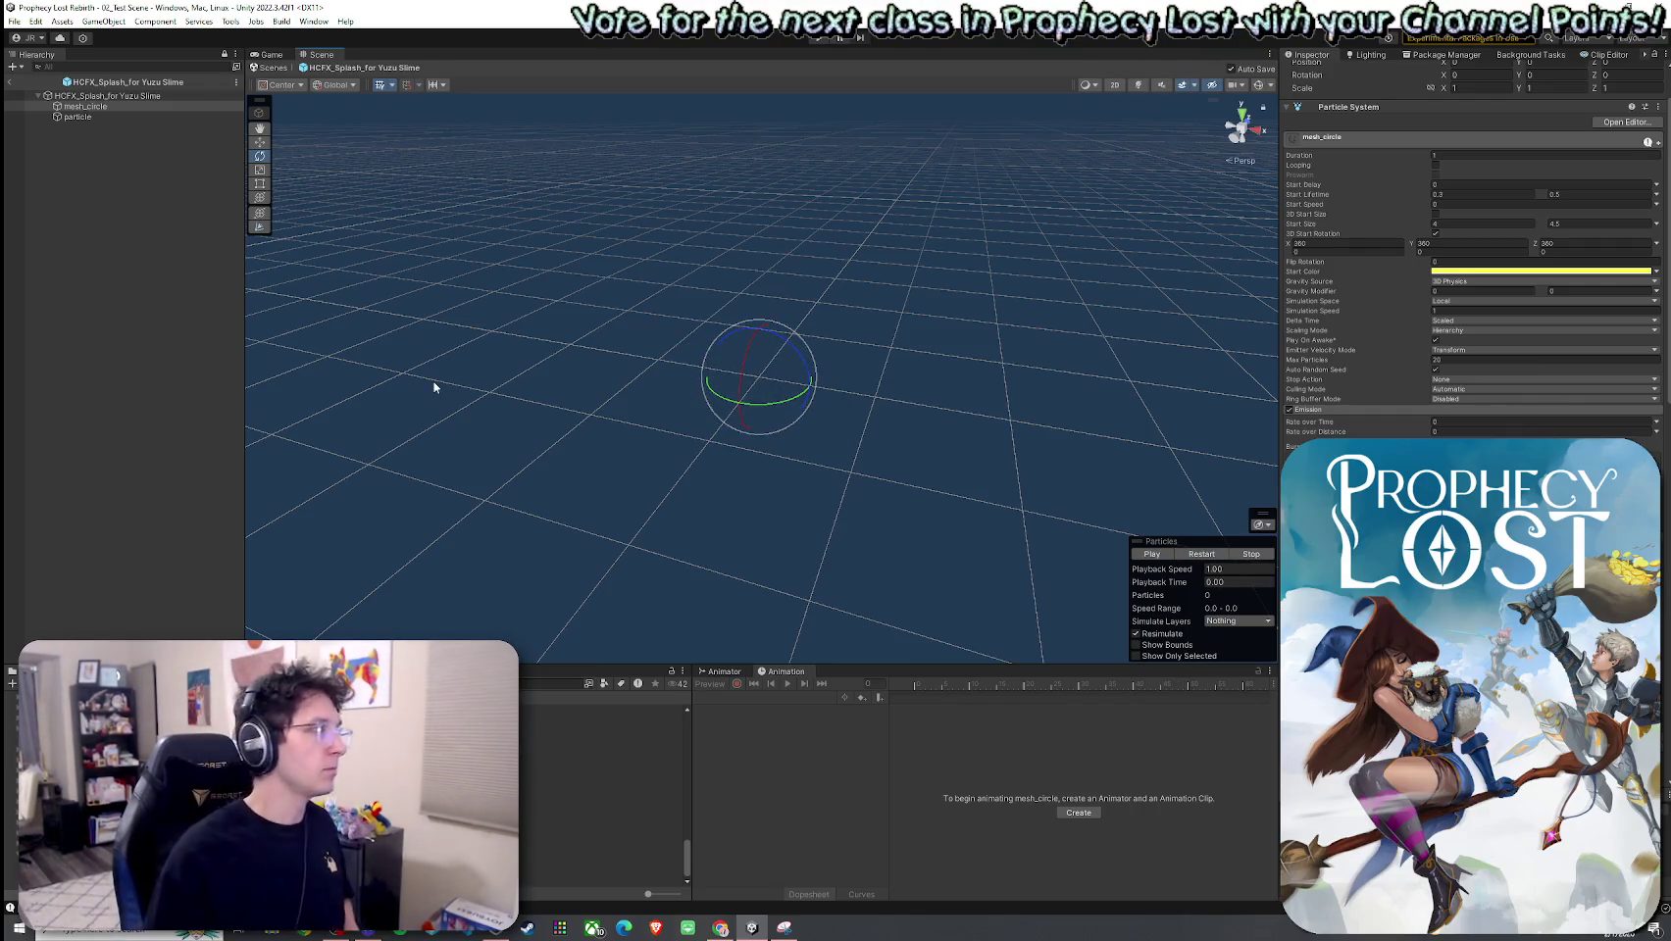
Step: Return to 02_Test Scene, reopen the HCFX_Splash_for Yuzu Slime prefab, and play it
left_click(12, 83)
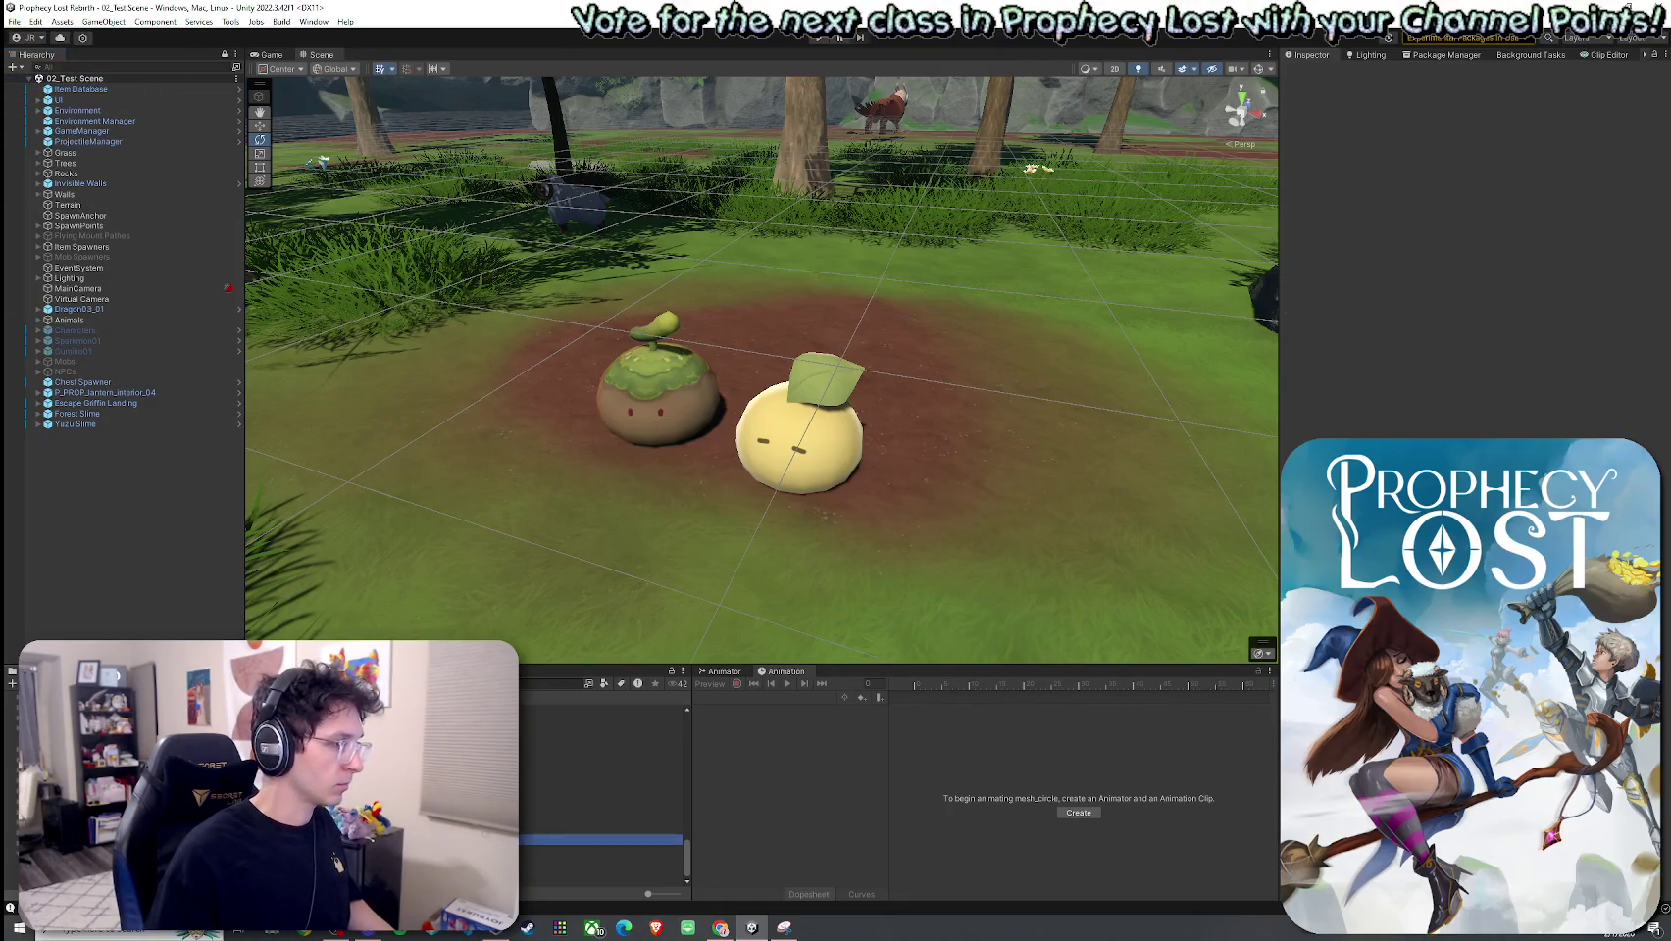
double_click(631, 787)
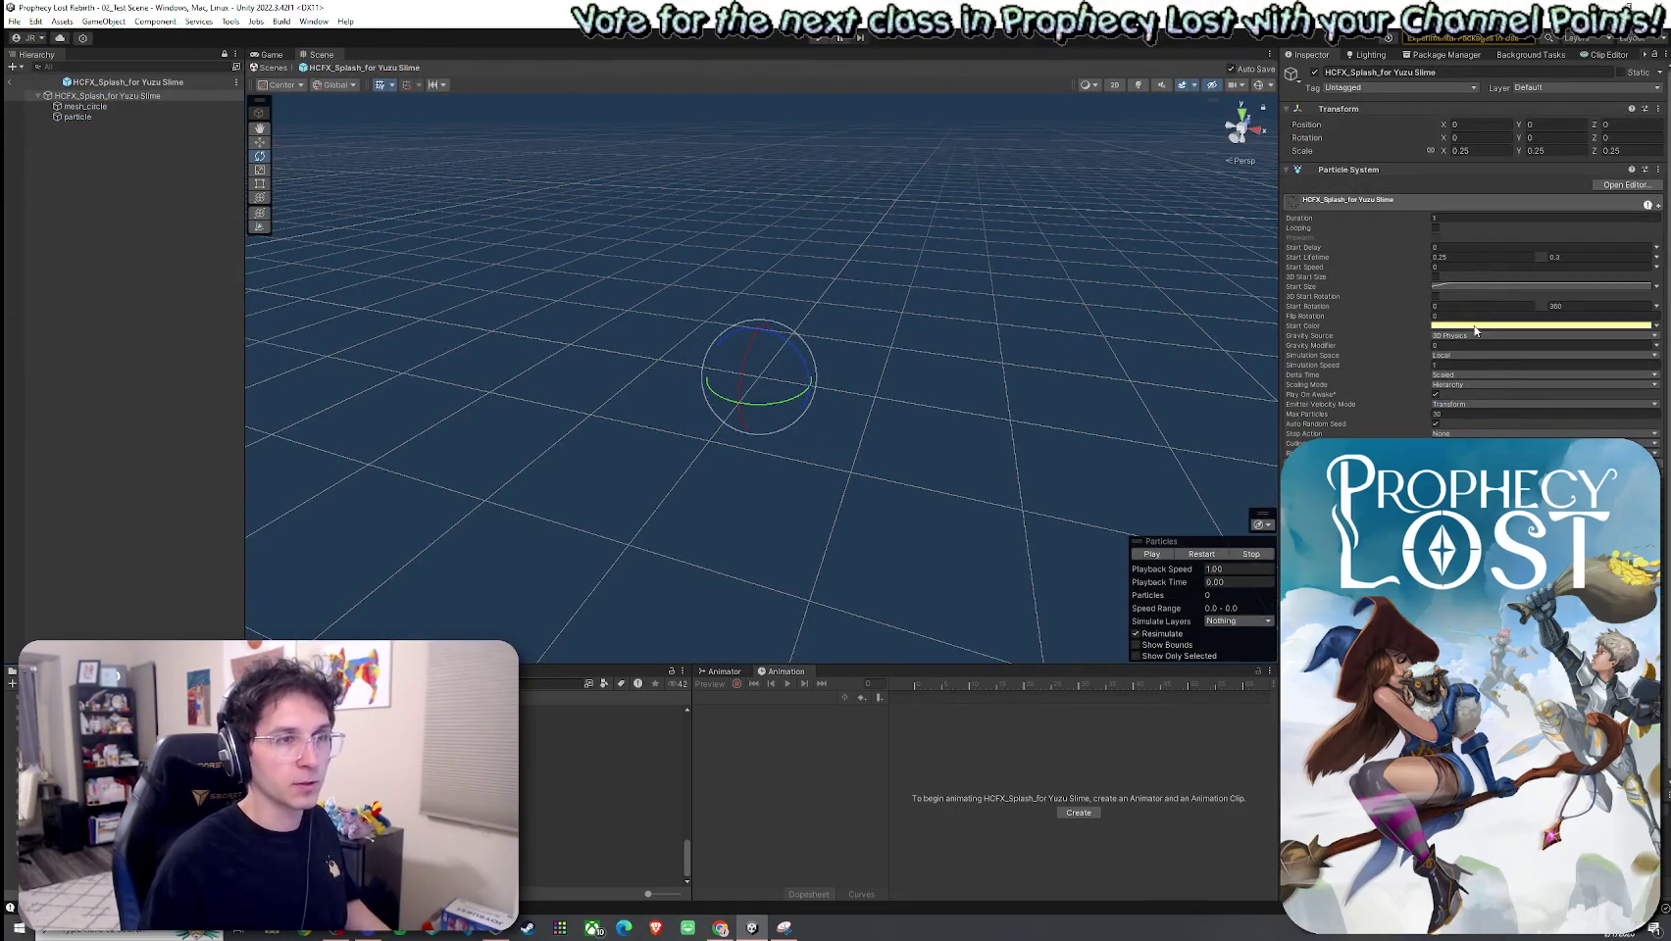
left_click(1202, 554)
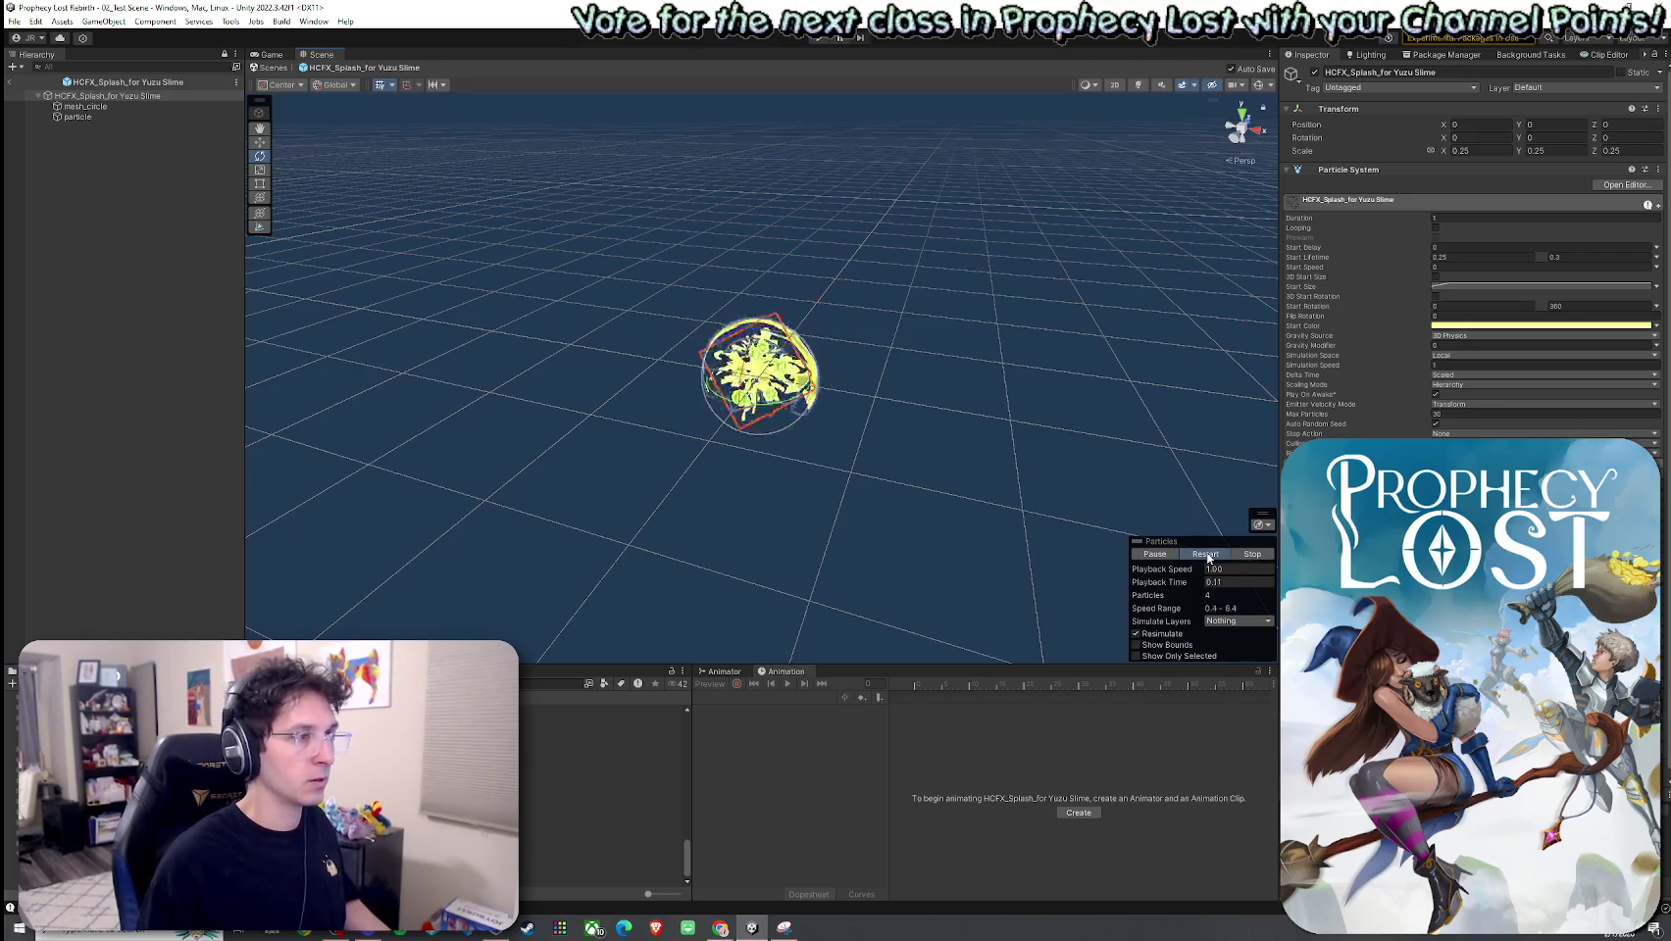
Step: Brighten the yellow of the left key in the particle's Start Color gradient
left_click(1202, 554)
left_click(78, 117)
left_click(1529, 327)
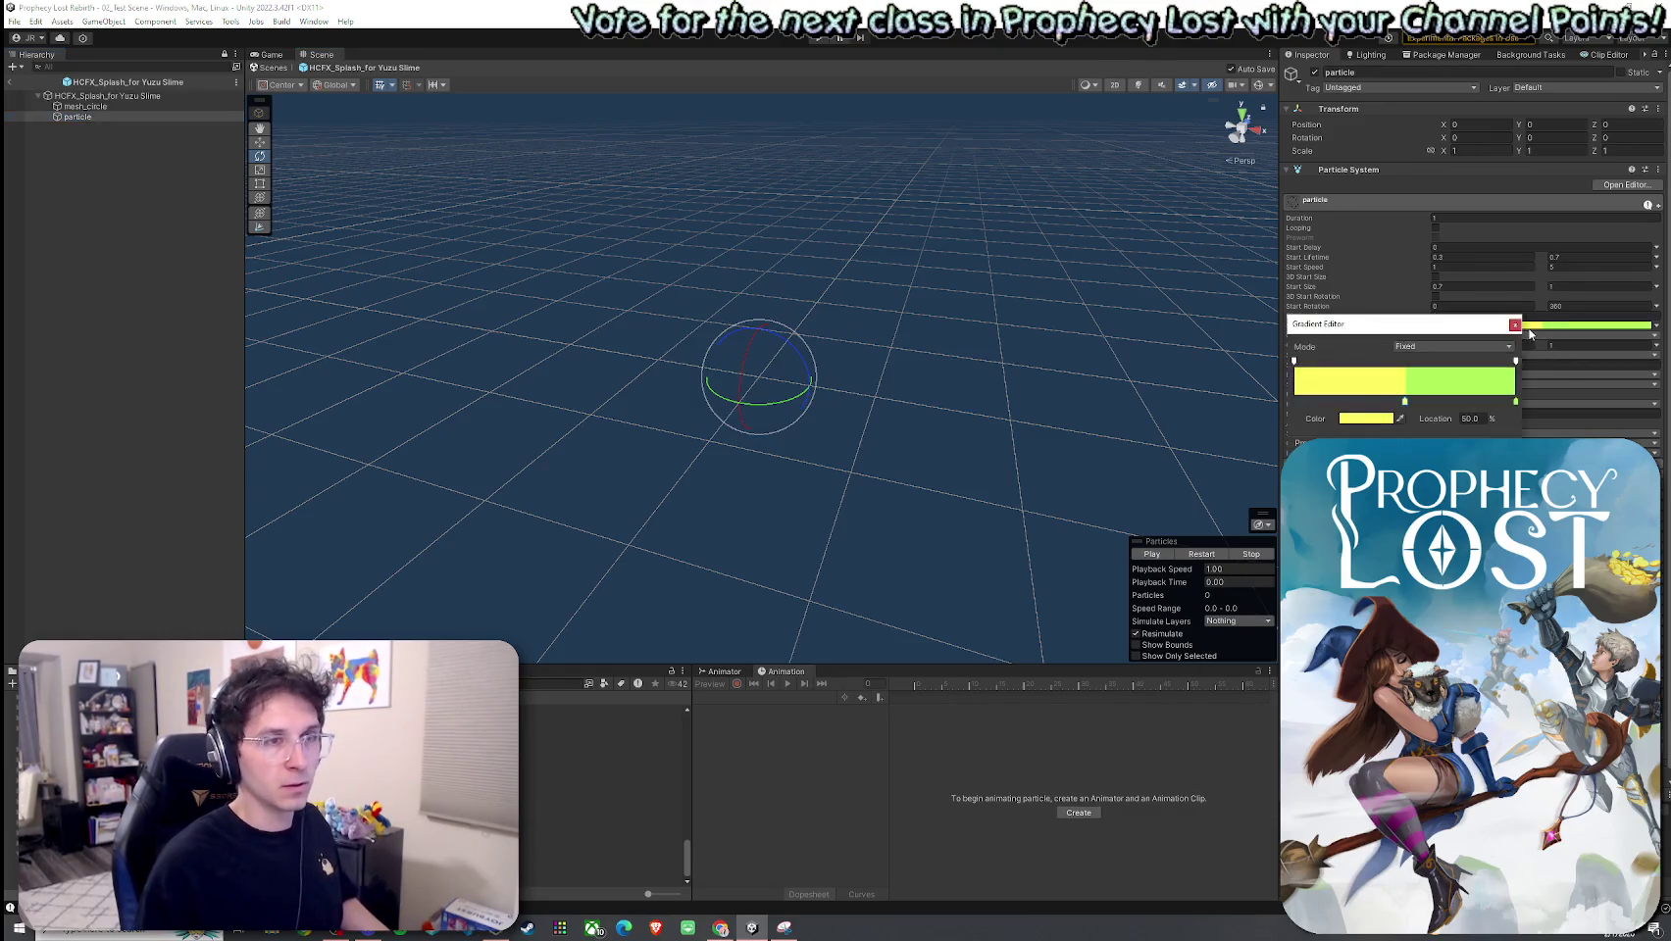
left_click(1385, 418)
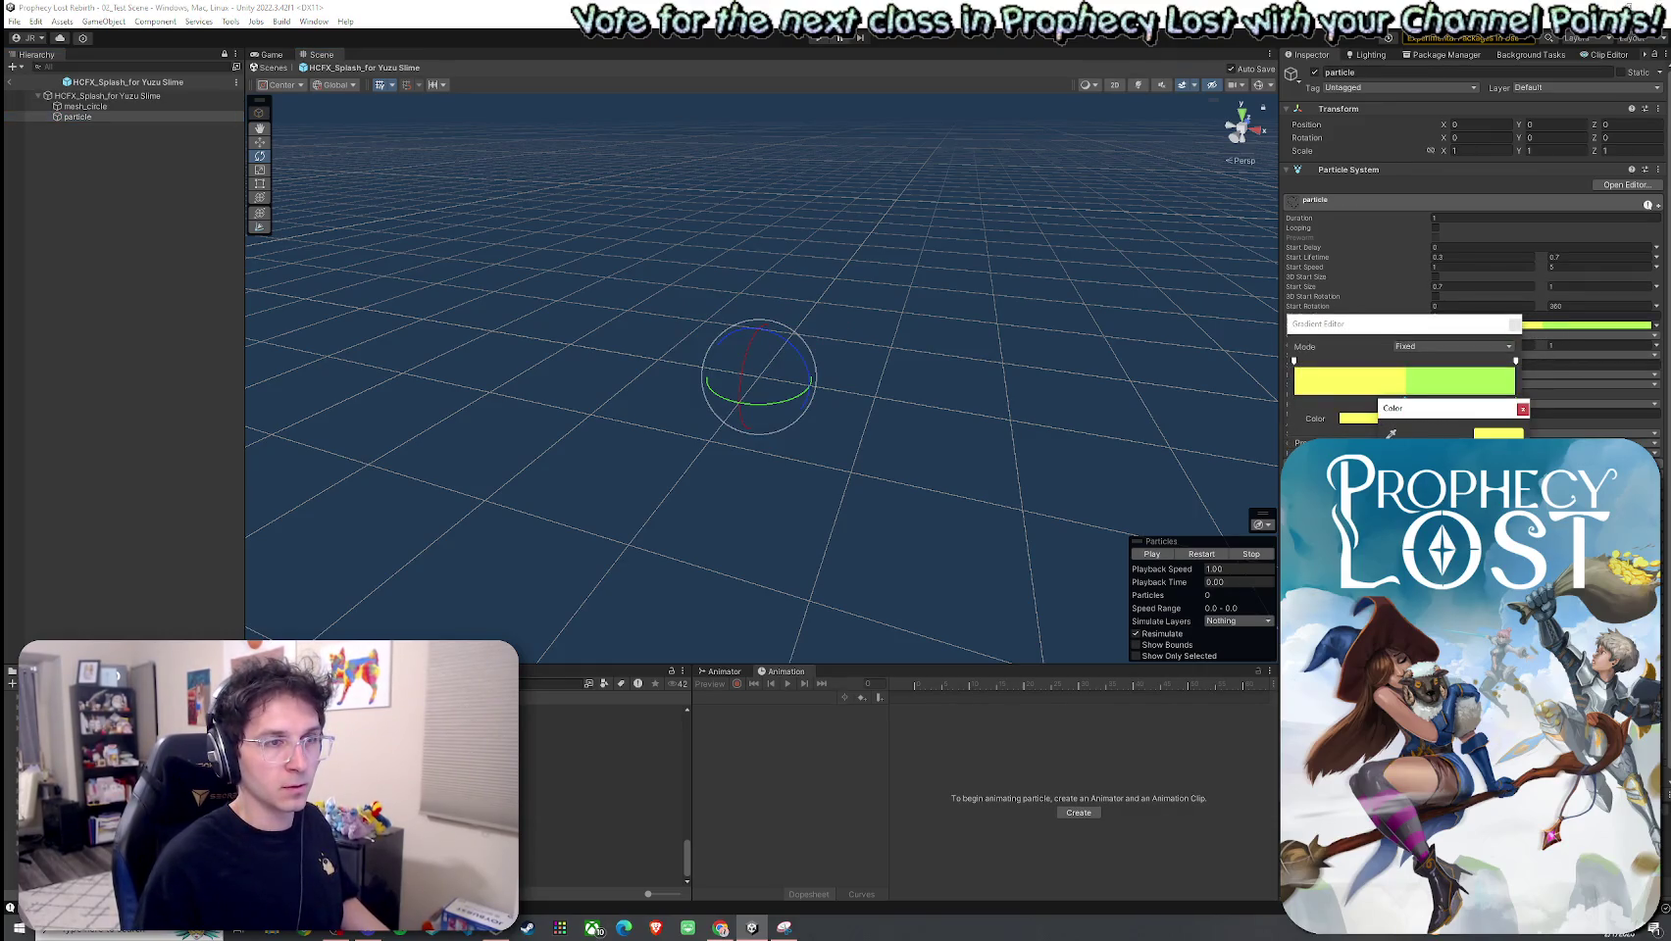
left_click(1522, 410)
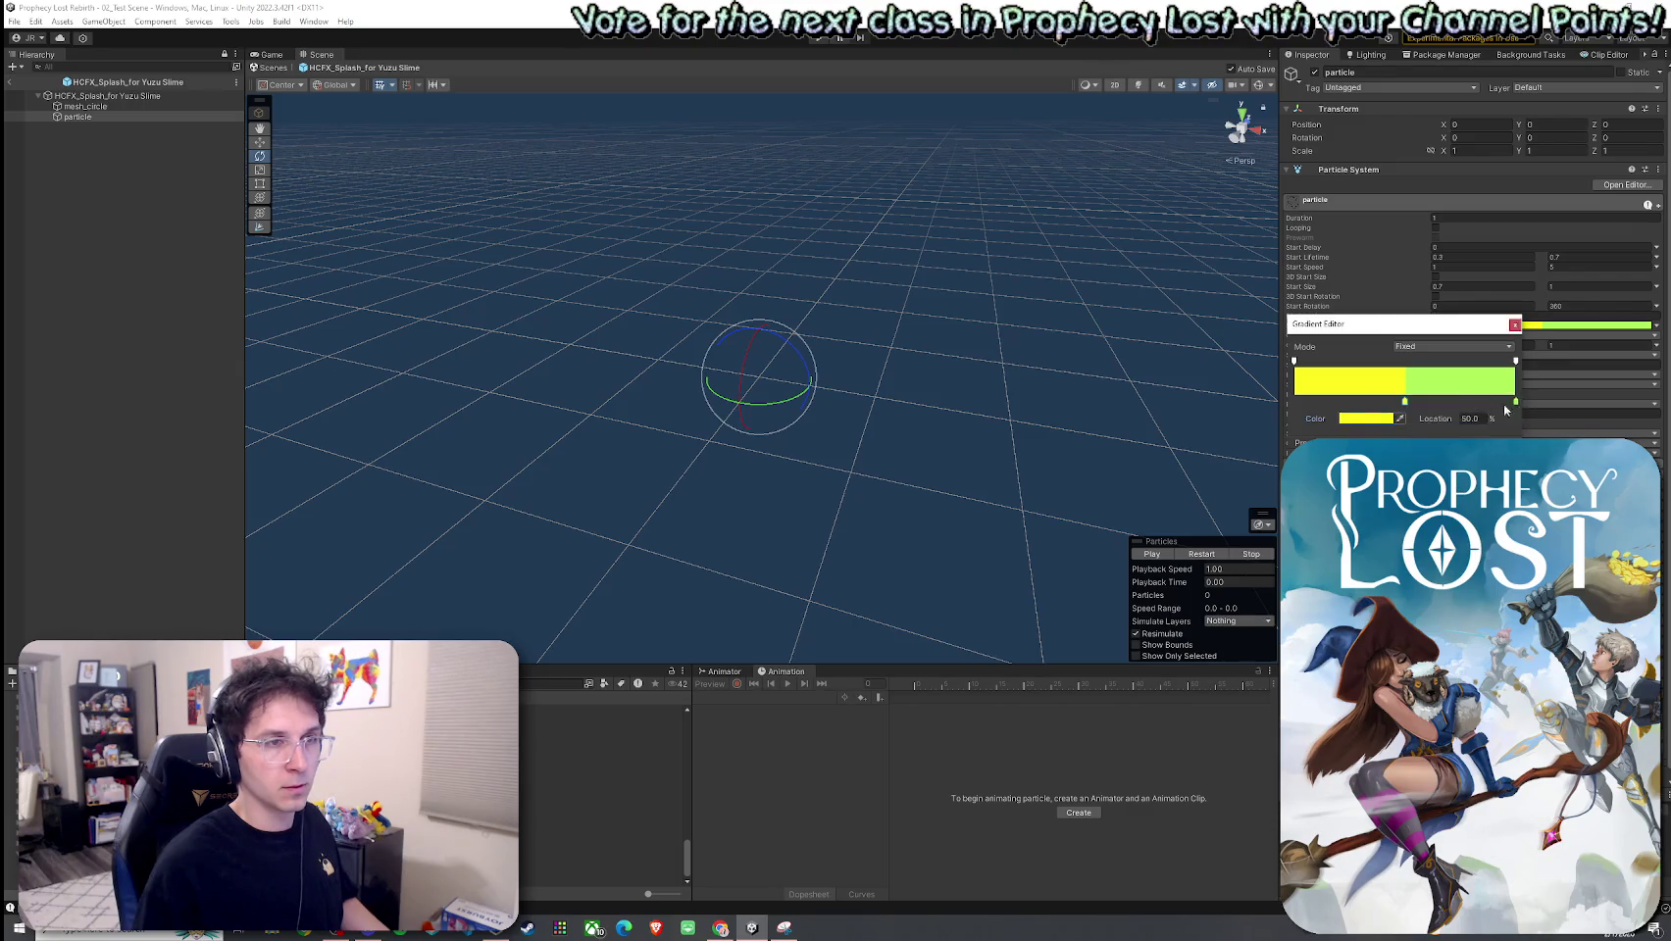
left_click(1372, 420)
left_click_drag(1441, 510, 1451, 505)
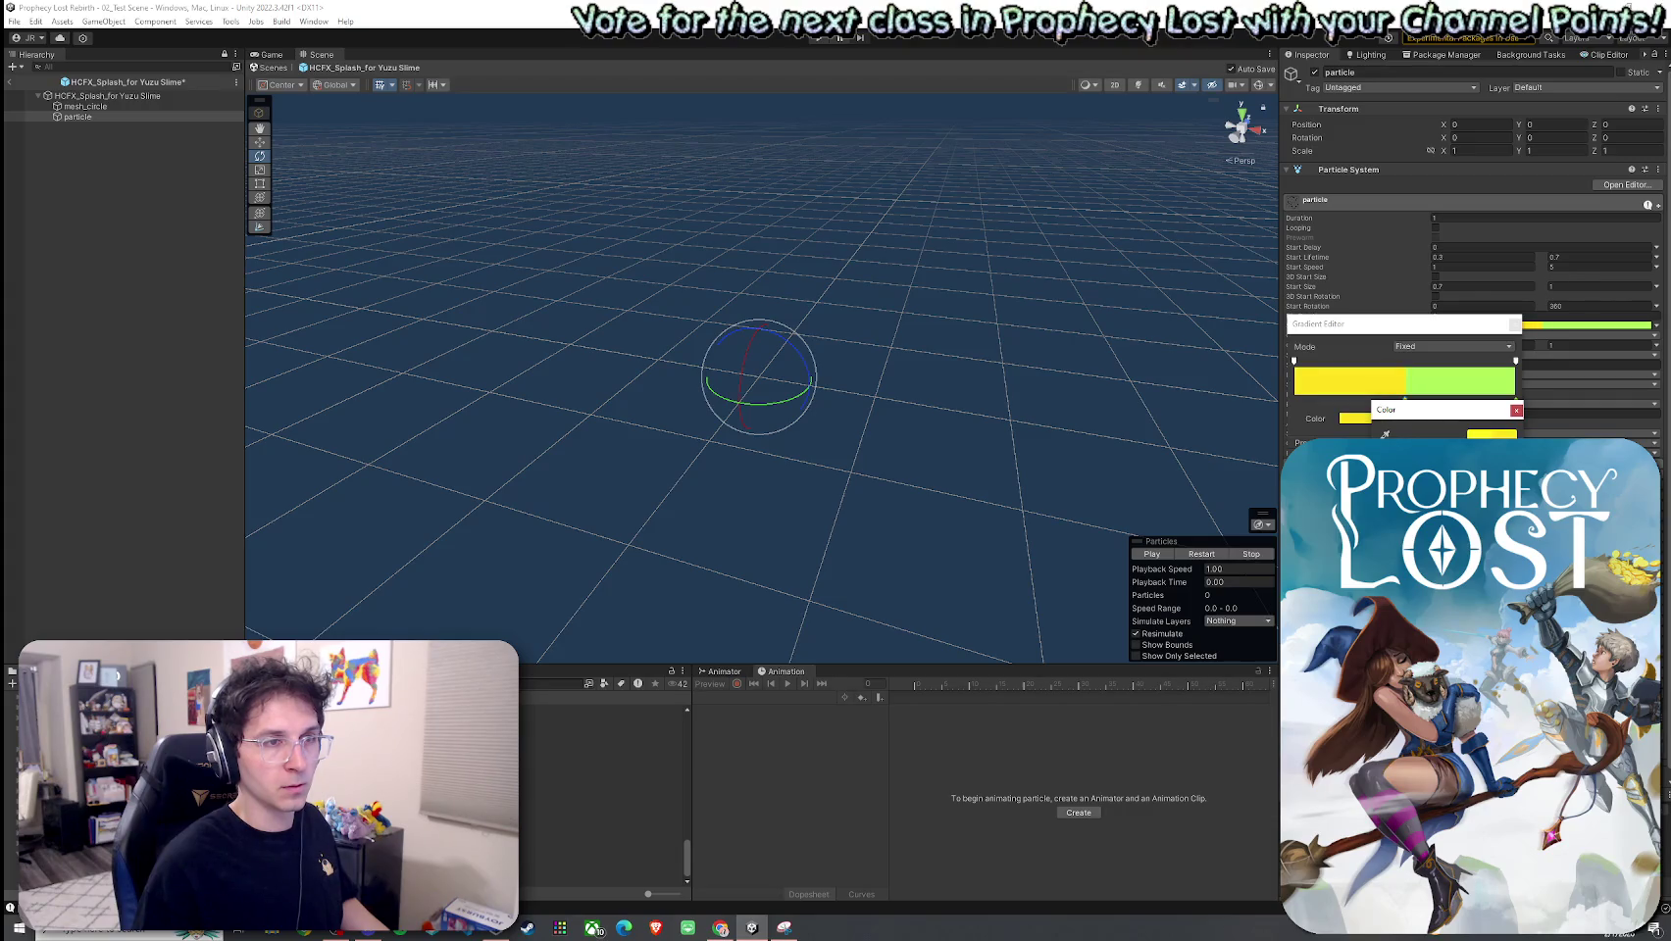
left_click(1518, 410)
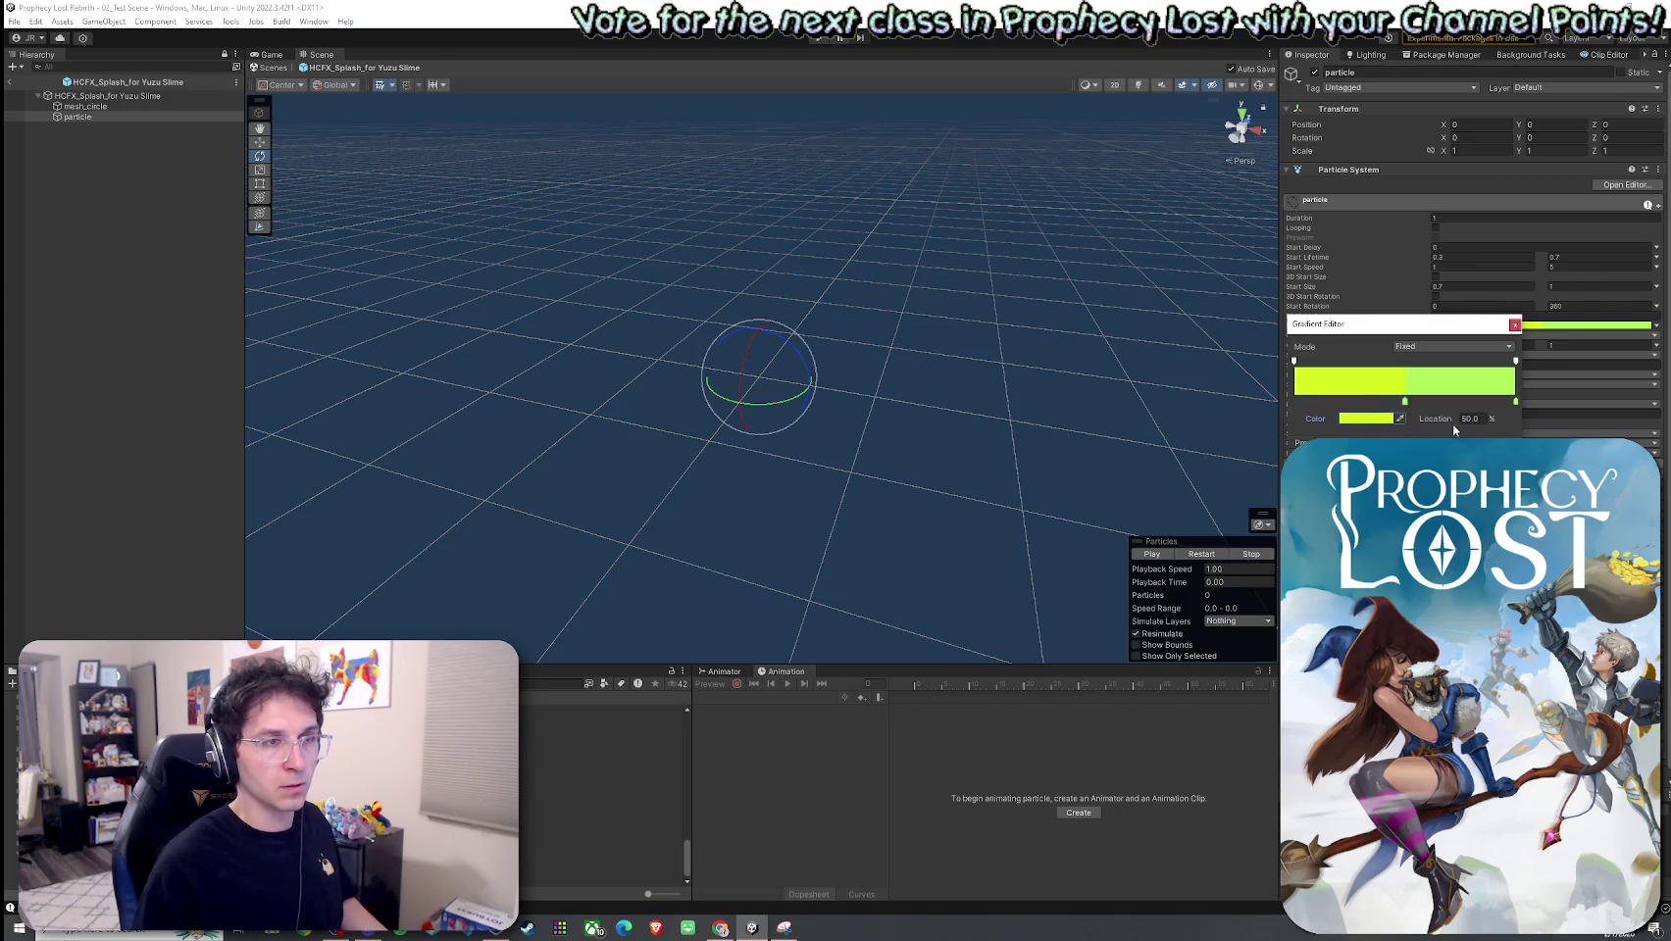
Step: Set the gradient's right key to light green and replay the splash
left_click(1387, 422)
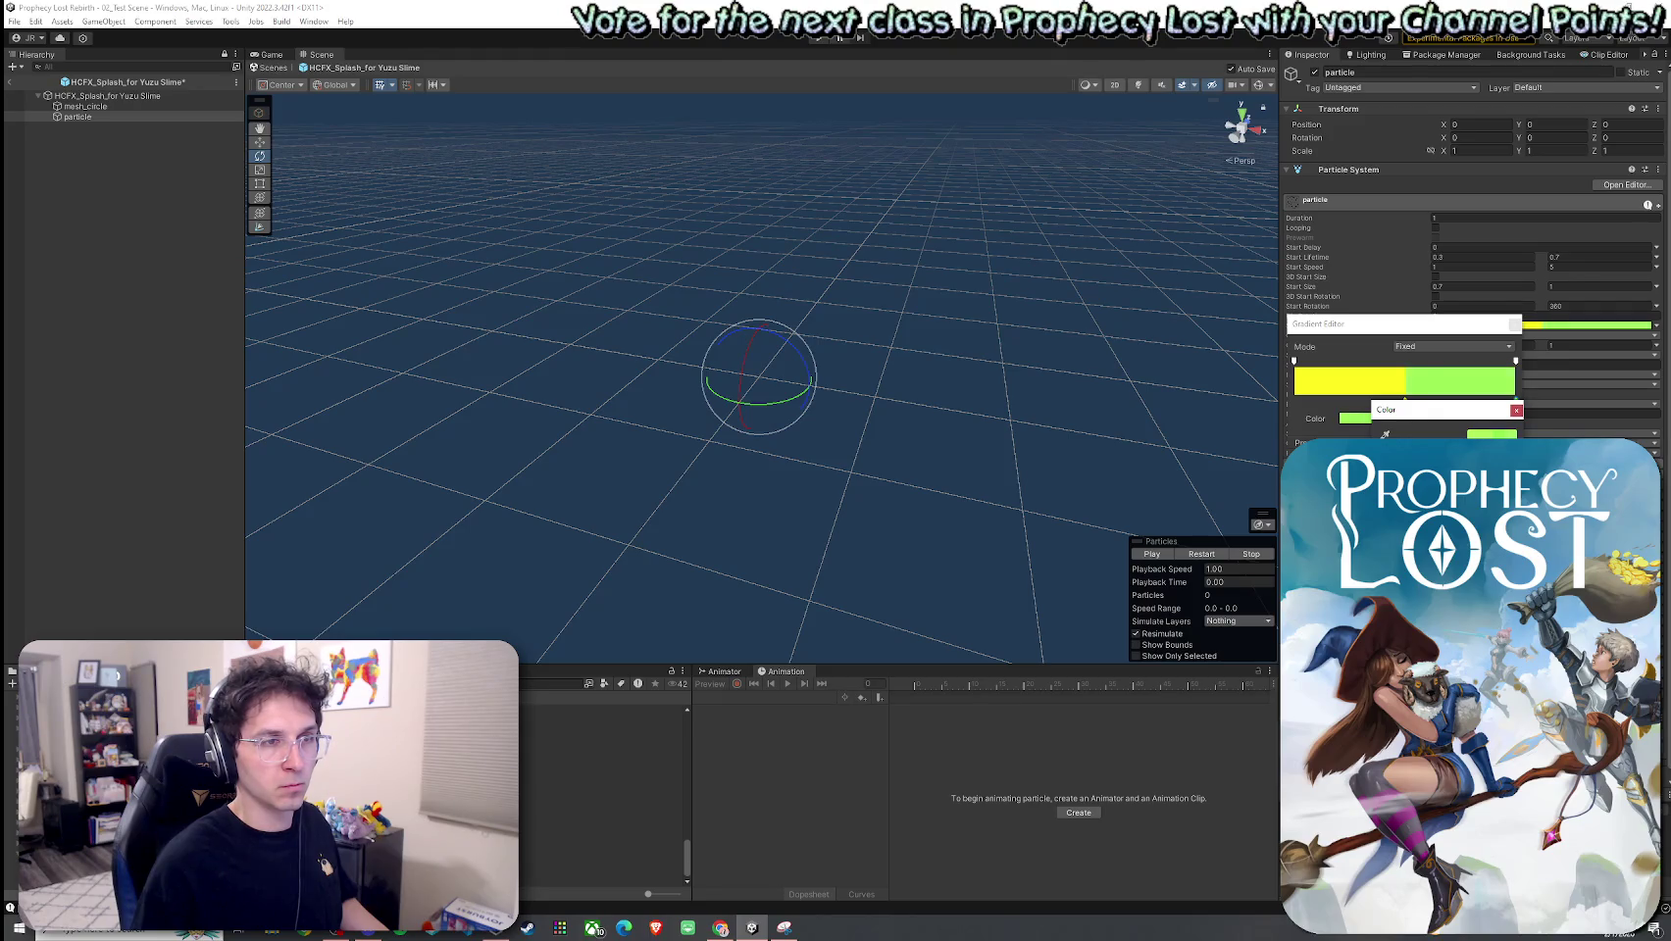
left_click(1515, 411)
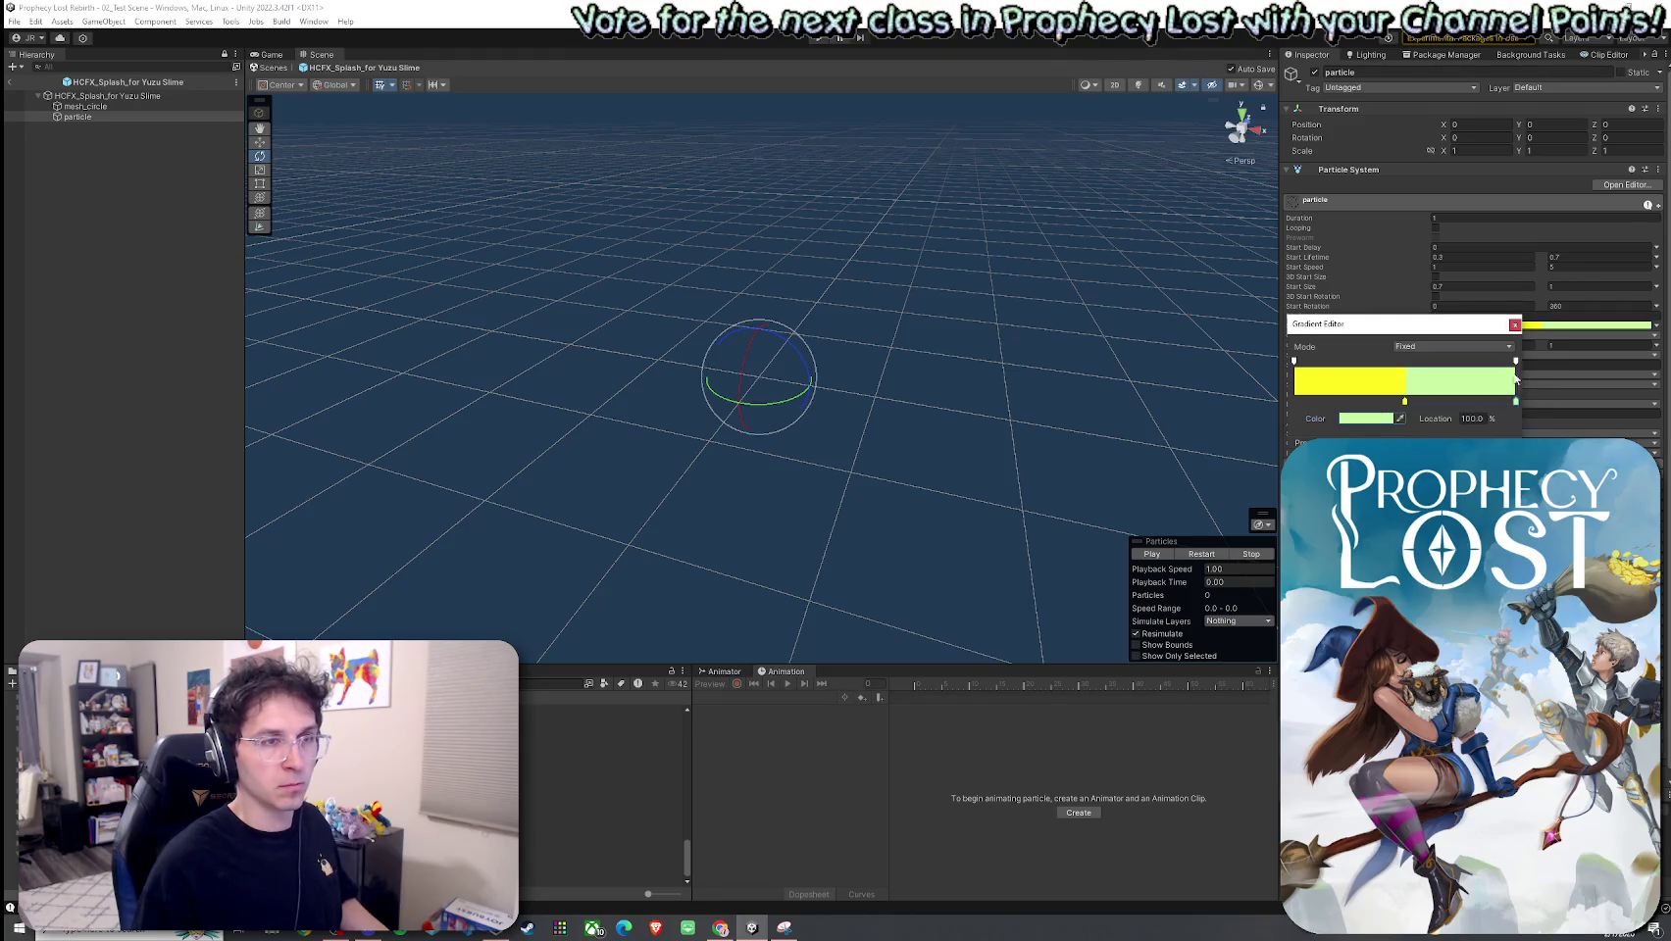
left_click(1515, 326)
left_click(1206, 555)
left_click(1206, 555)
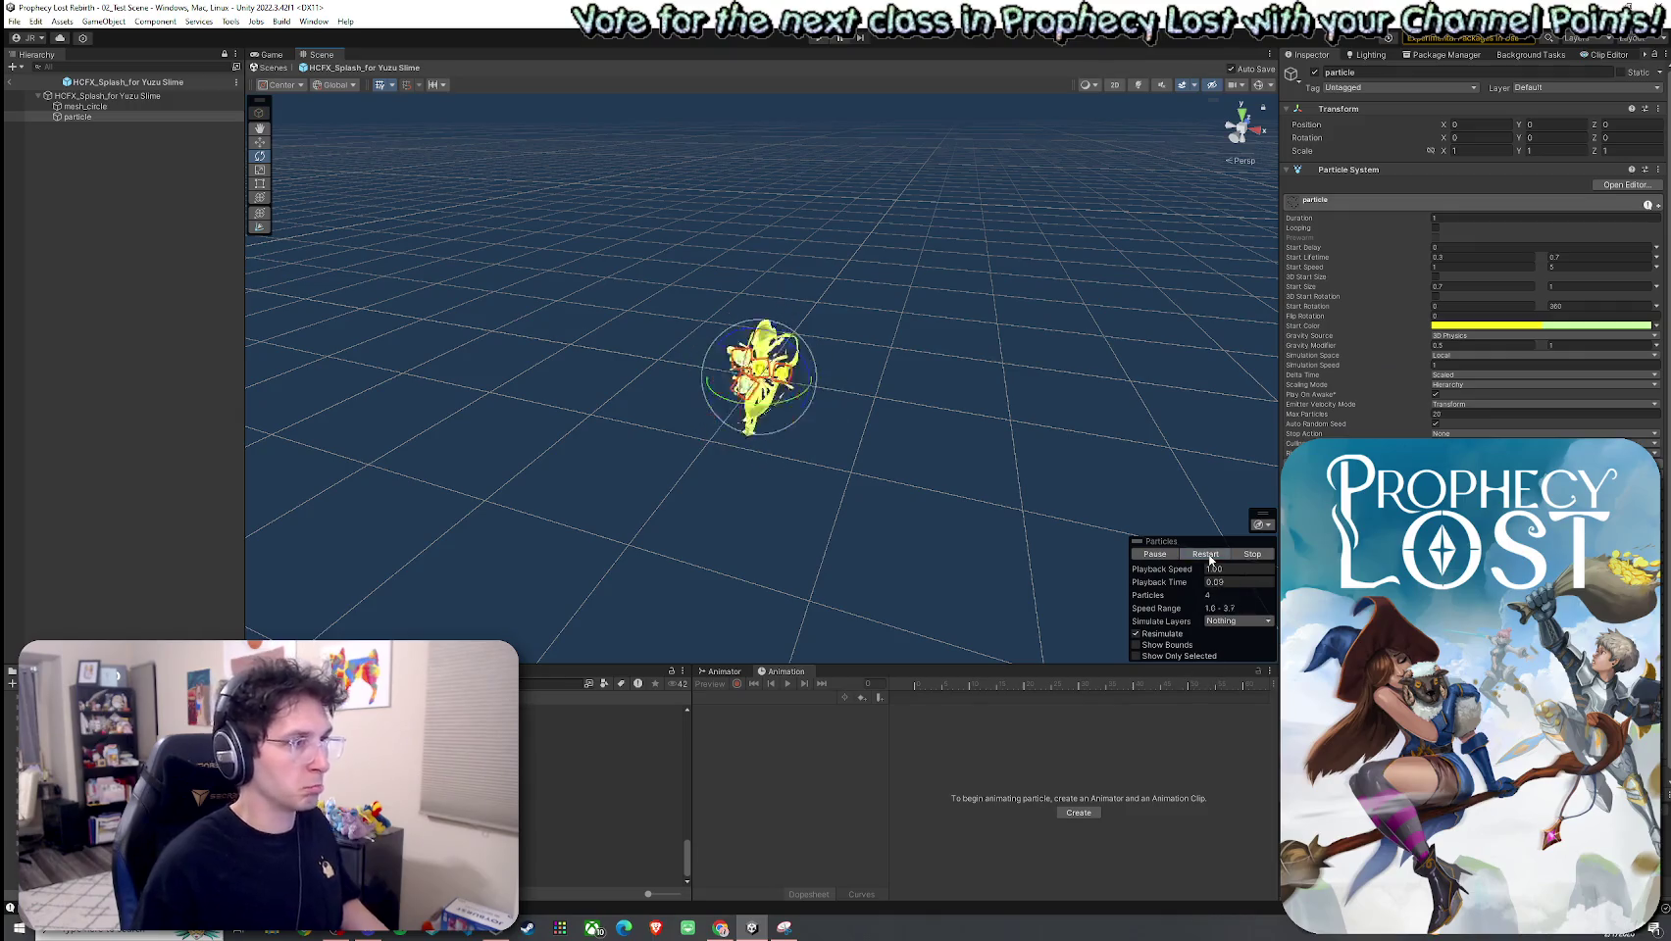
Step: Replay the splash preview several times
left_click(1206, 555)
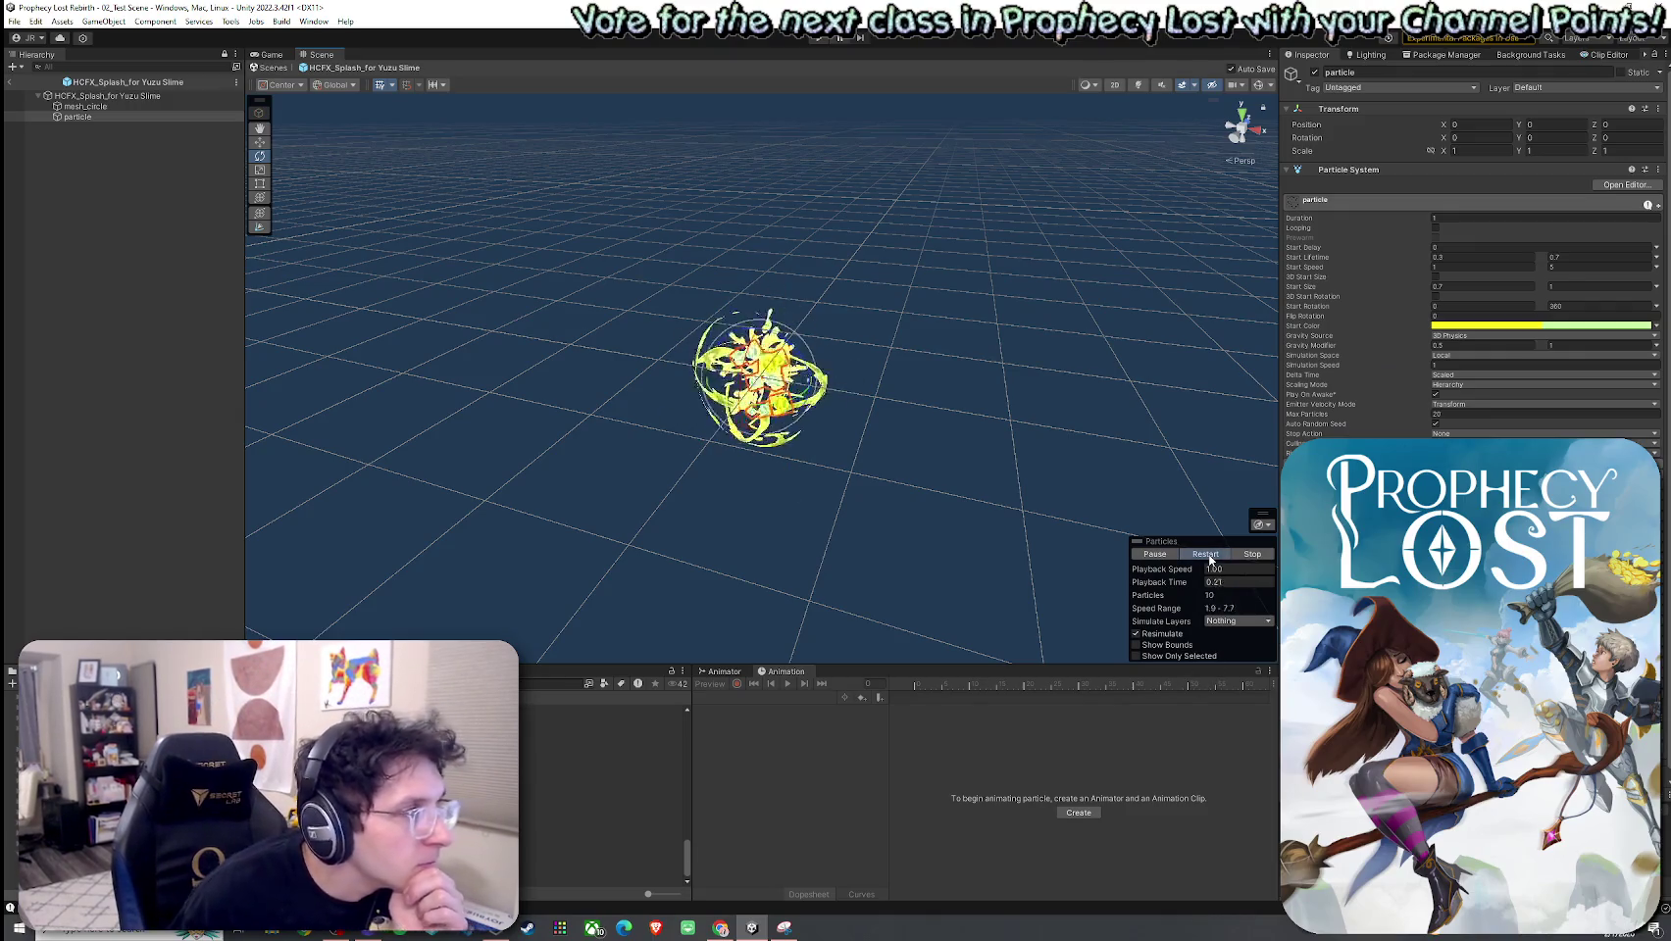
left_click(1206, 555)
left_click(1205, 555)
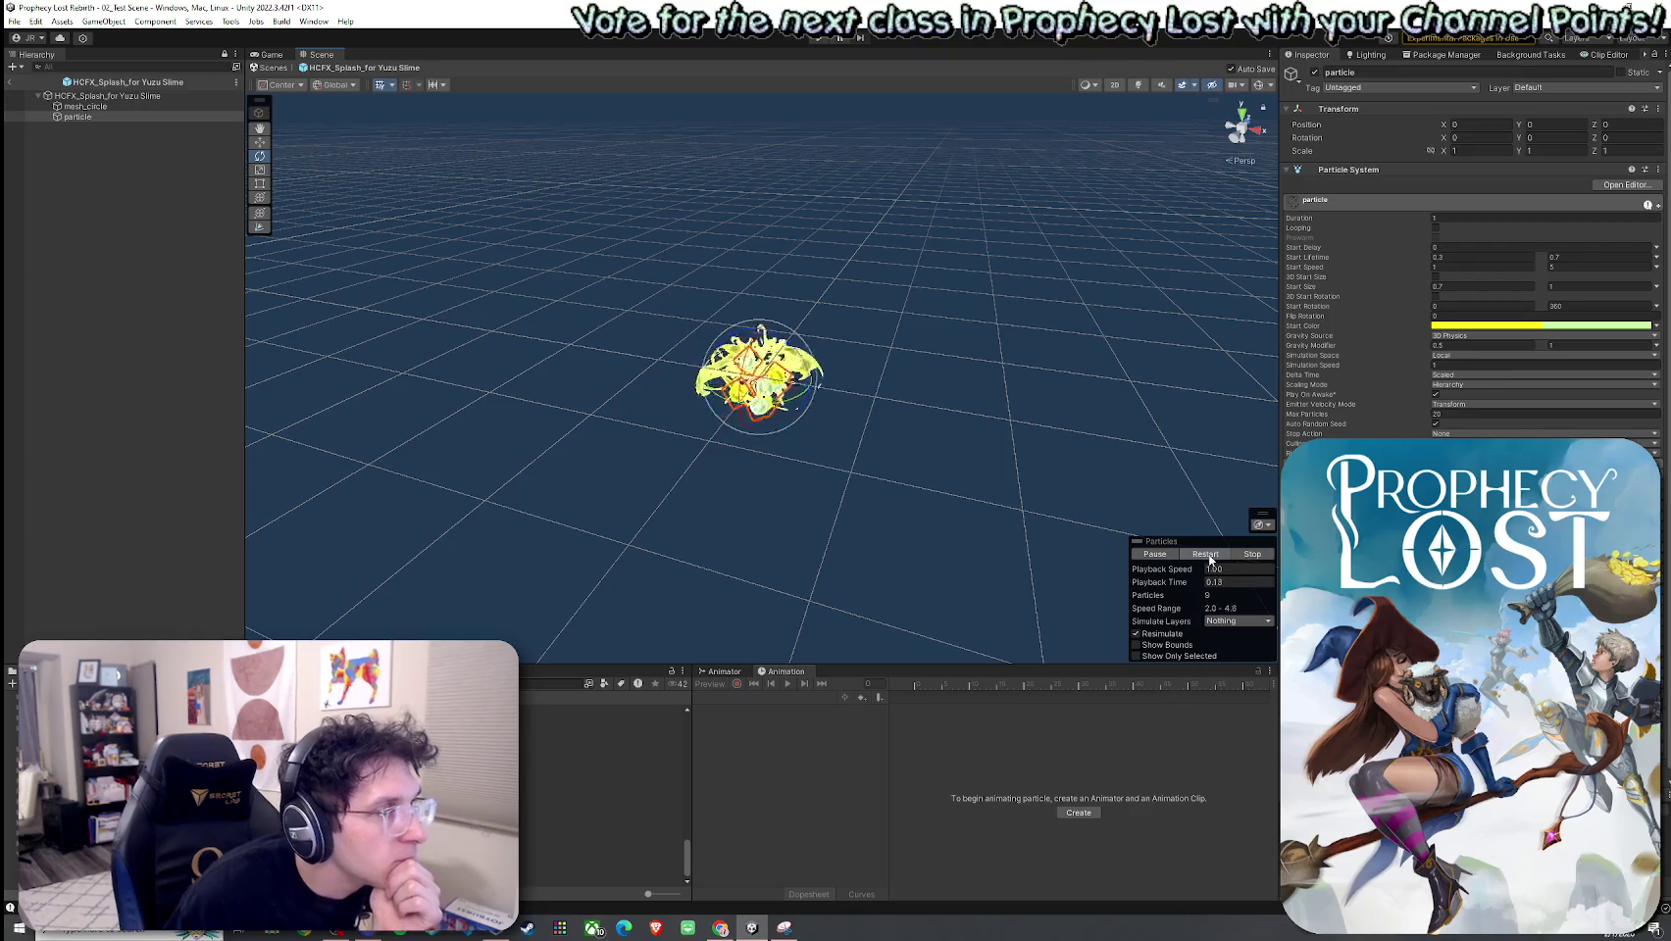
left_click(1206, 555)
left_click(1206, 555)
left_click(1206, 554)
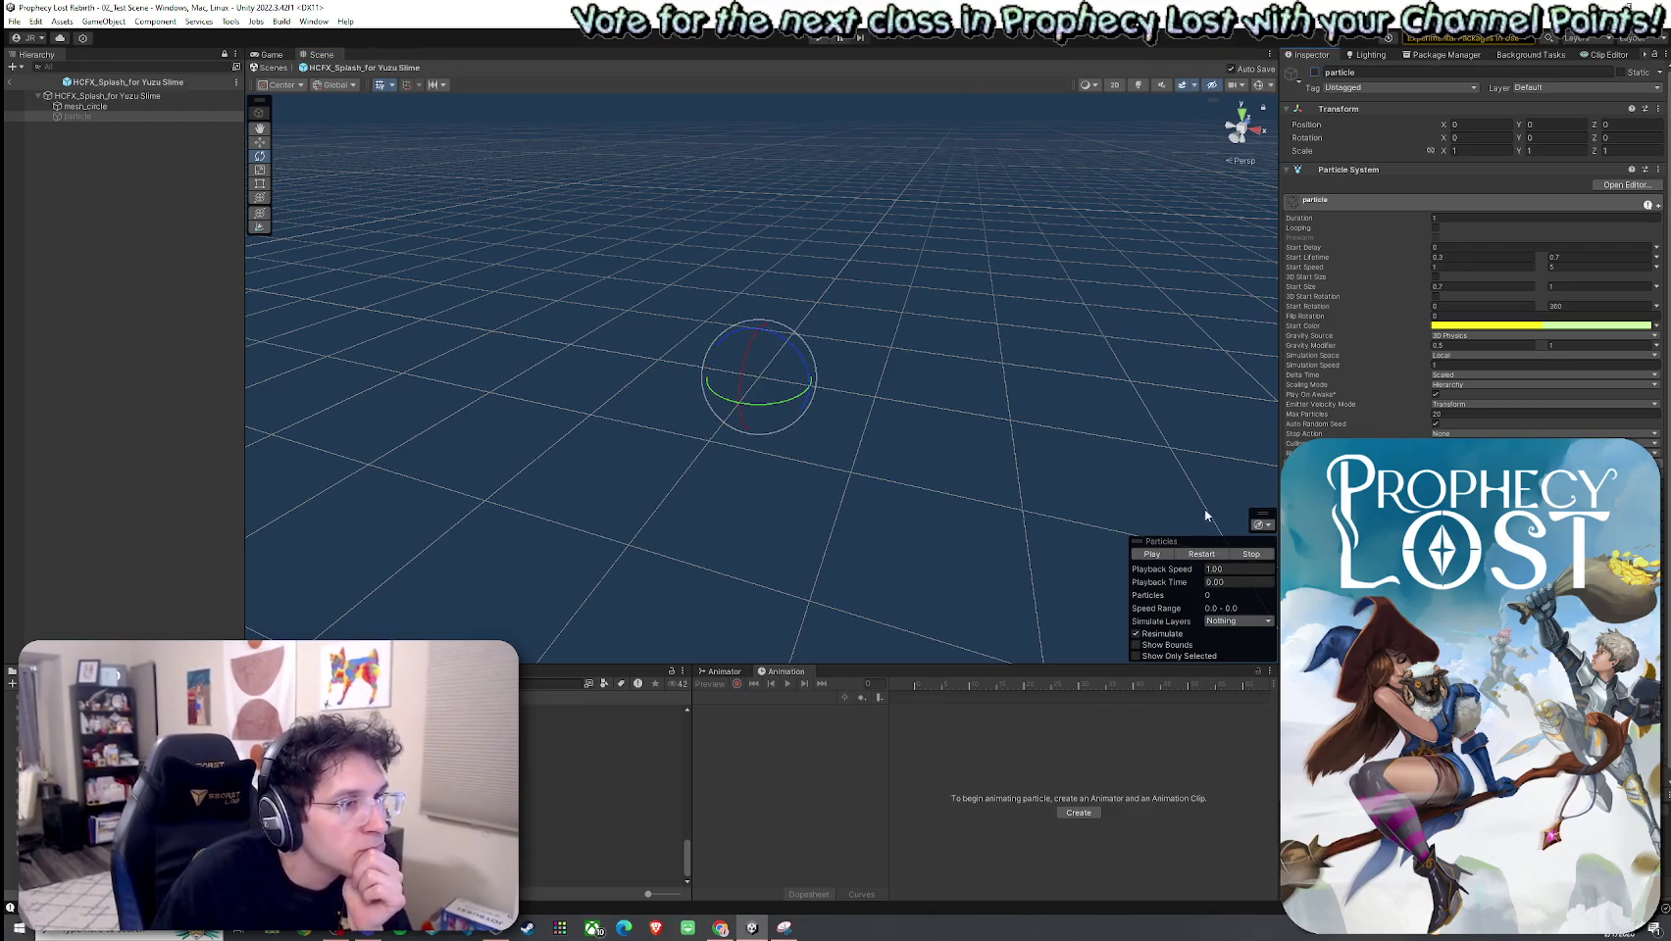
left_click(1193, 555)
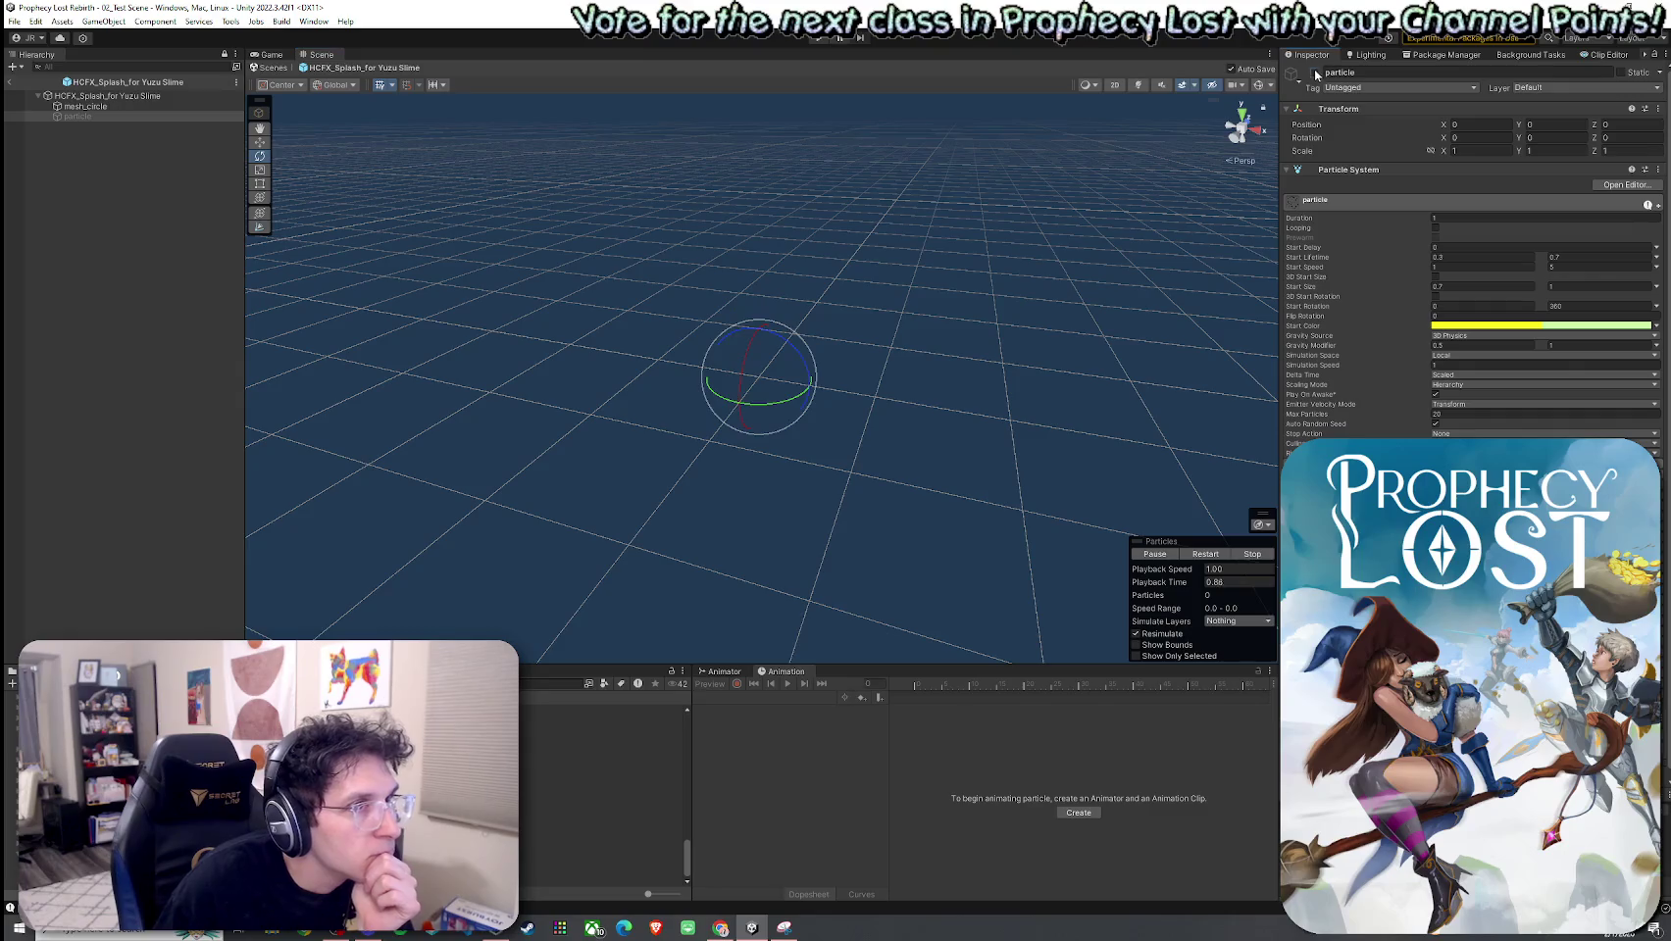
Step: Preview with mesh_circle disabled, re-enable it, and open the splash root's Start Color
left_click(159, 105)
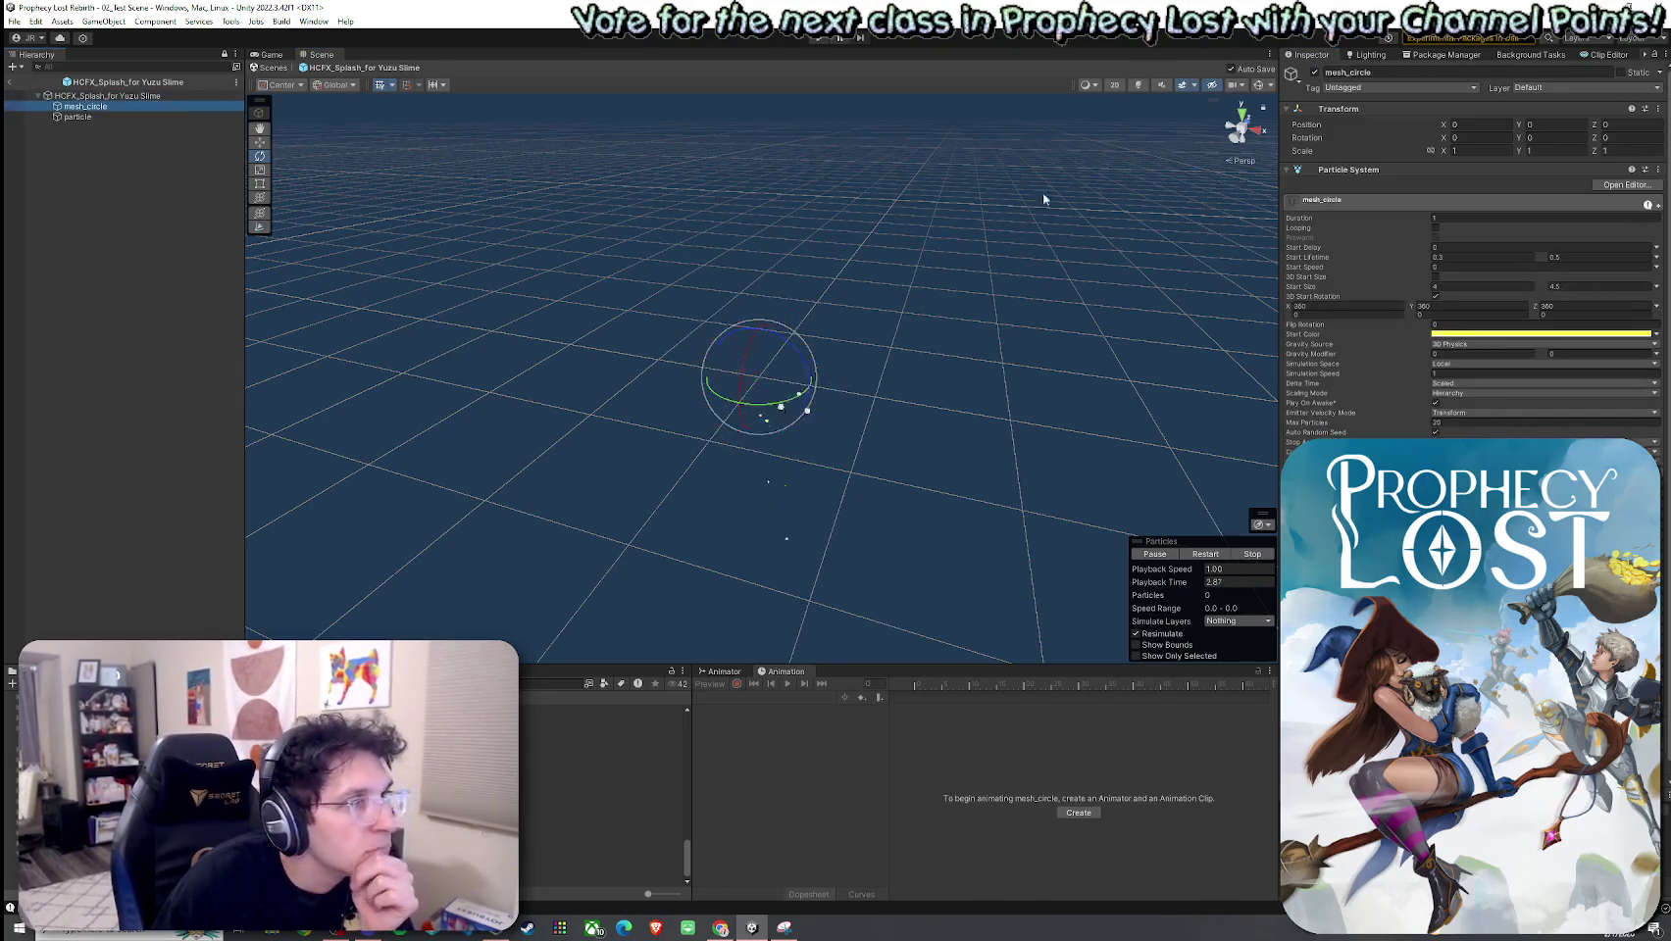
left_click(1314, 73)
left_click(1205, 554)
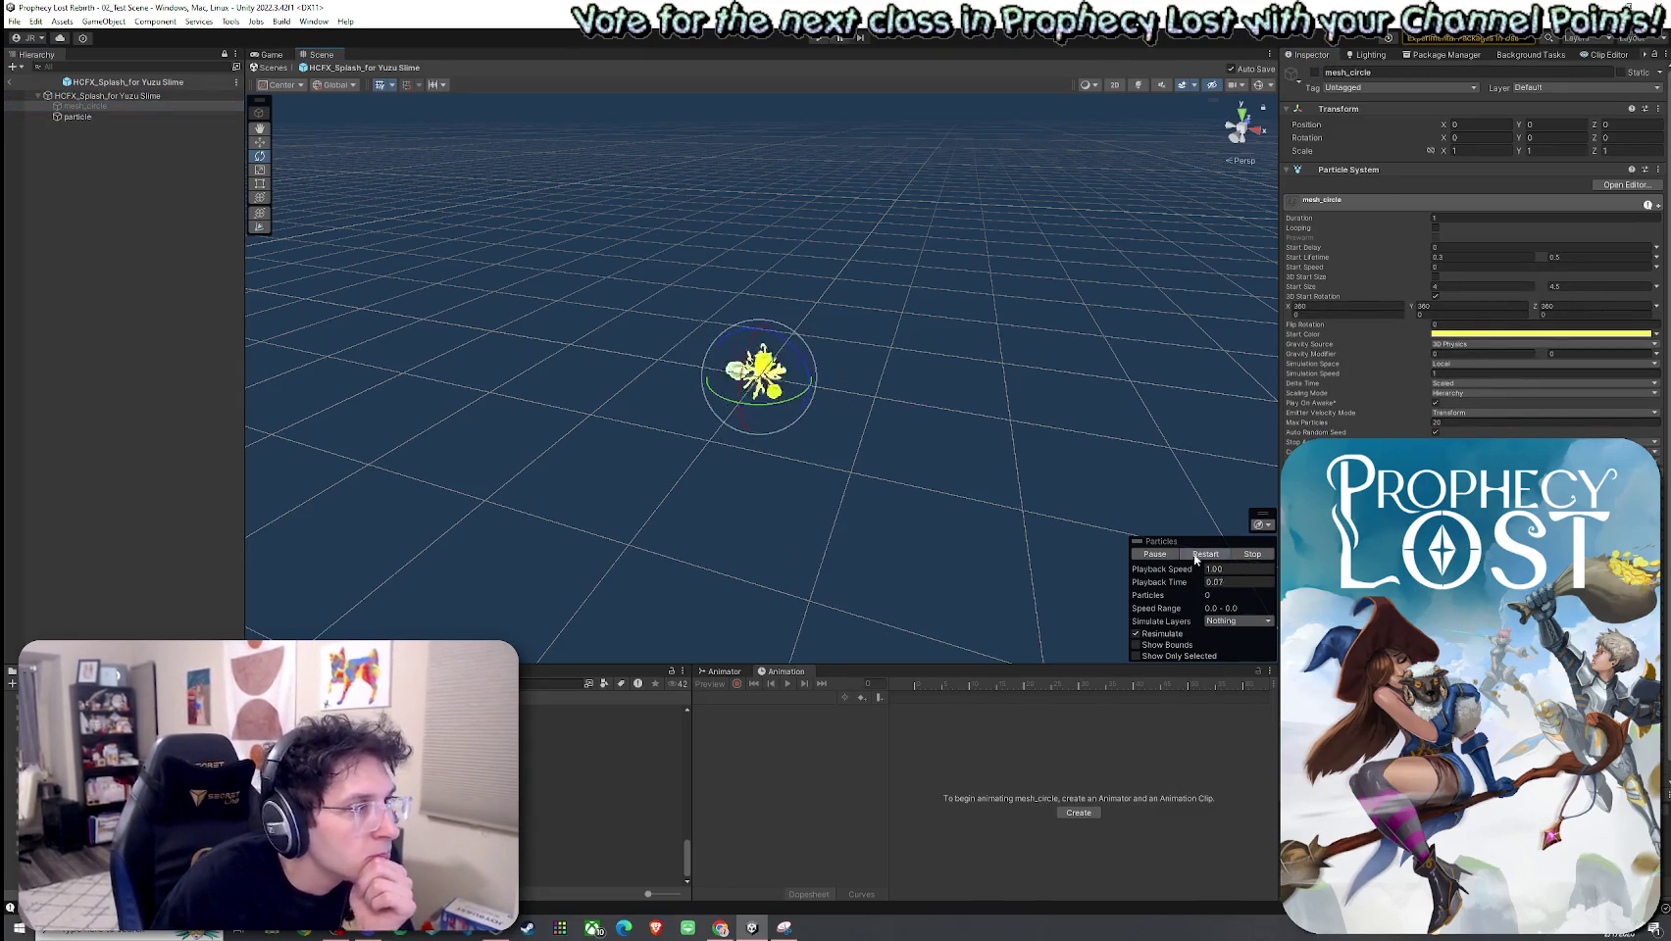
left_click(1314, 72)
left_click(98, 105)
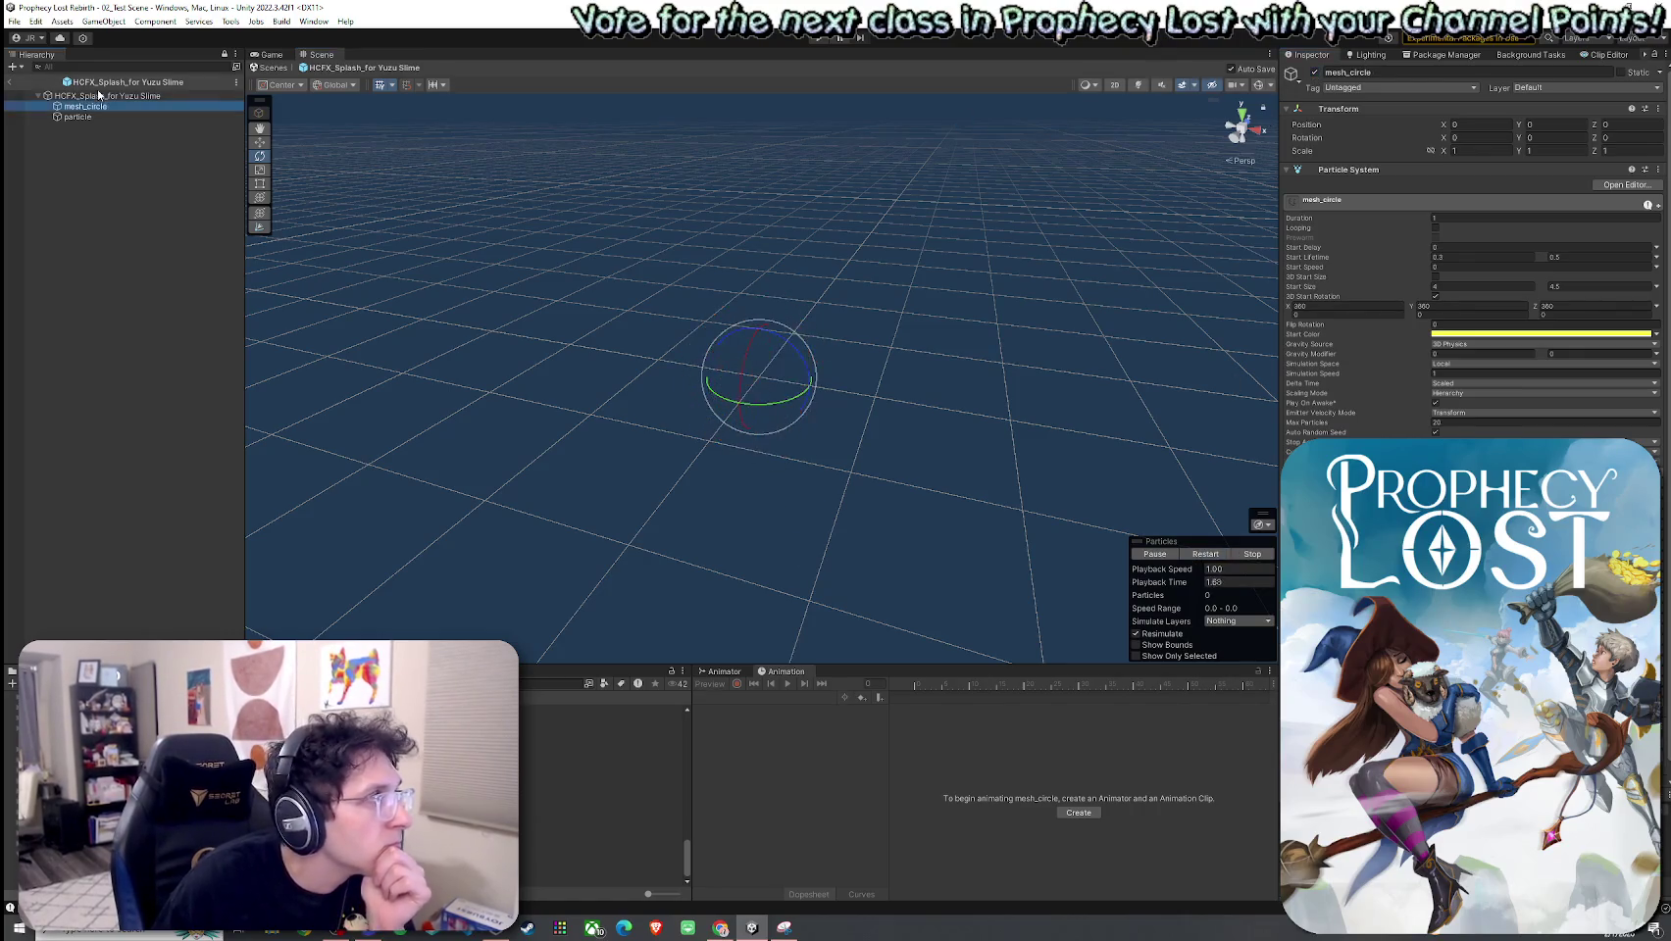
left_click(108, 95)
left_click(1461, 327)
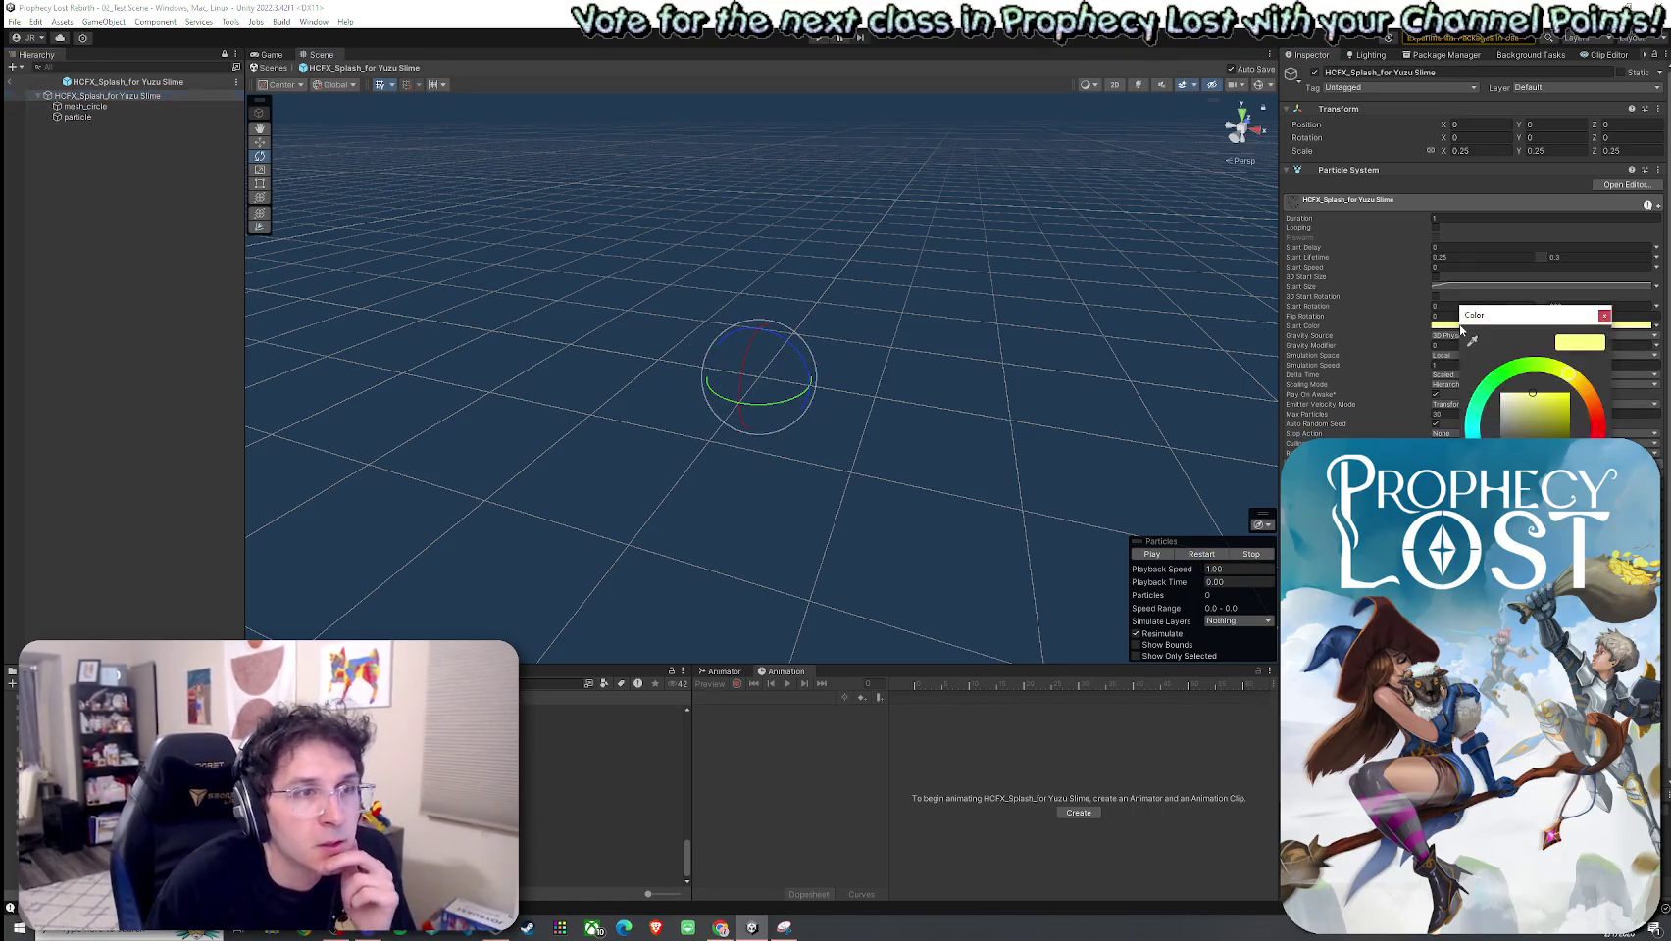
Step: Give the splash root a deeper yellow start colour and replay the effect
left_click(1551, 398)
left_click(1209, 555)
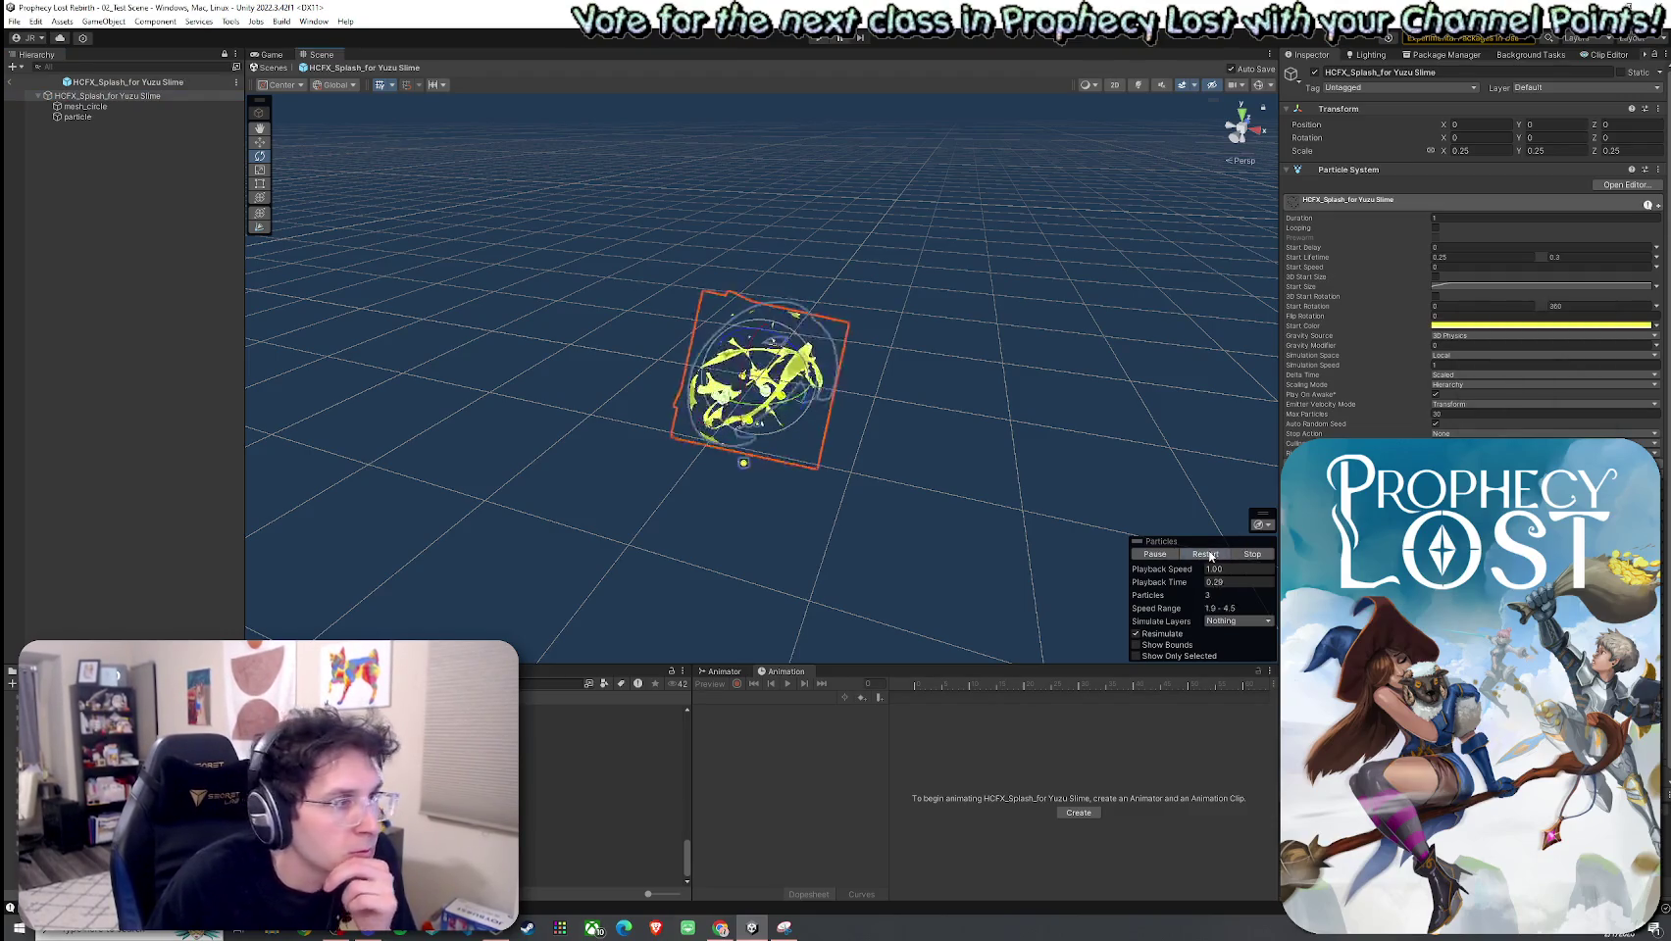
left_click(1208, 556)
left_click(1209, 556)
left_click(1209, 555)
left_click(1208, 556)
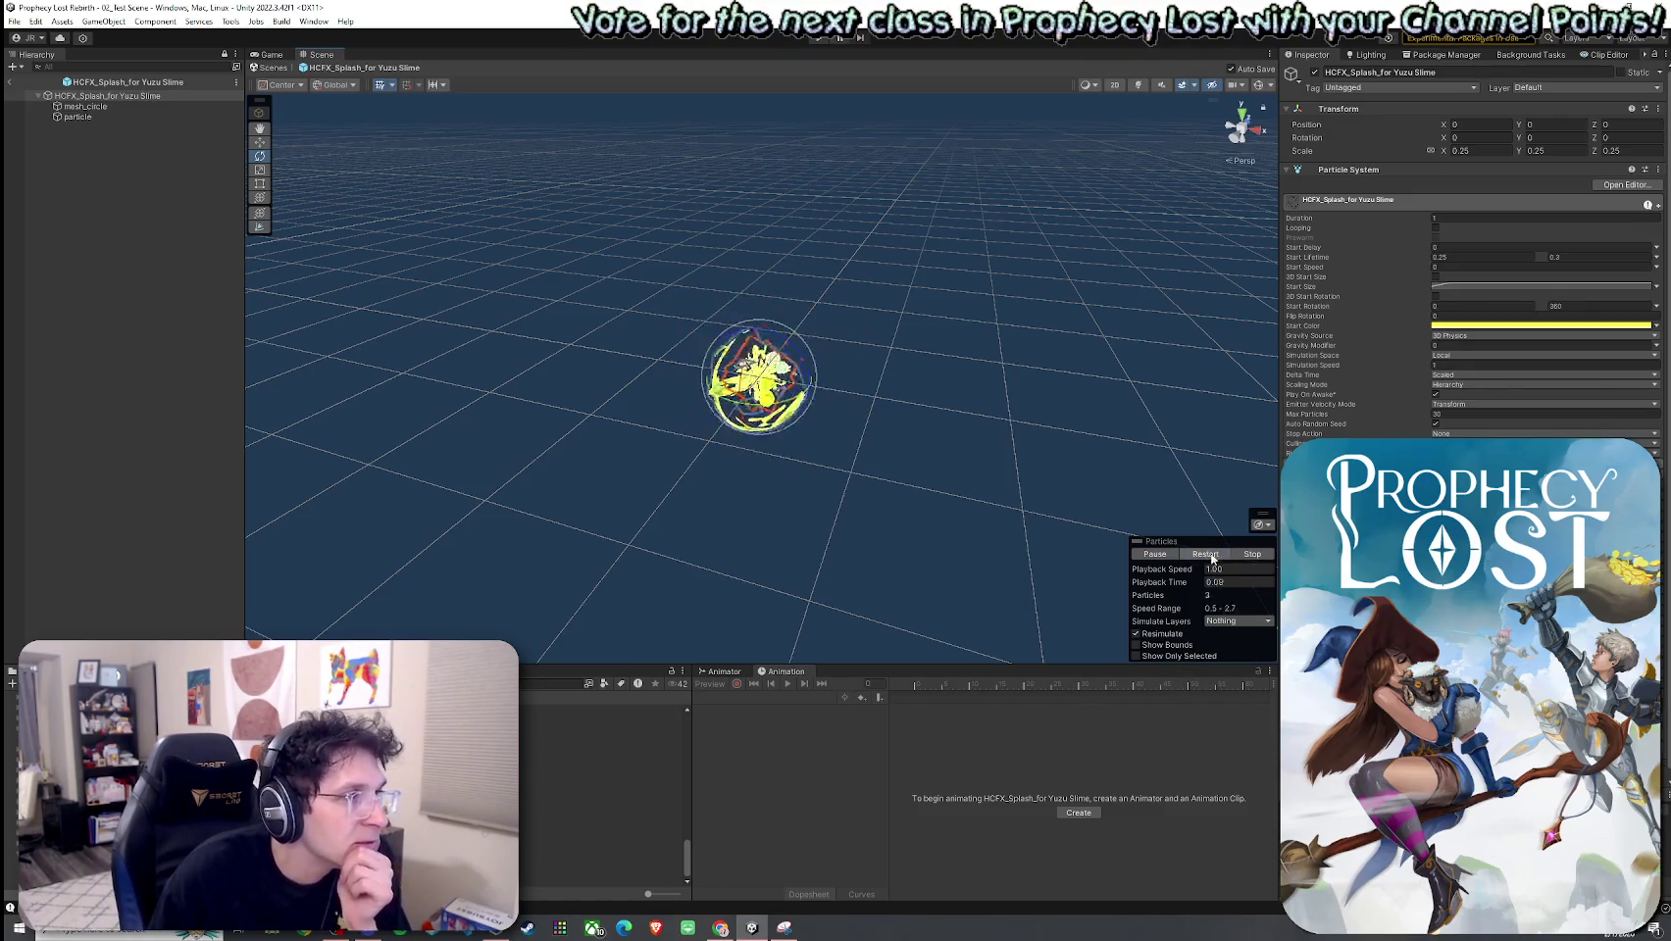
Step: Adjust the green end of the particle's start colour gradient and preview the splash
left_click(135, 114)
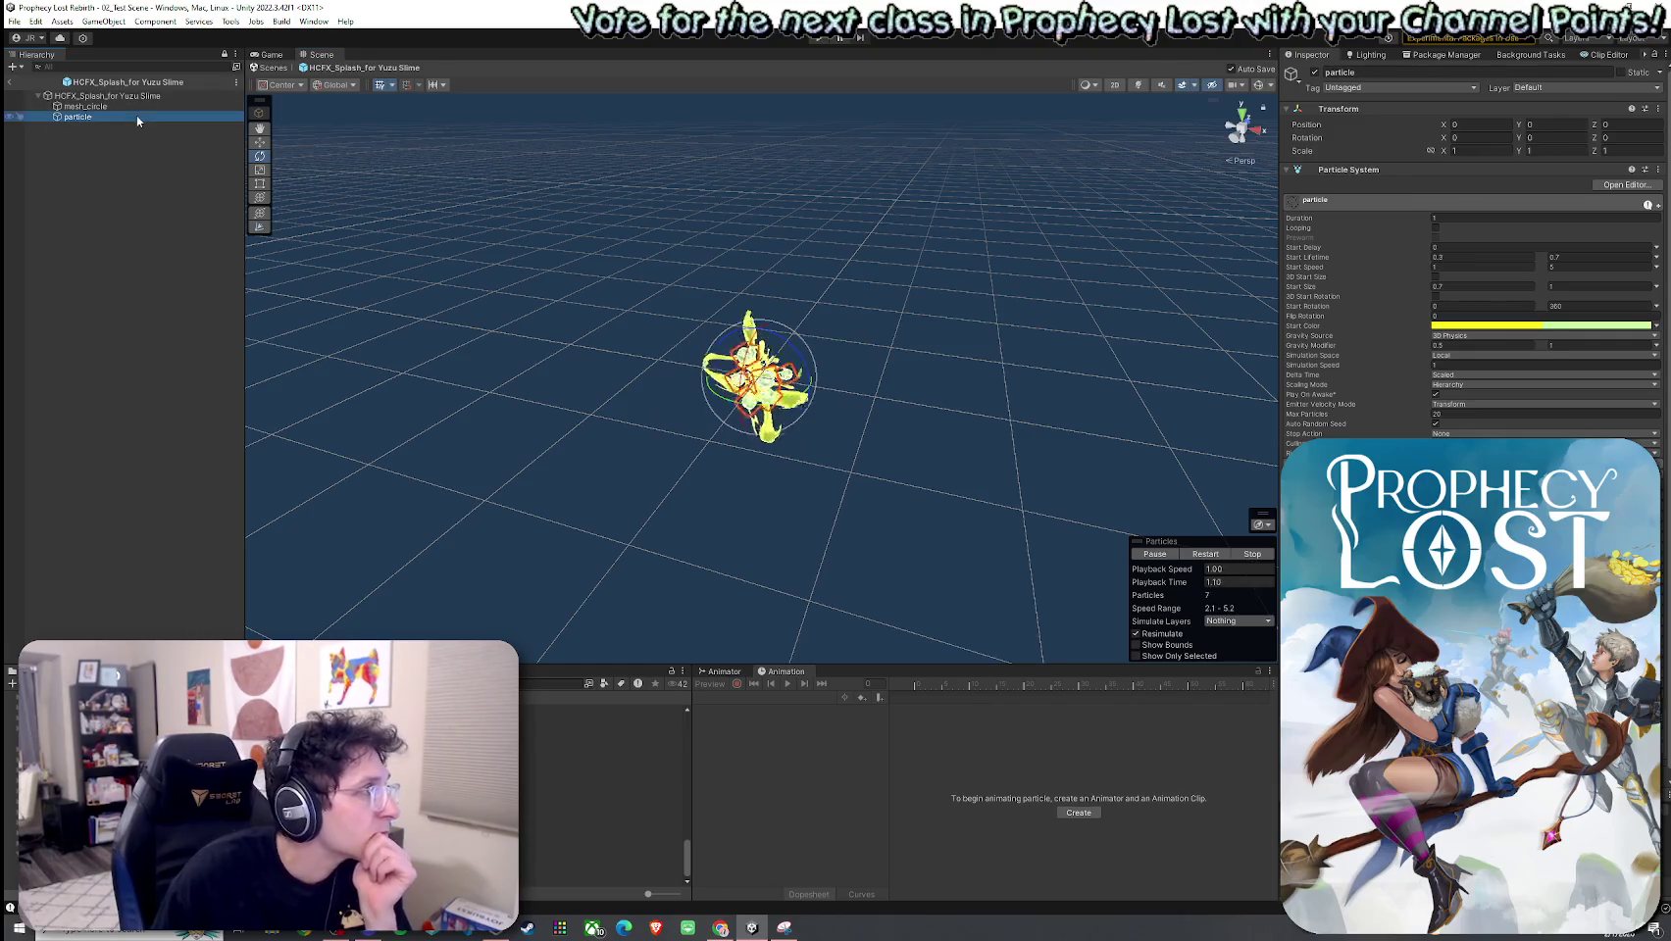
left_click(1567, 327)
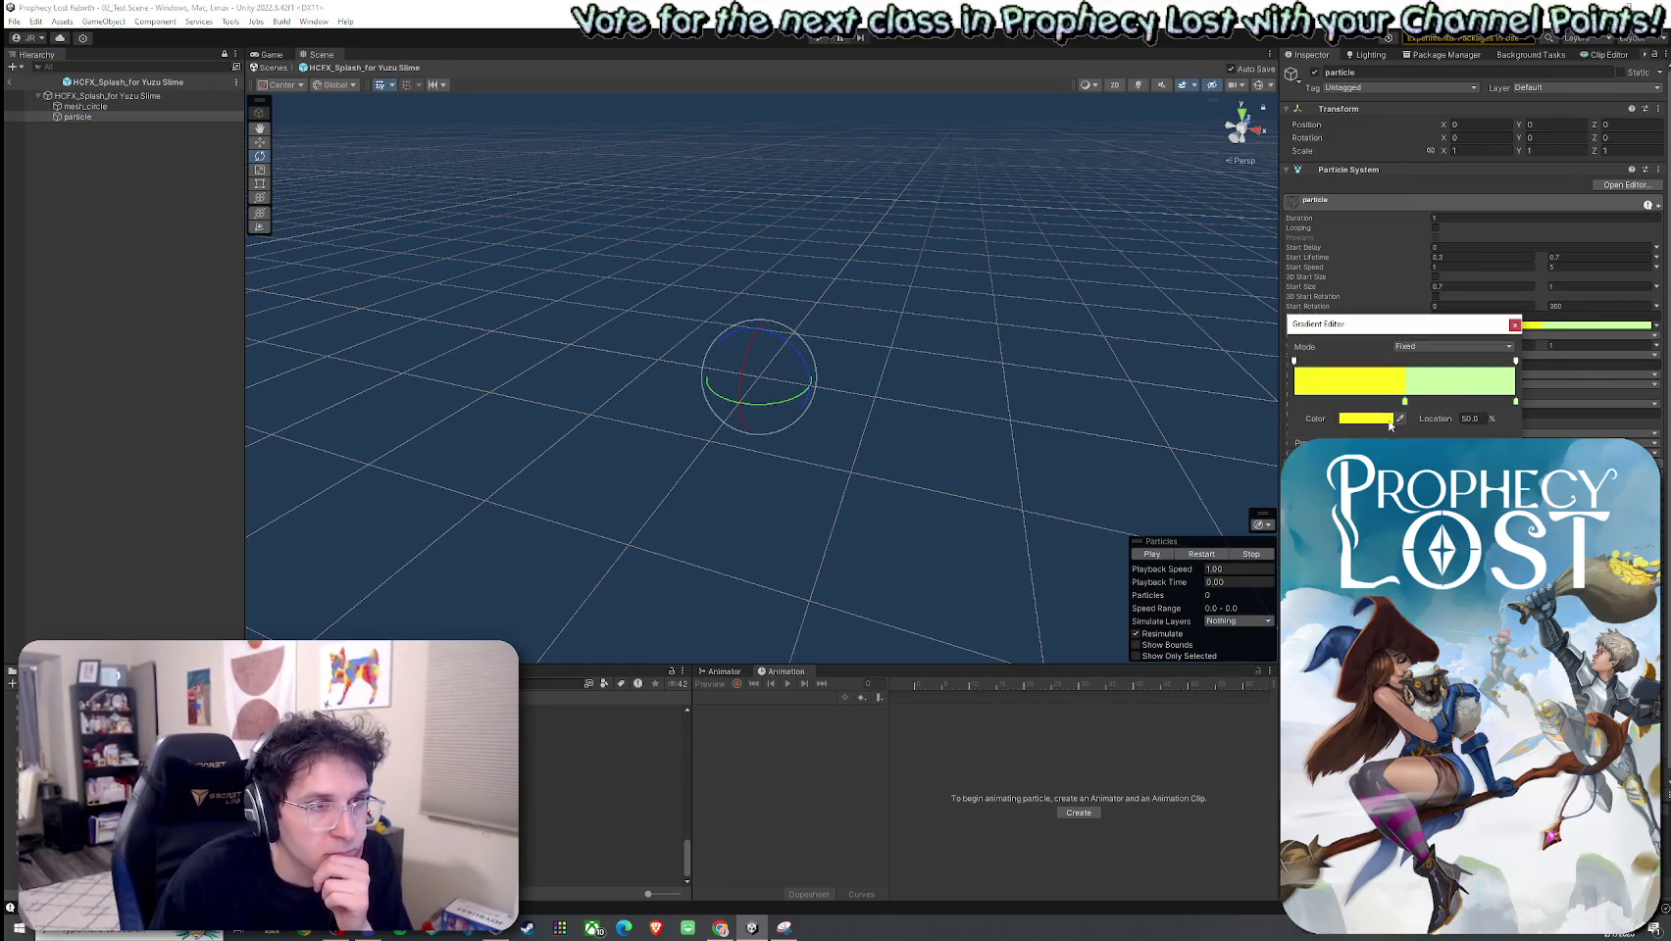
left_click(1516, 402)
left_click(1368, 419)
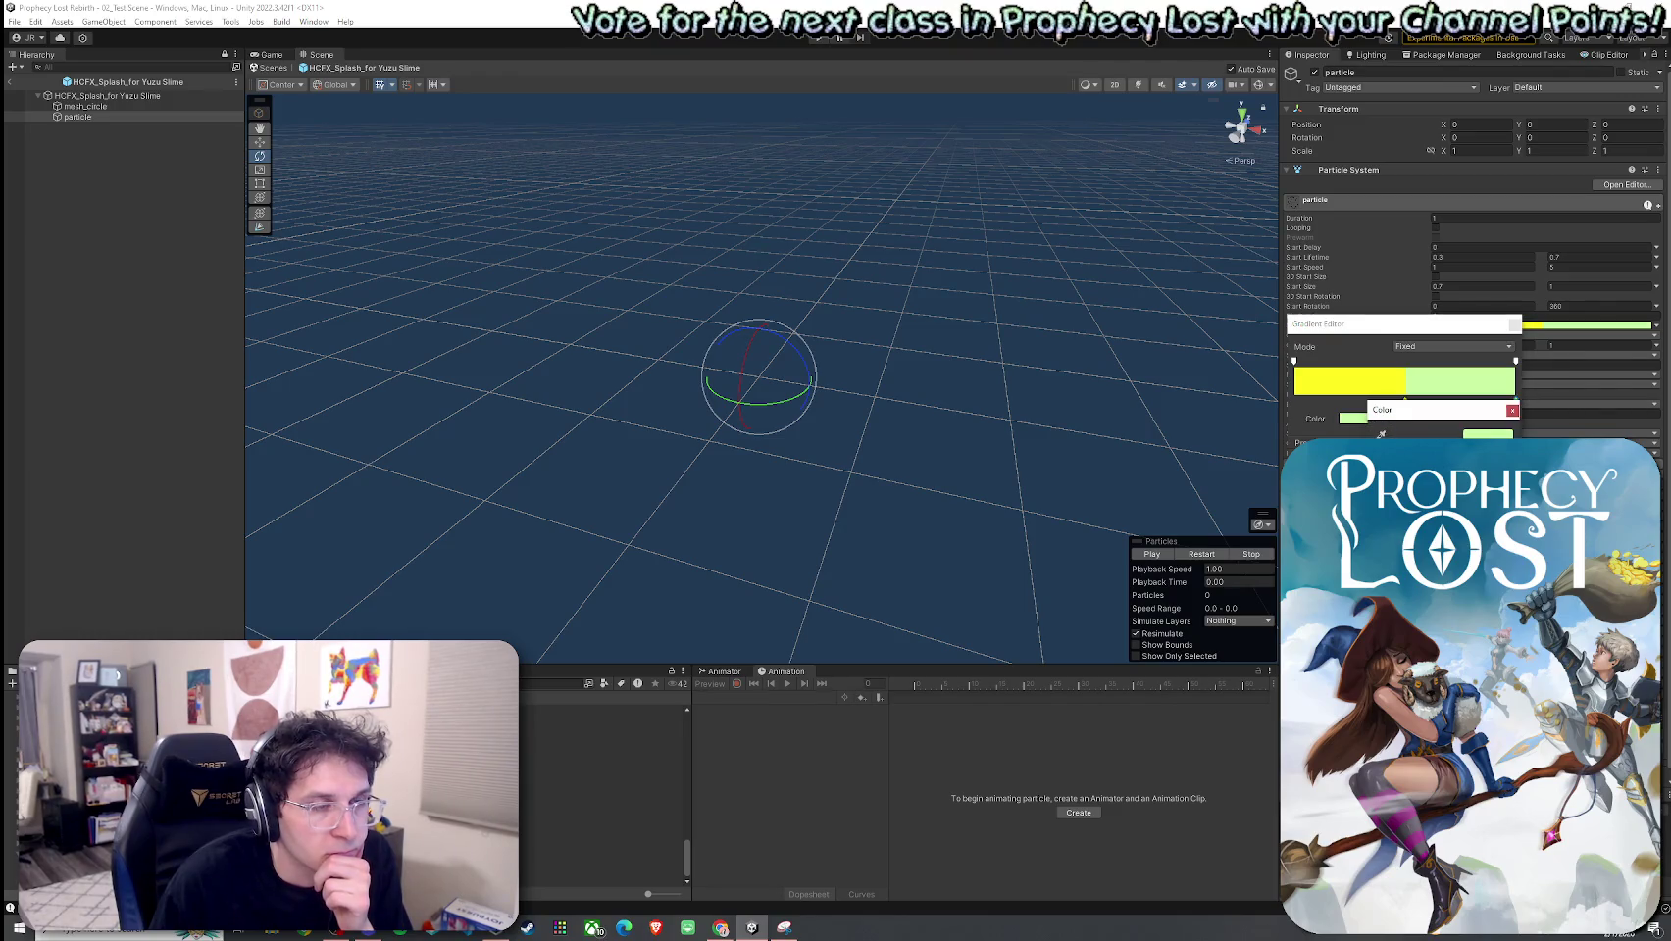
left_click(1206, 555)
left_click(1206, 555)
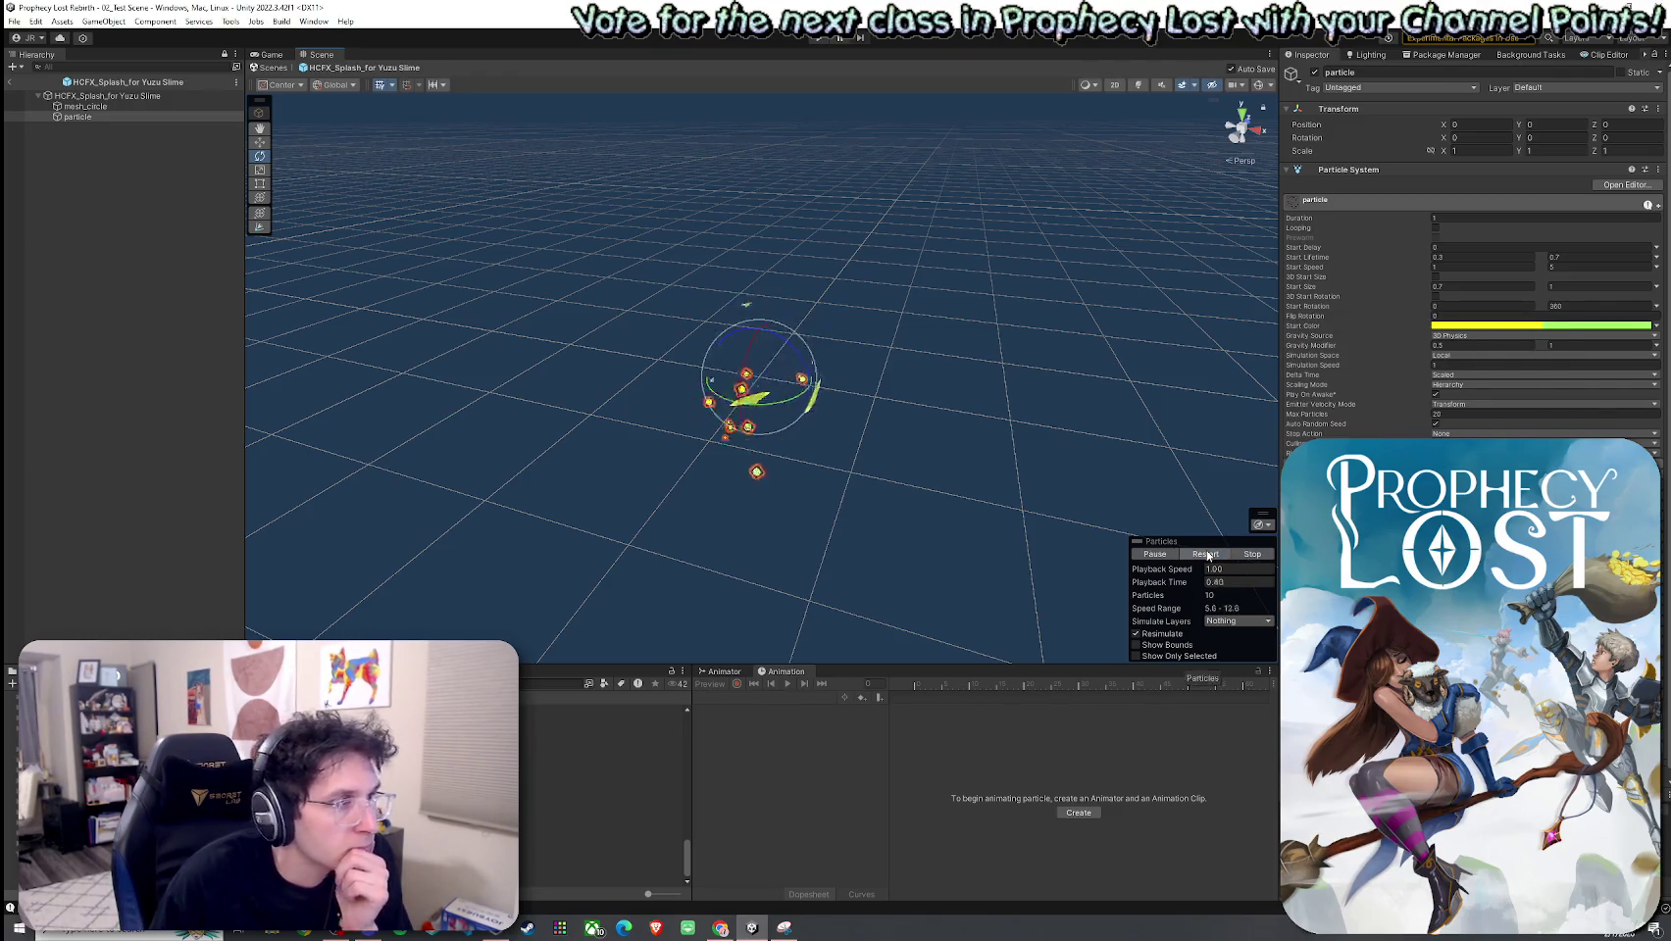
left_click(1207, 555)
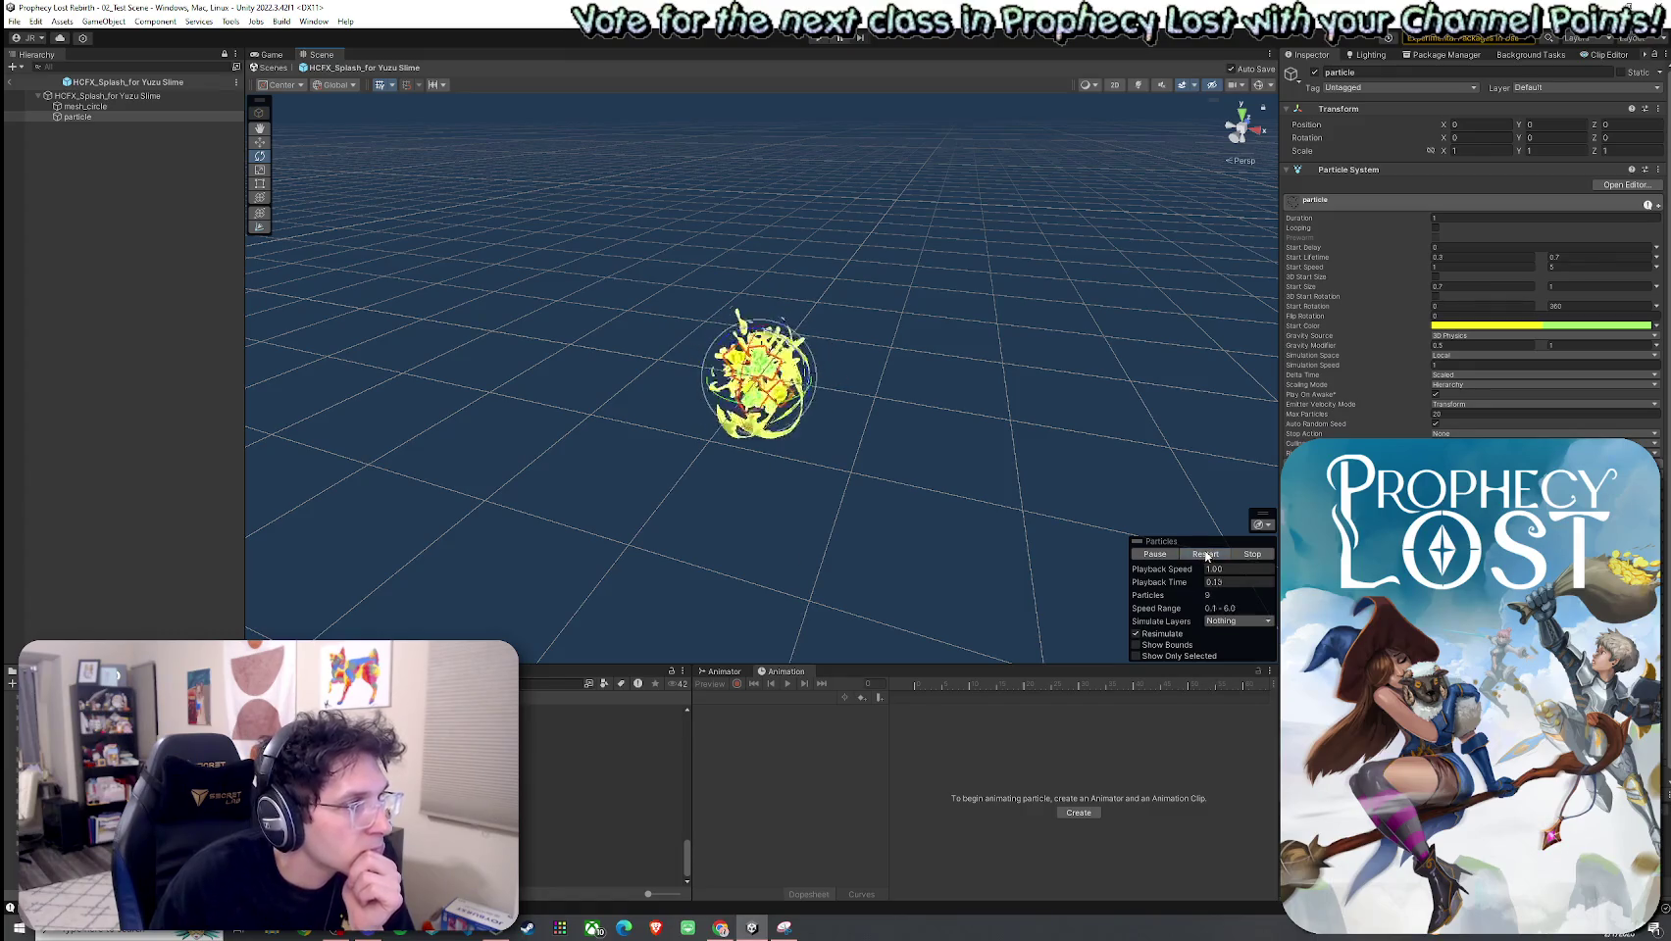
left_click(1207, 555)
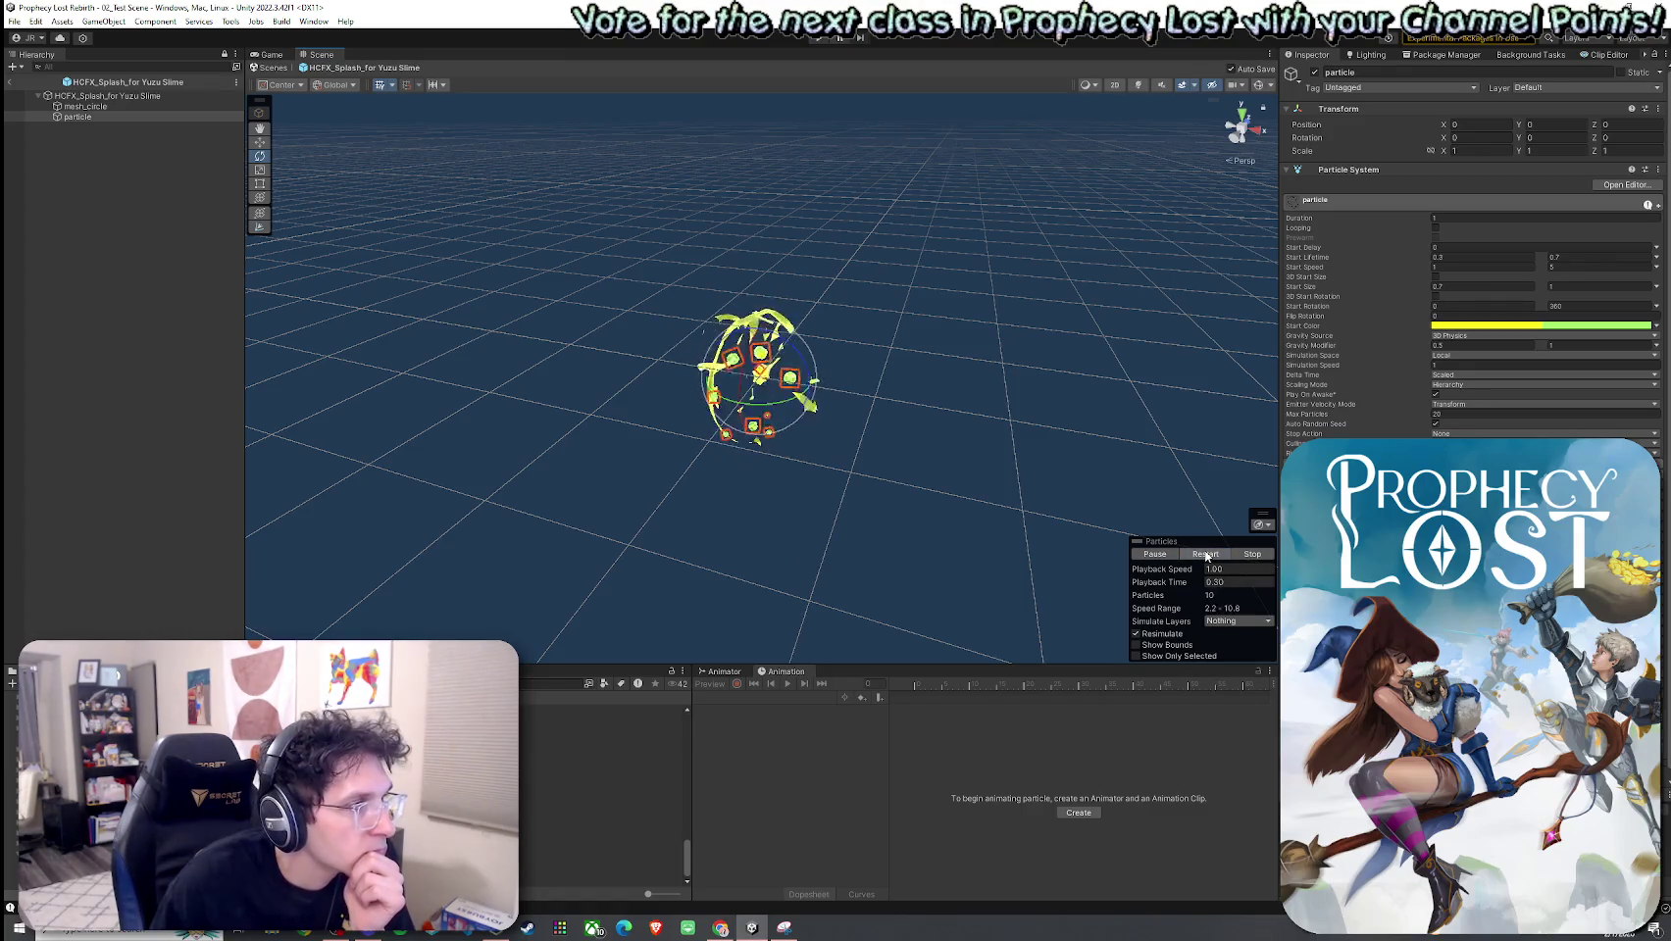
Step: Recheck the root object's yellow start colour and replay the splash
left_click(203, 108)
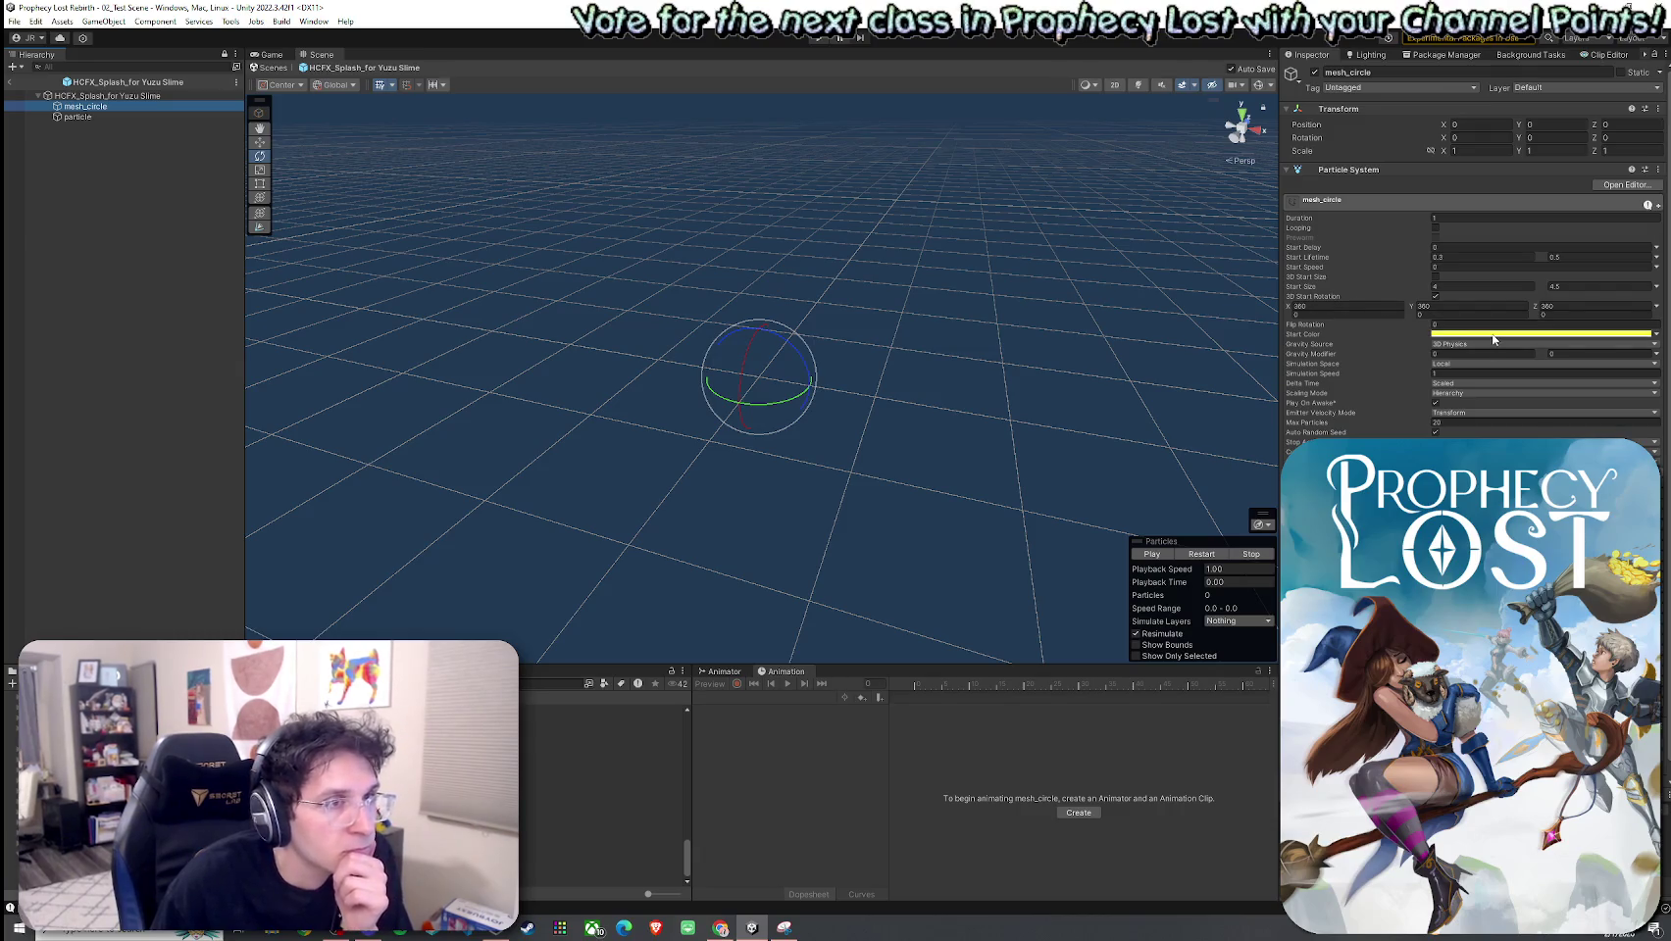
left_click(108, 95)
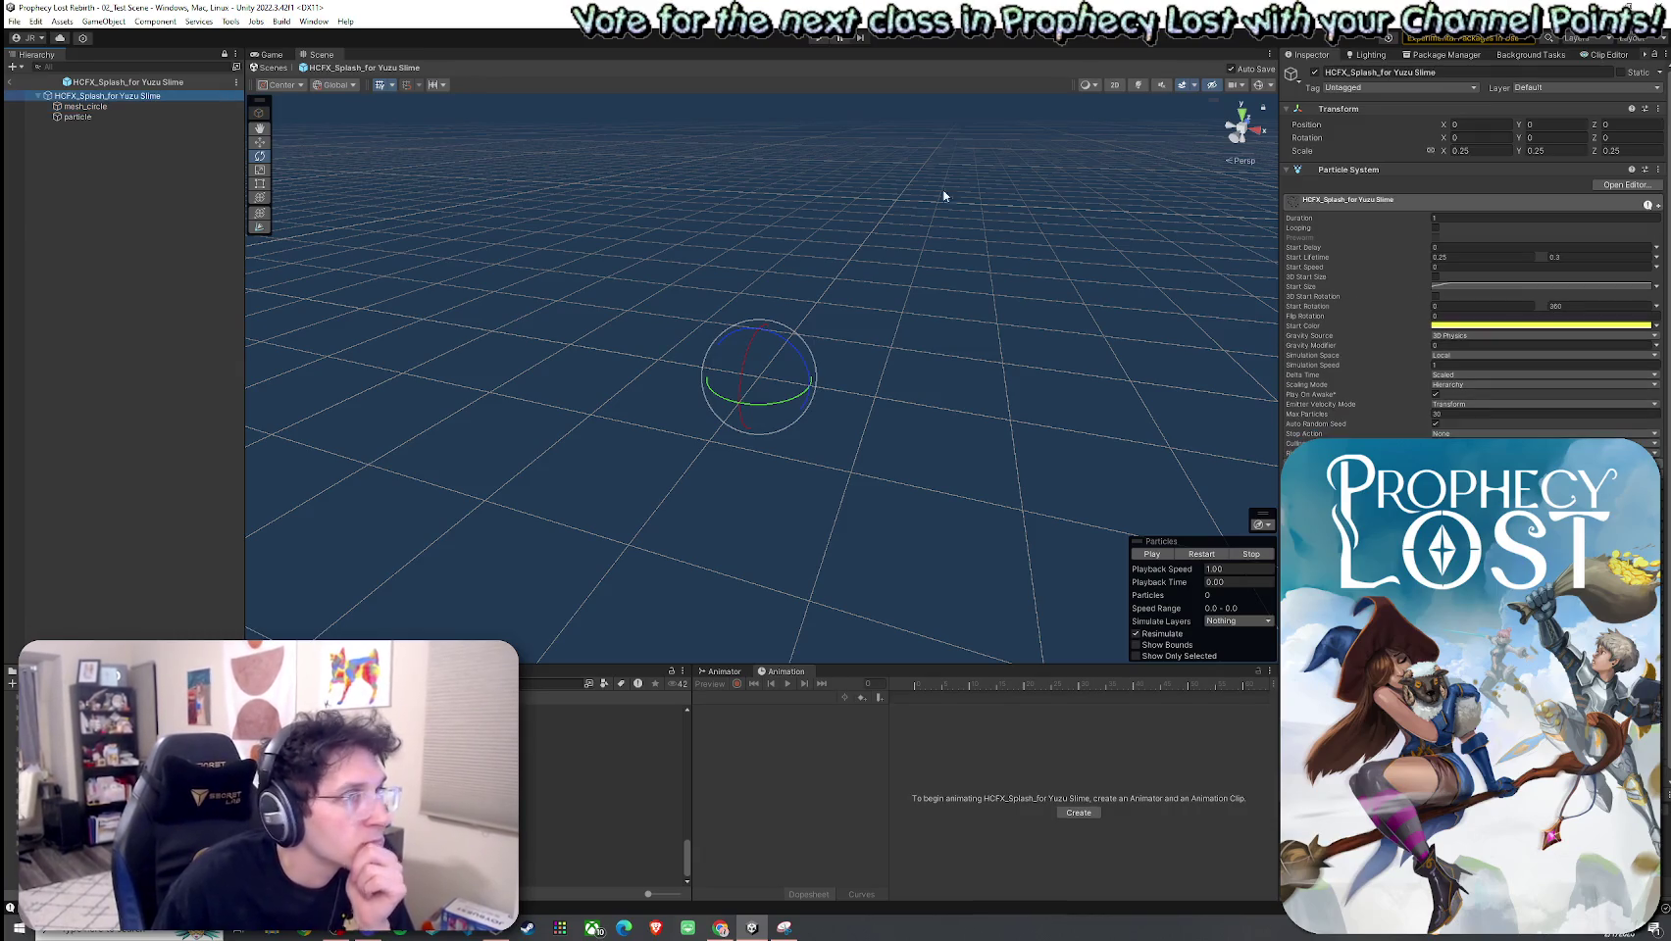
left_click(1485, 325)
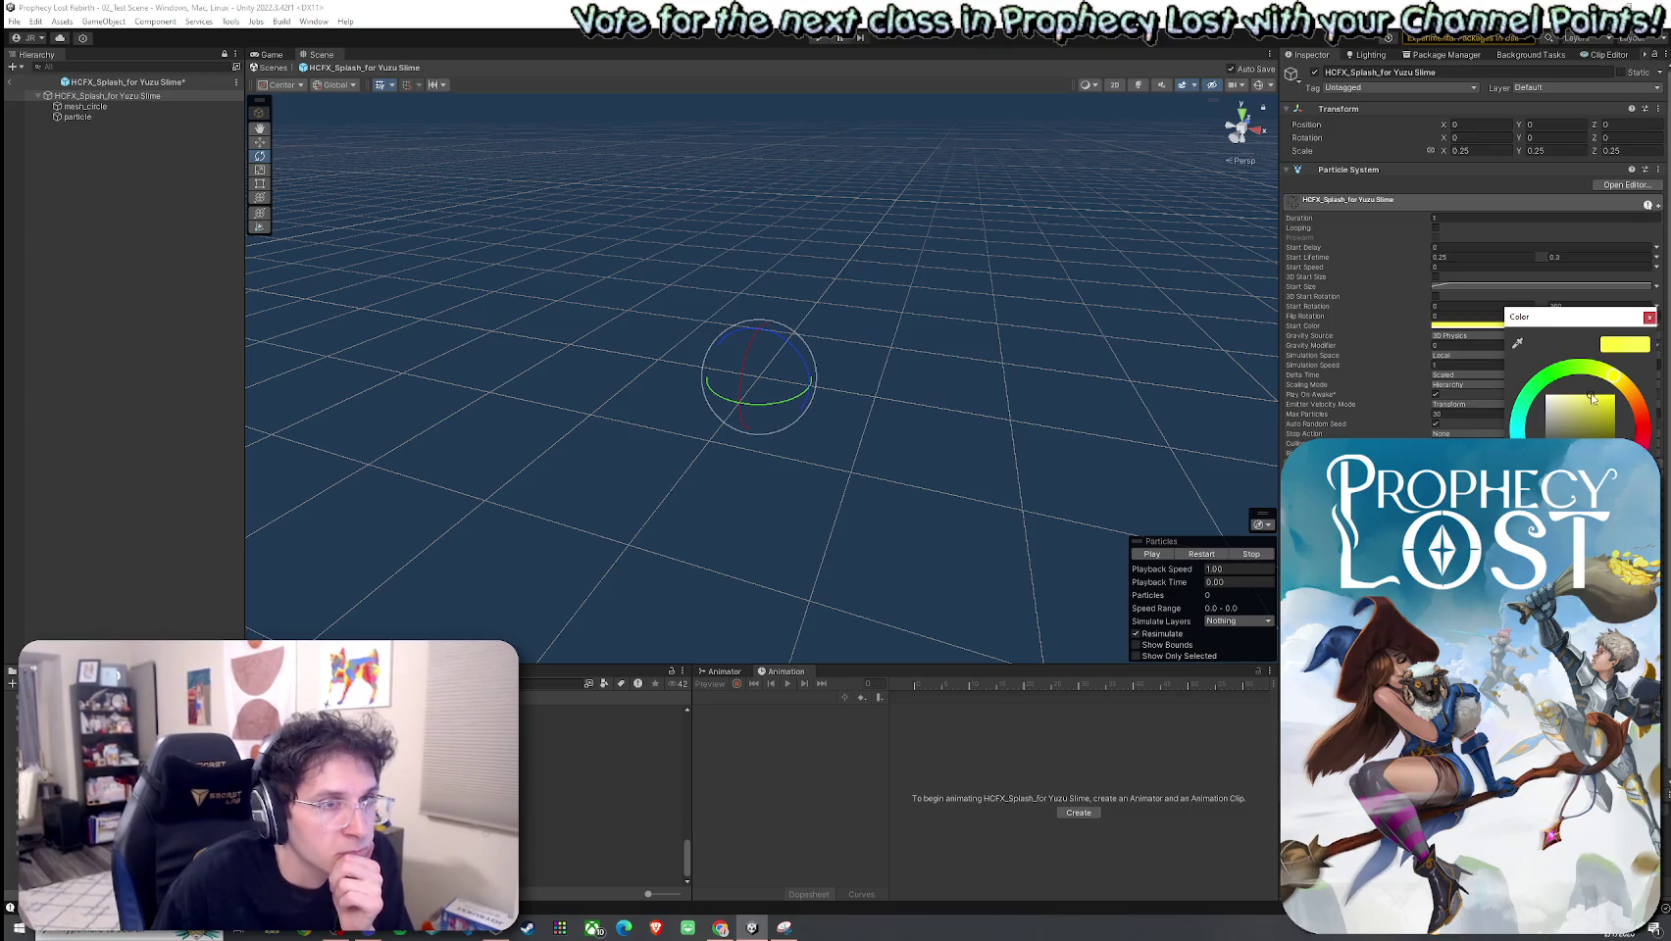
left_click(1204, 554)
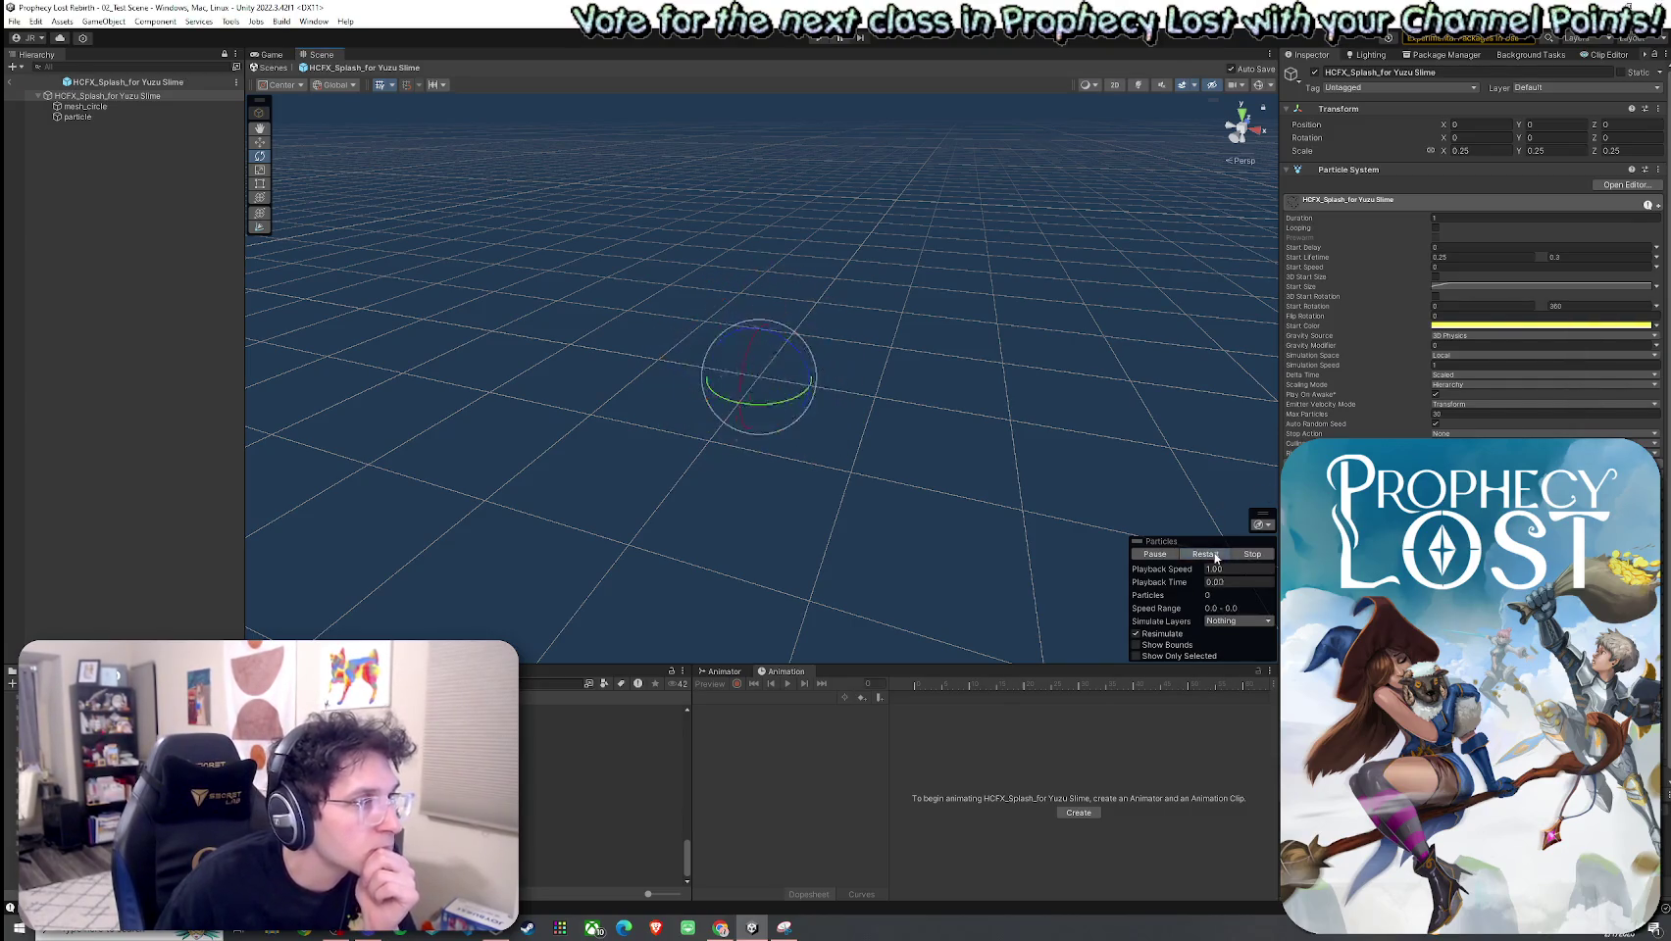
left_click(1214, 556)
left_click(1214, 555)
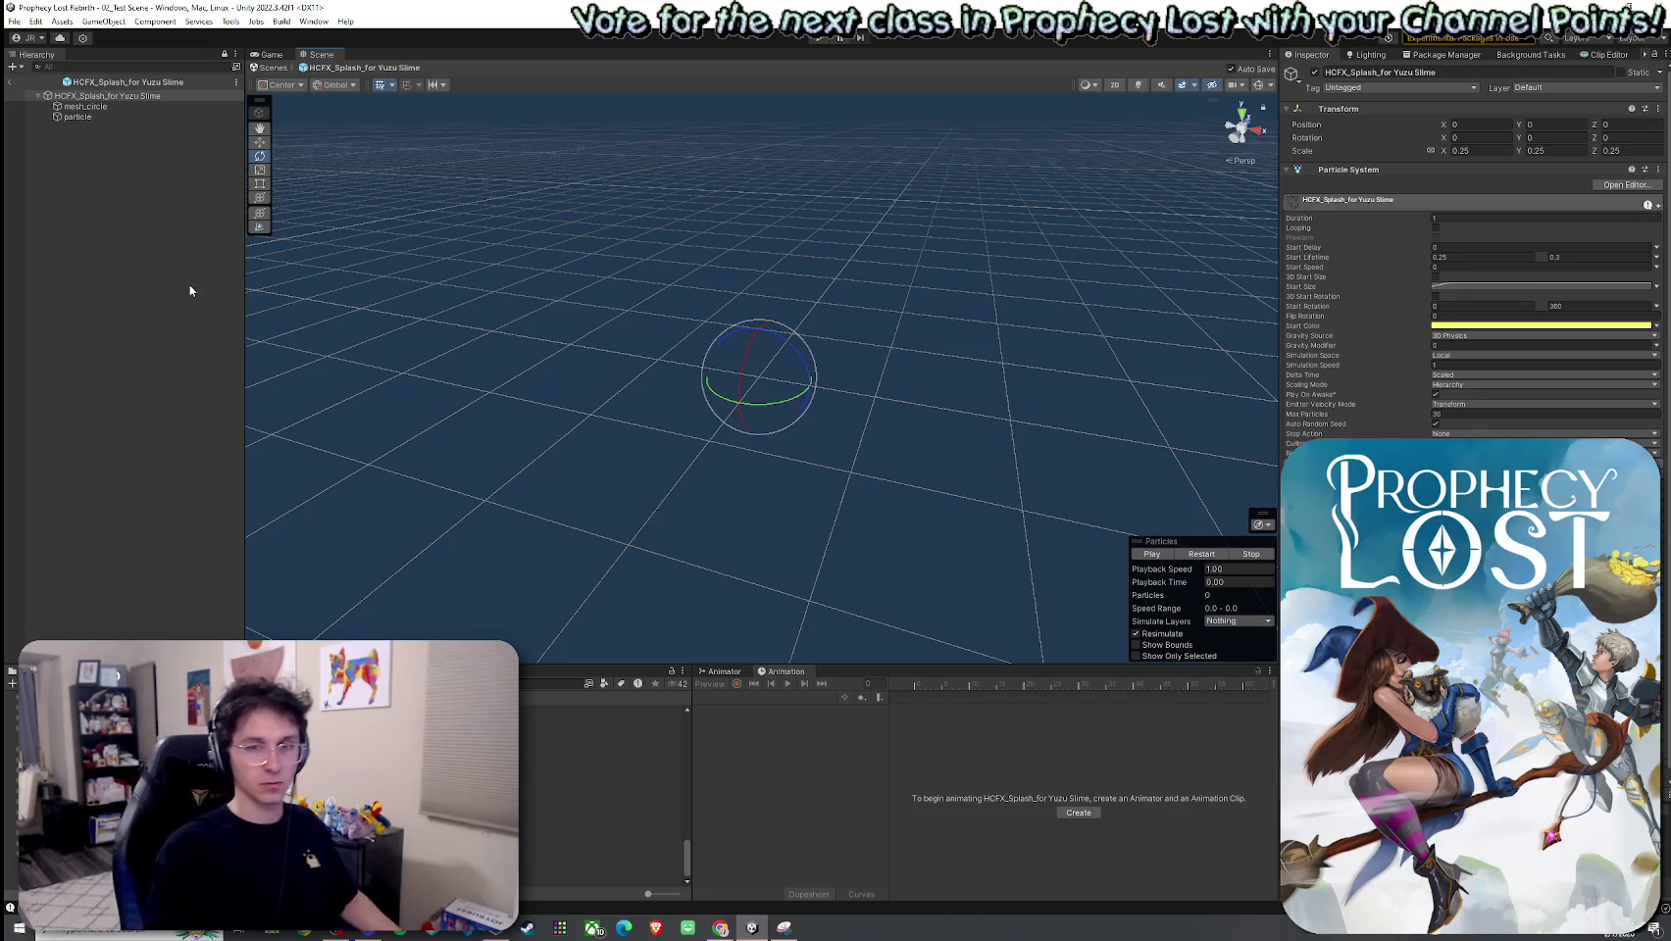
Step: Cancel a File > Save As of the prefab and exit prefab mode to 02_Test Scene
left_click(15, 21)
left_click(43, 98)
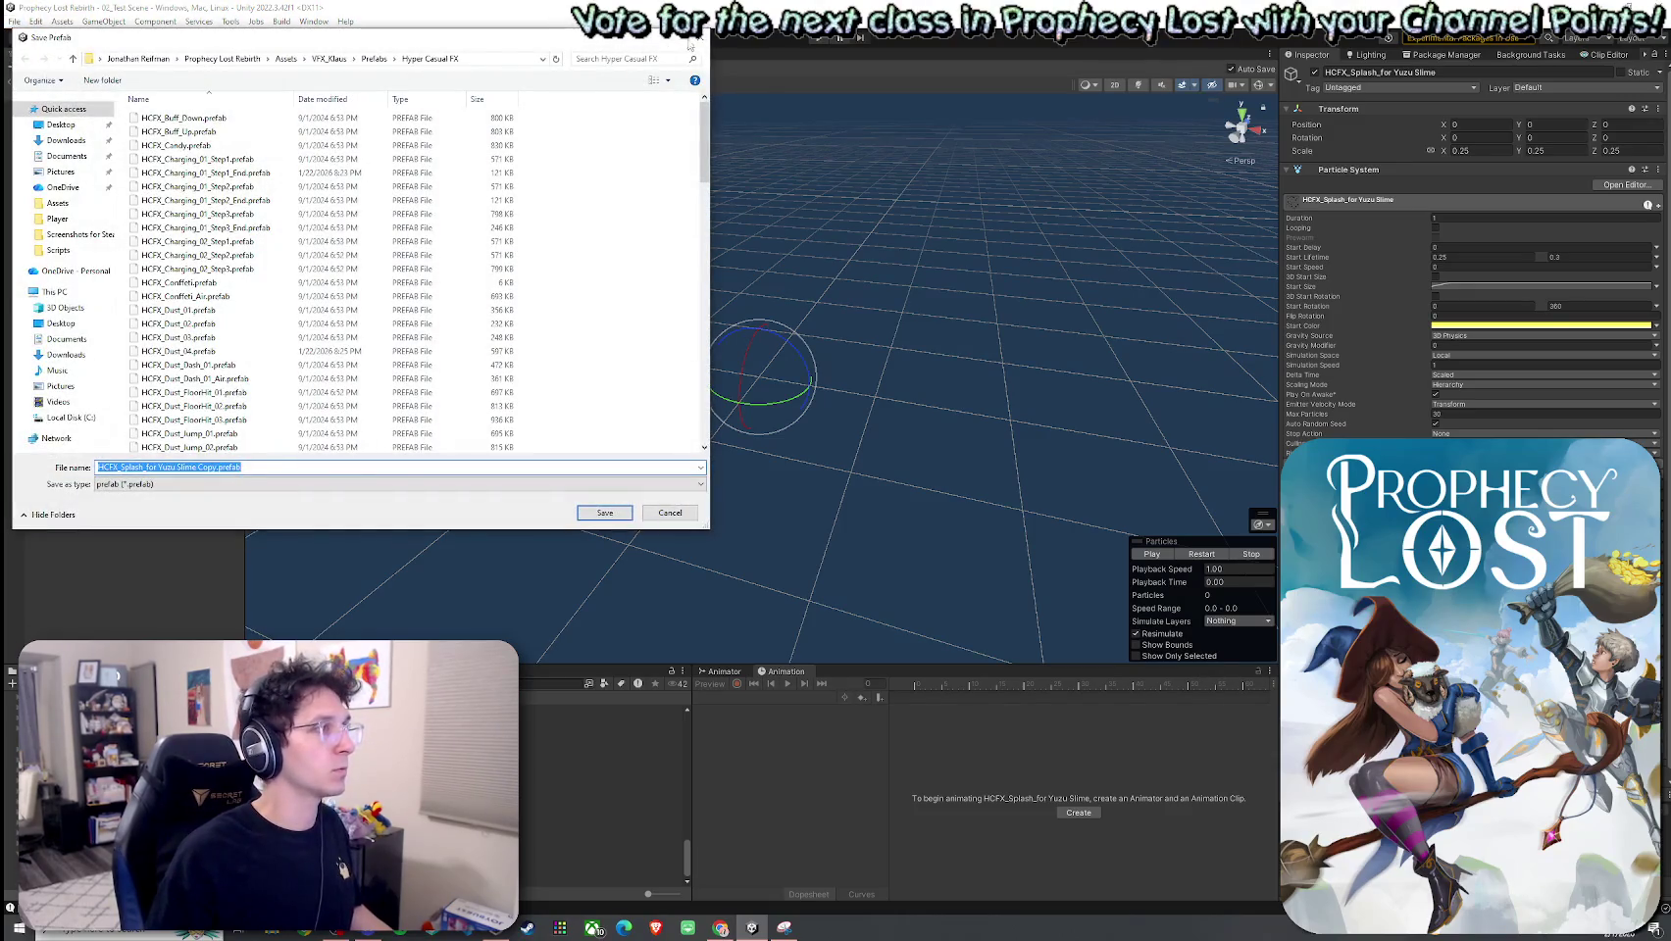
left_click(690, 44)
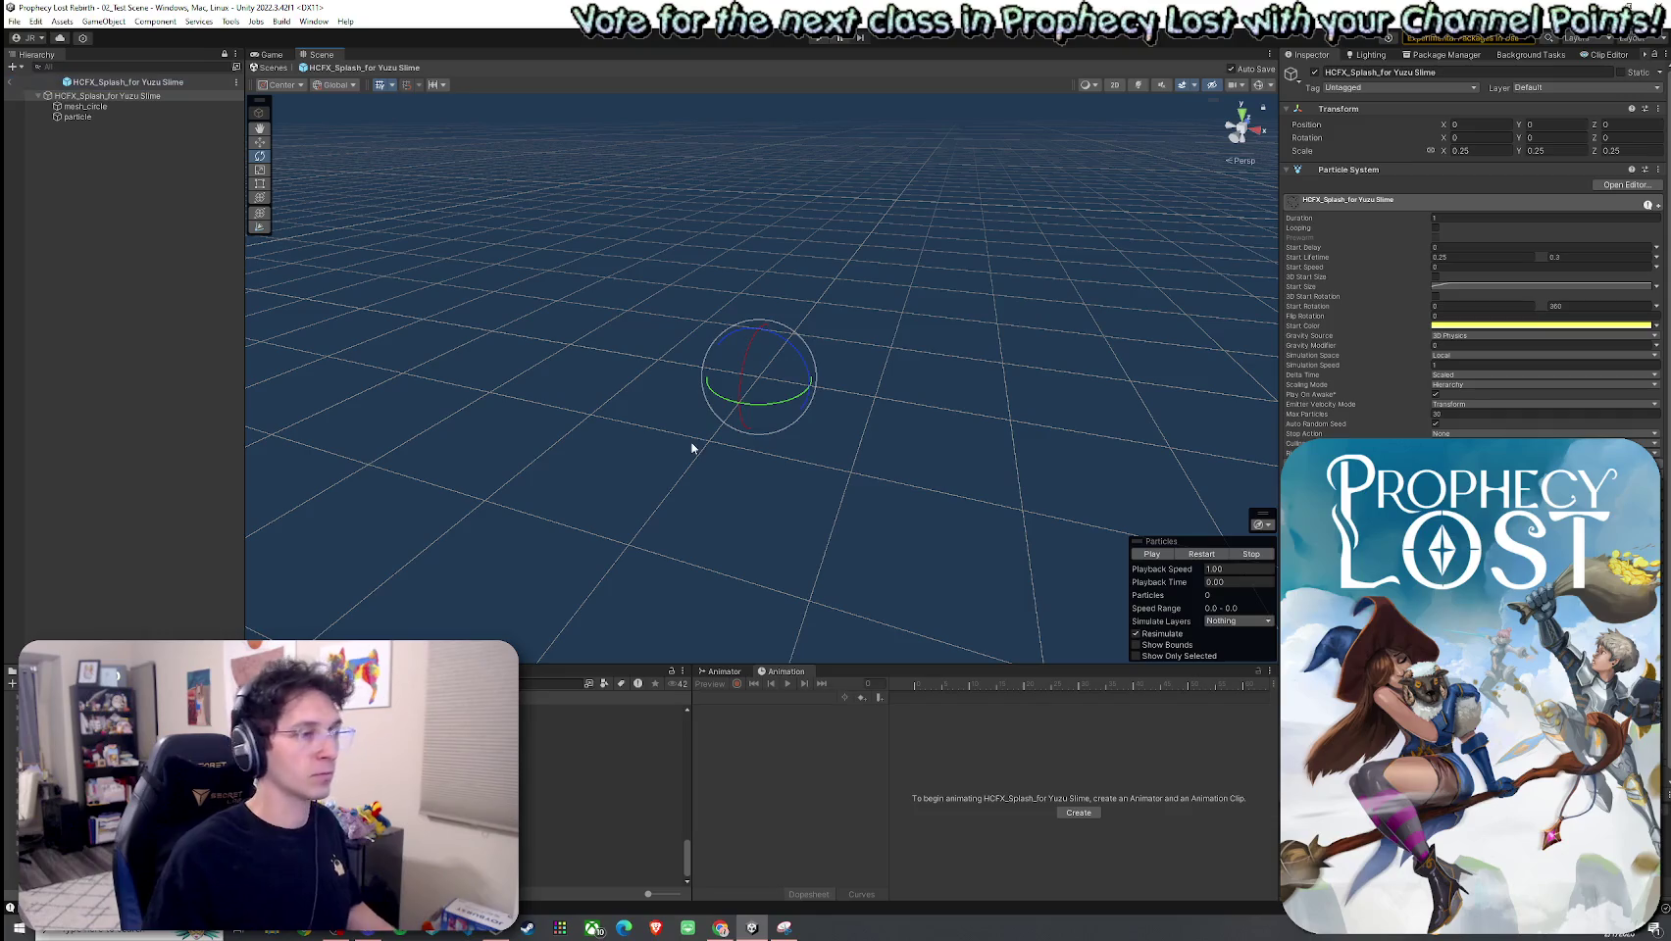
left_click(10, 81)
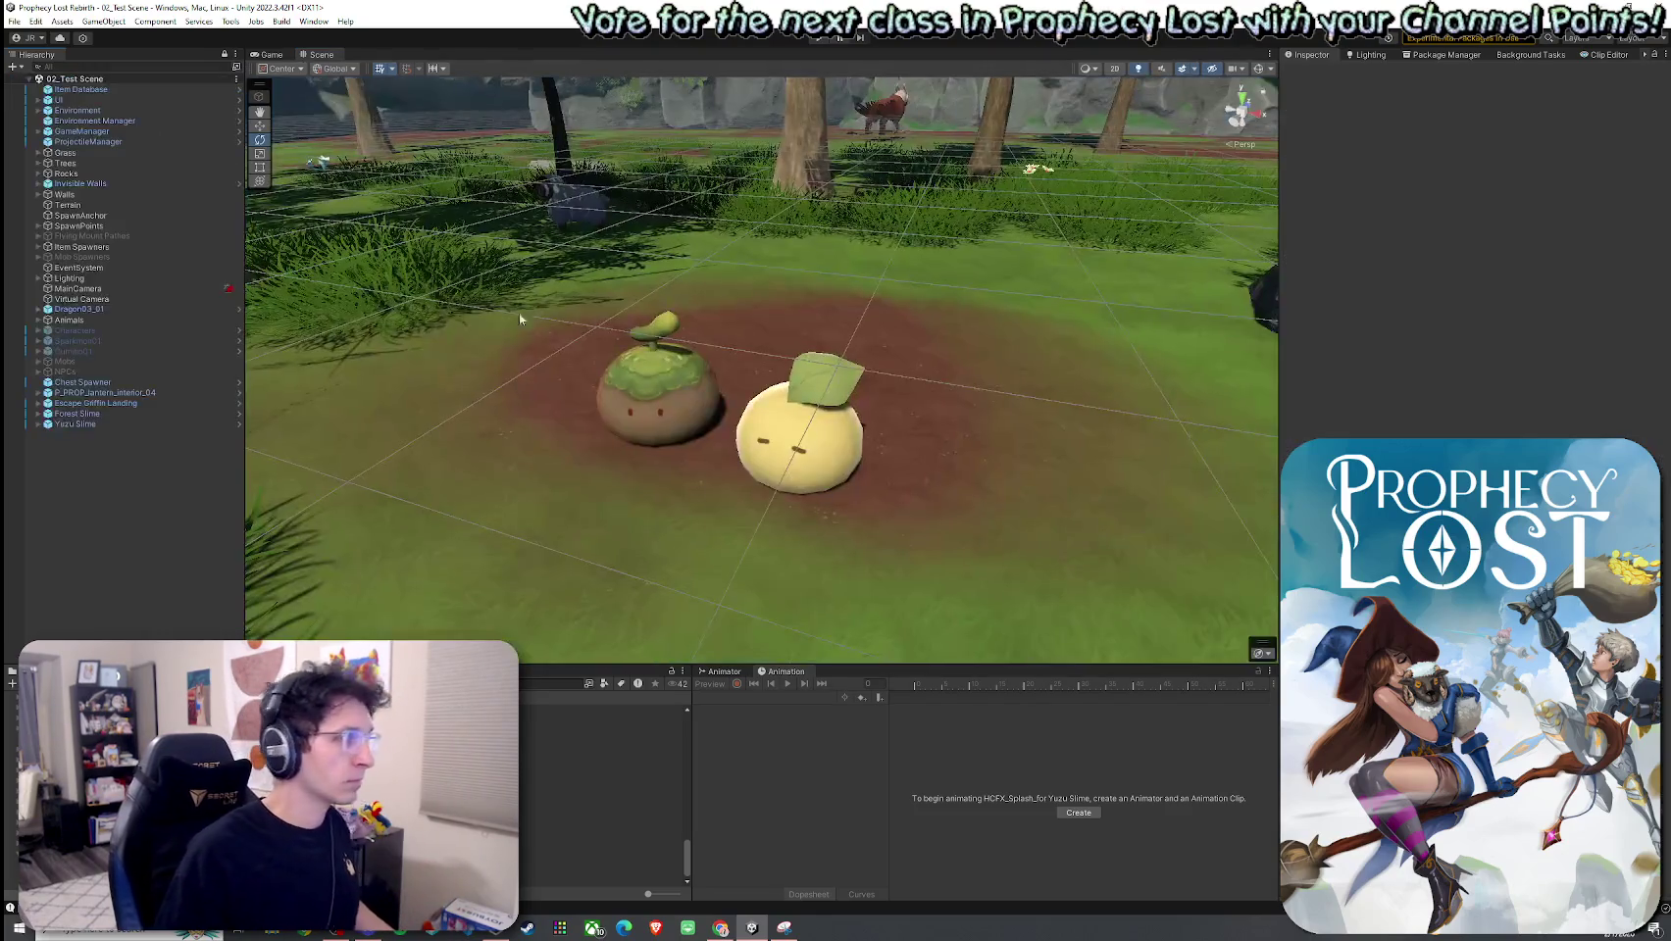
Step: Assign HCFX_Splash_for Yuzu Slime as the Yuzu Slime's Mob AI Damage Vfx
left_click(799, 432)
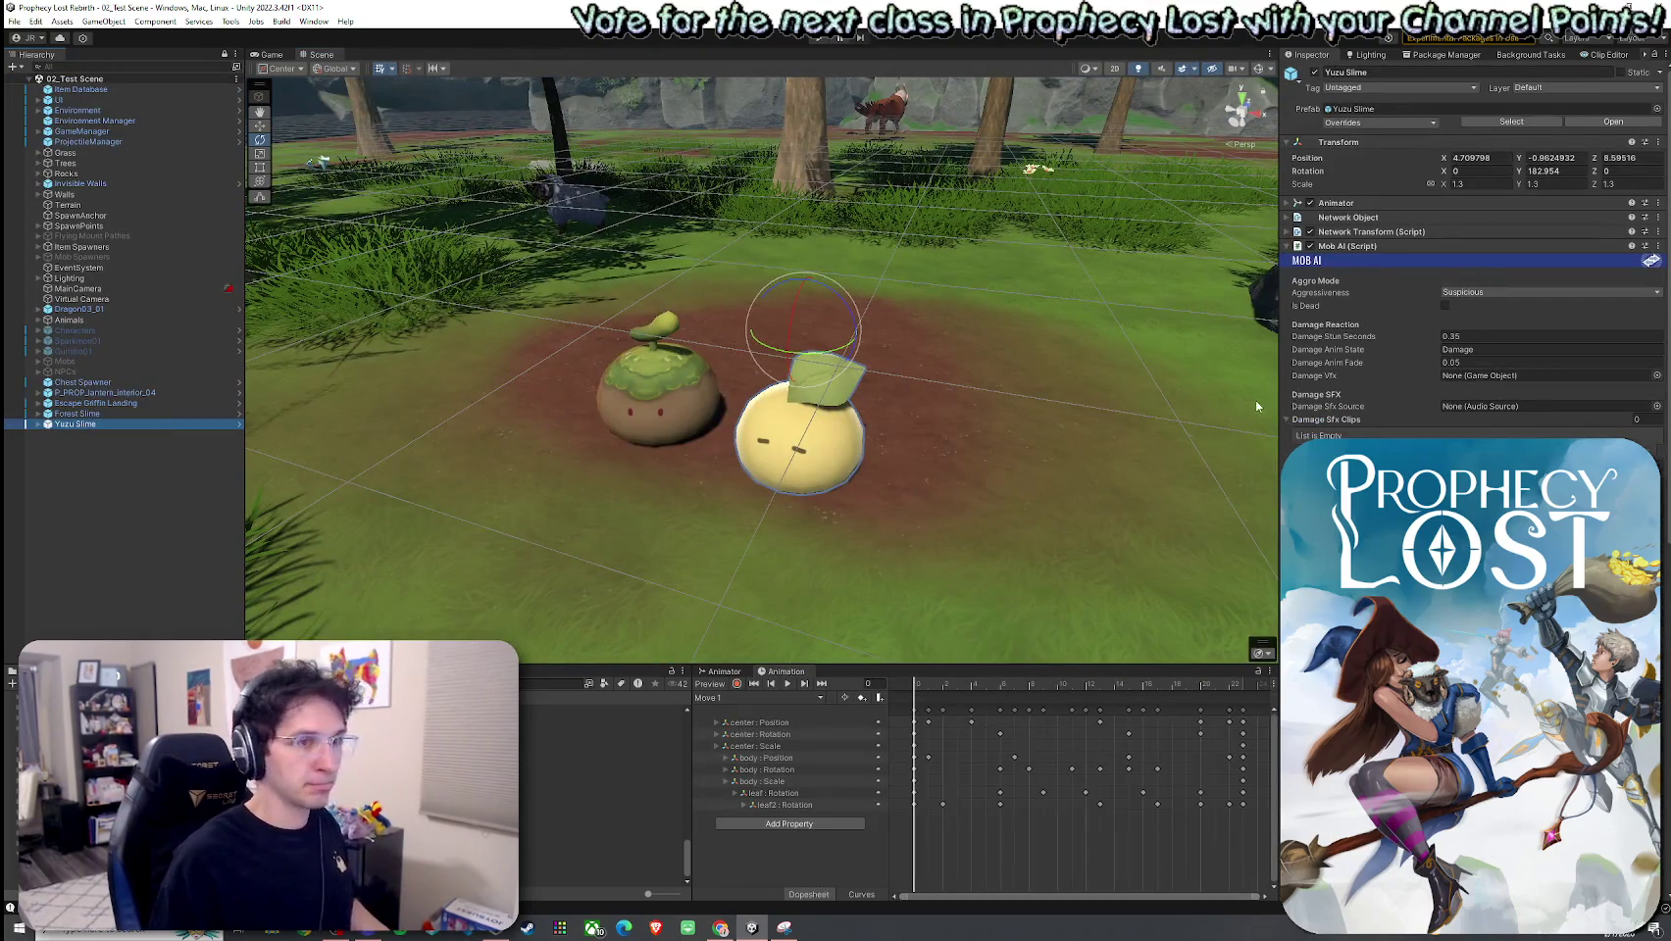
mouse_move(323, 843)
left_mouse_down()
mouse_move(588, 837)
mouse_move(1532, 397)
mouse_move(1514, 379)
left_mouse_up()
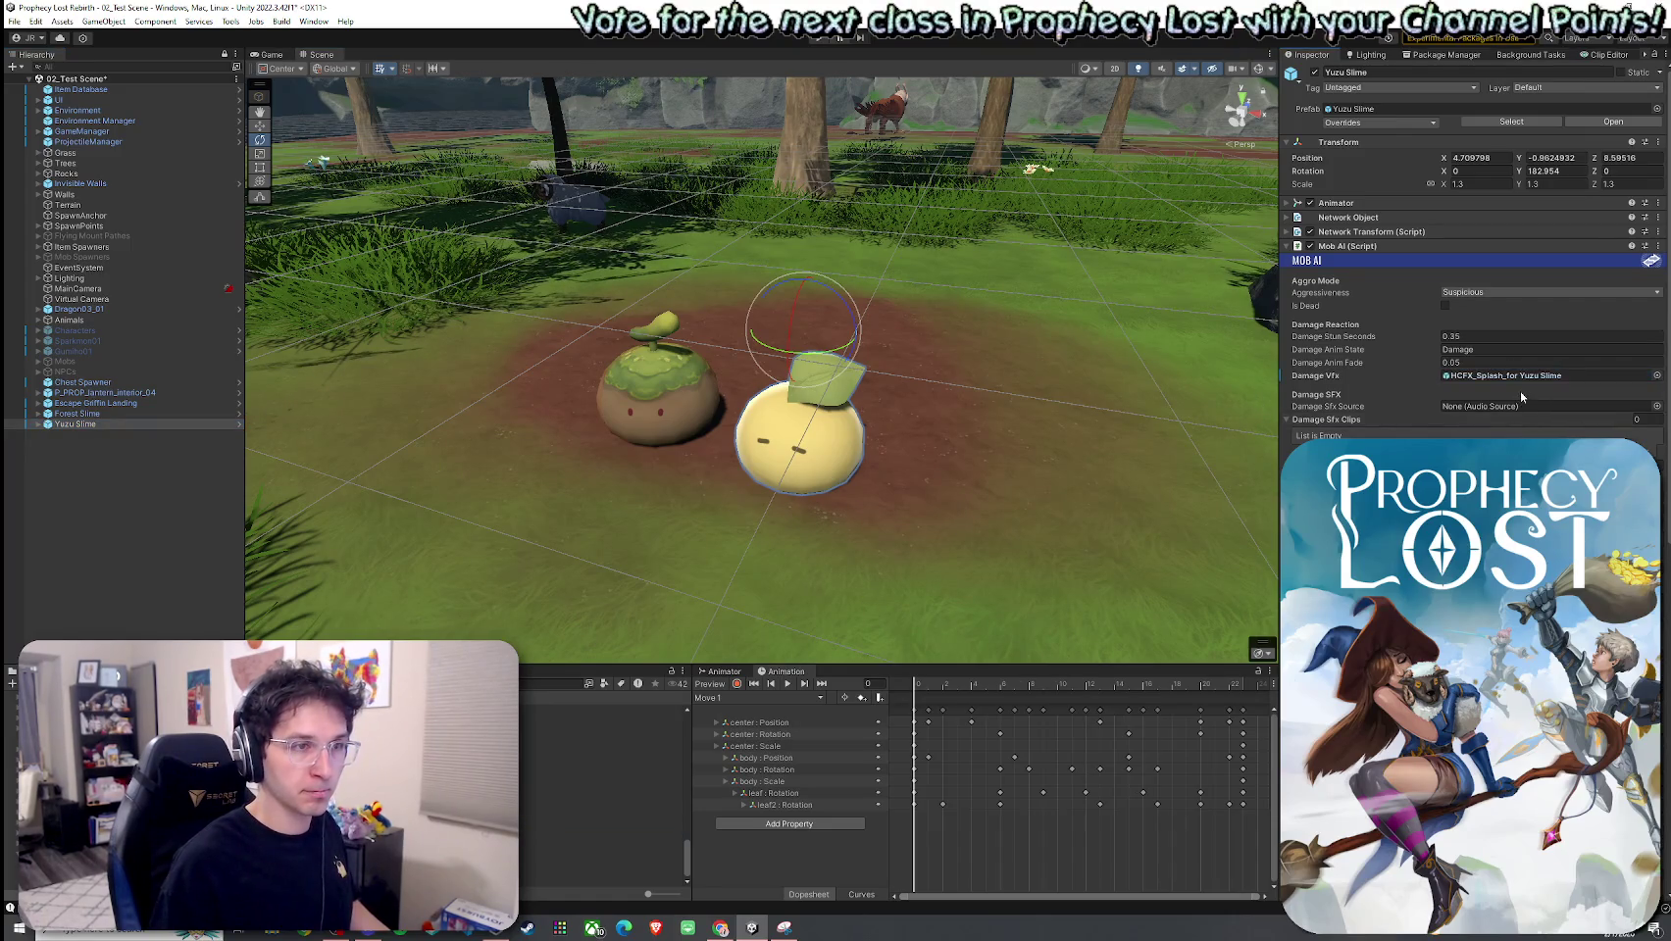
left_click(1296, 246)
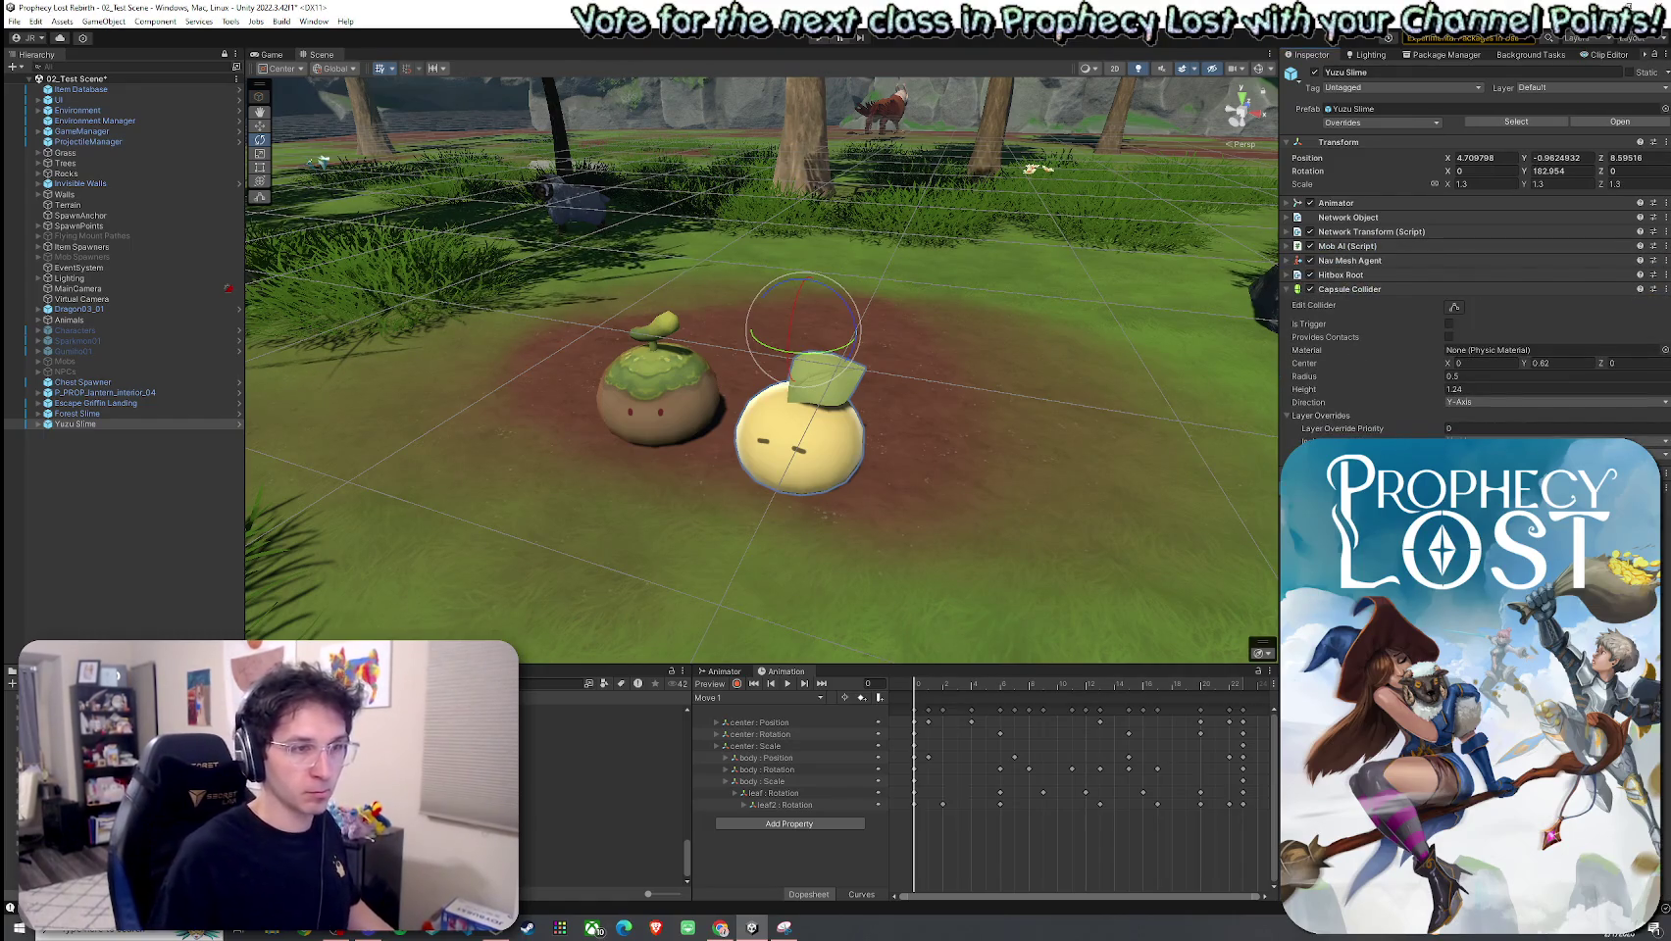
left_click(1289, 246)
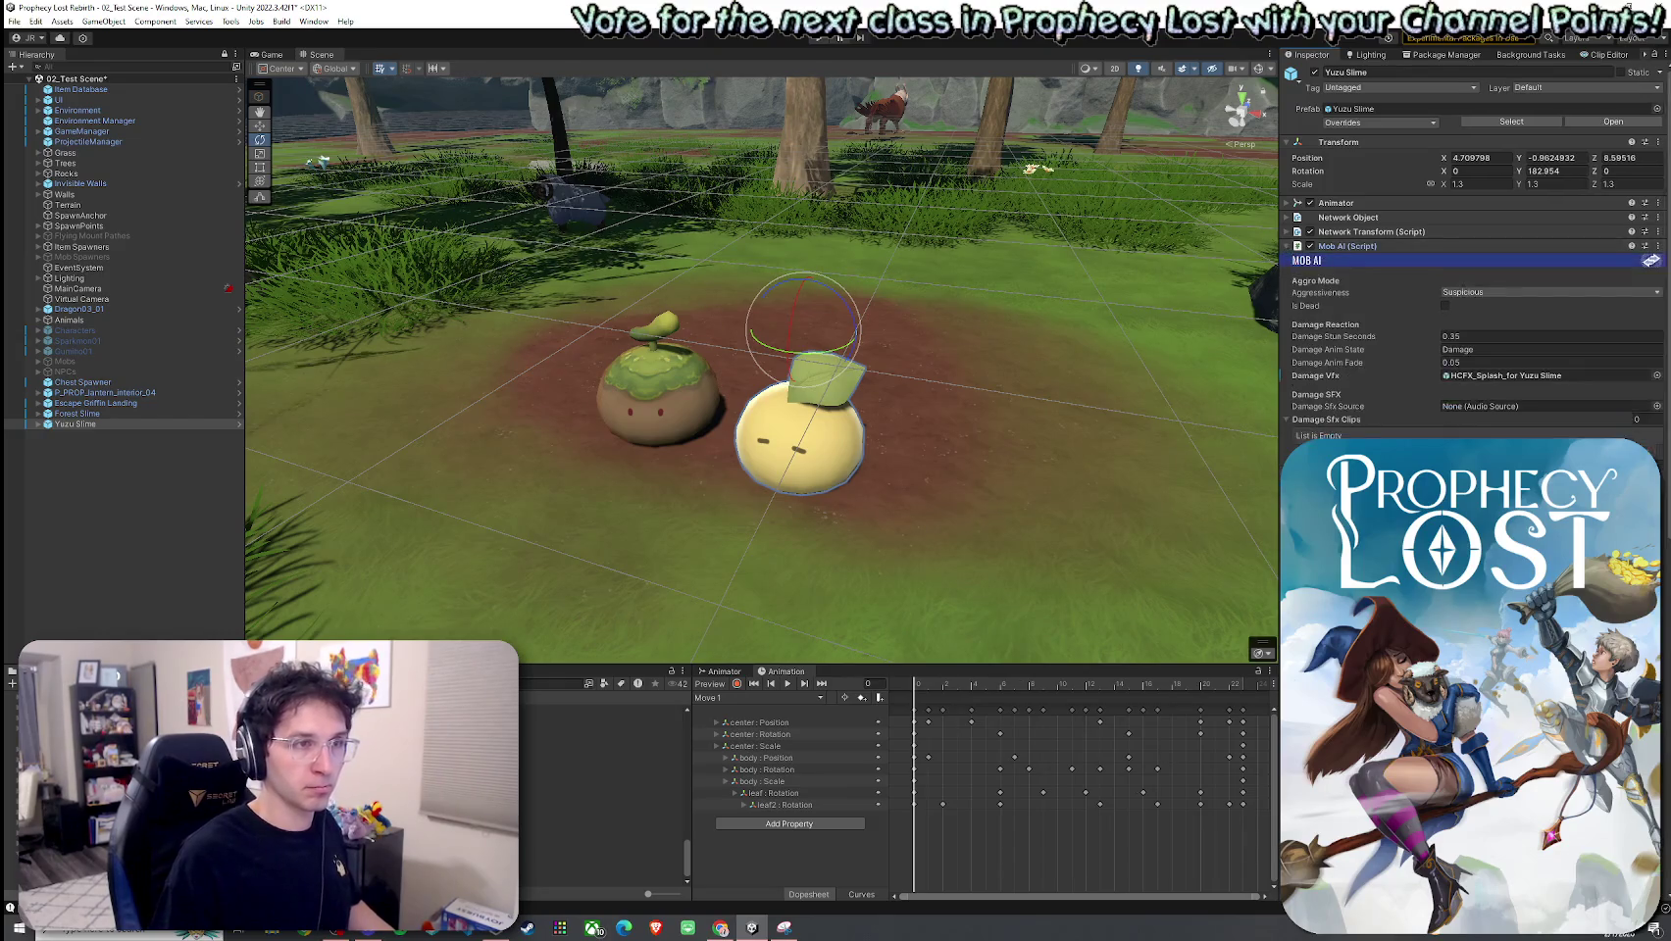
scroll(1627, 186, "down", 10)
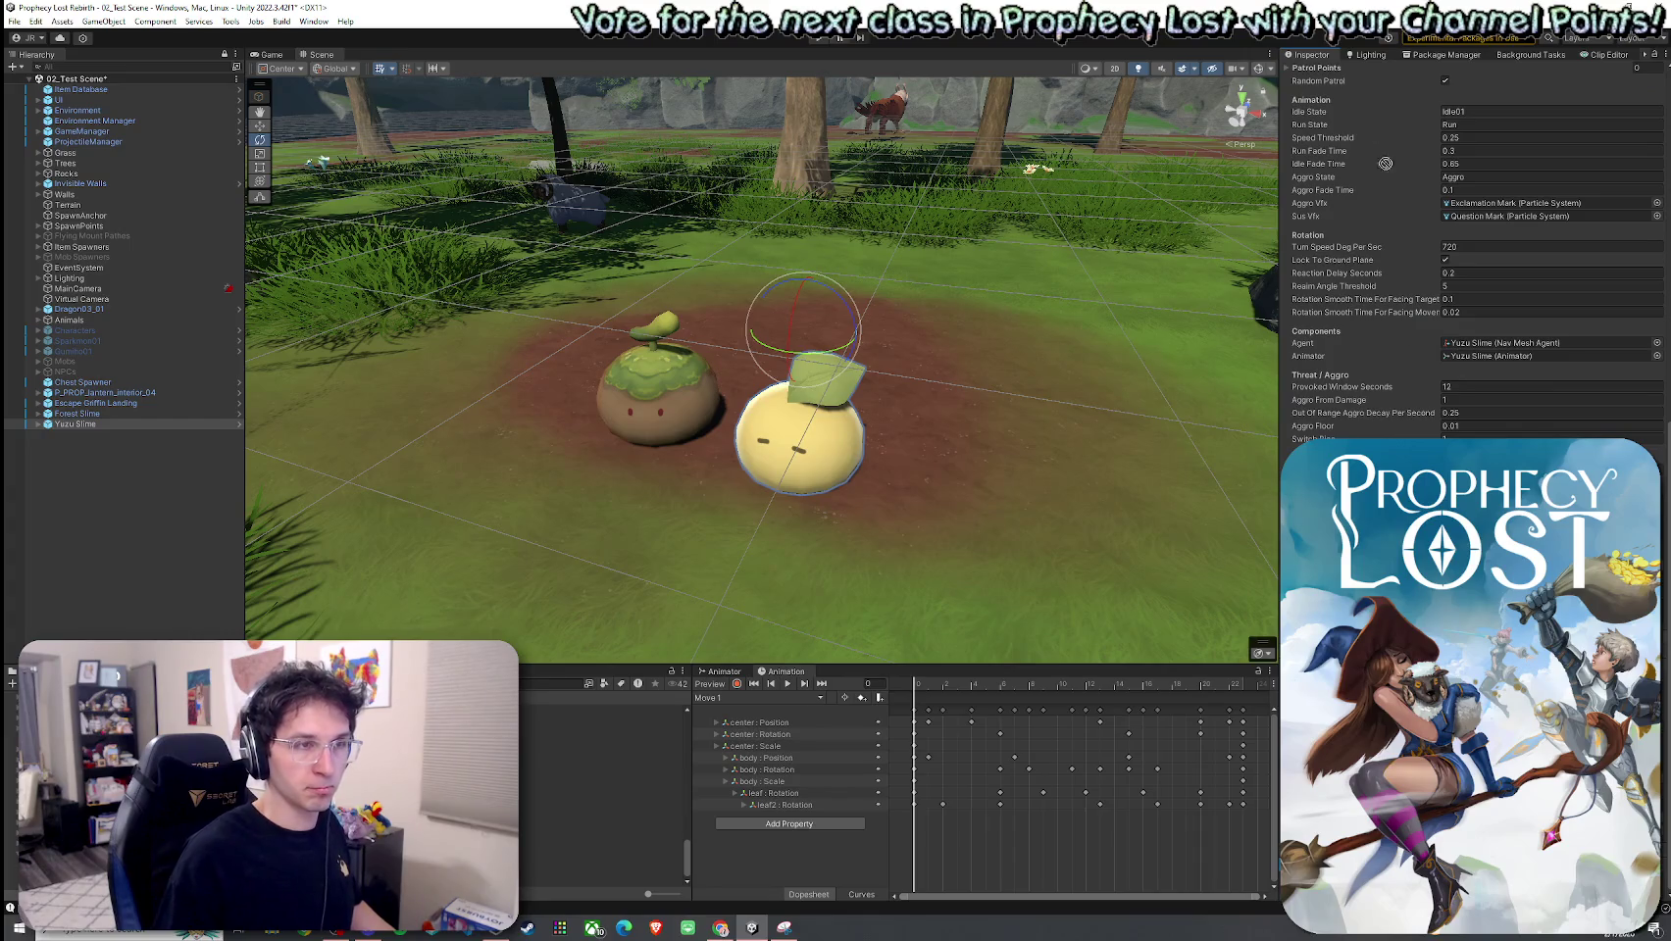
scroll(1384, 164, "up", 5)
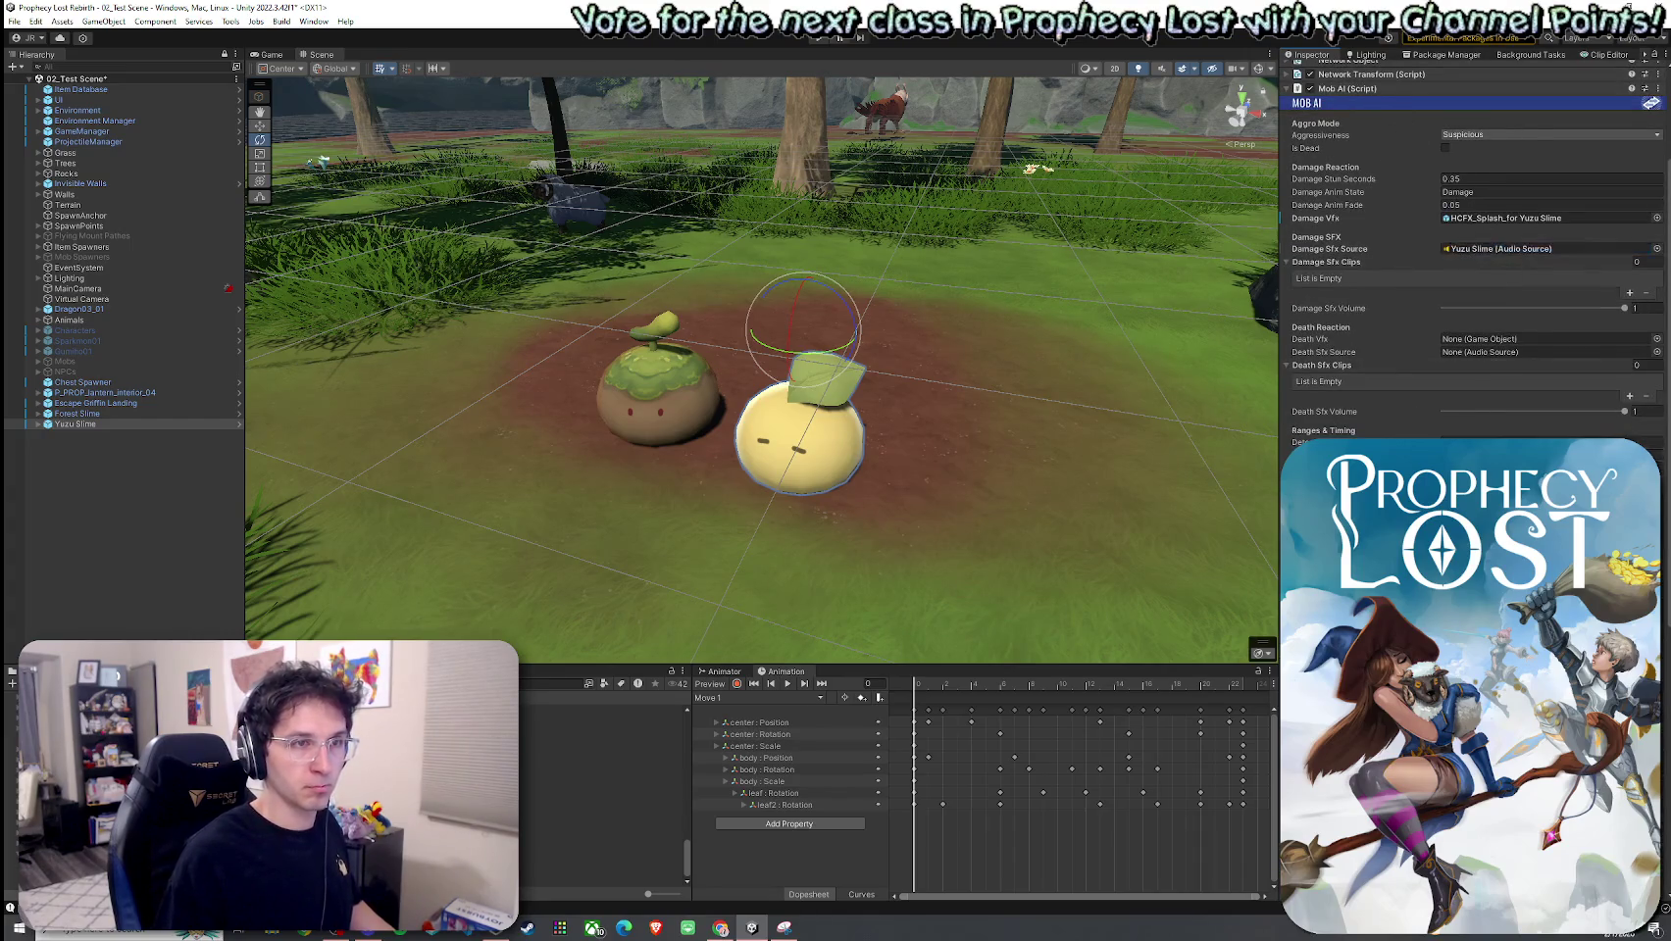
scroll(1471, 255, "down", 5)
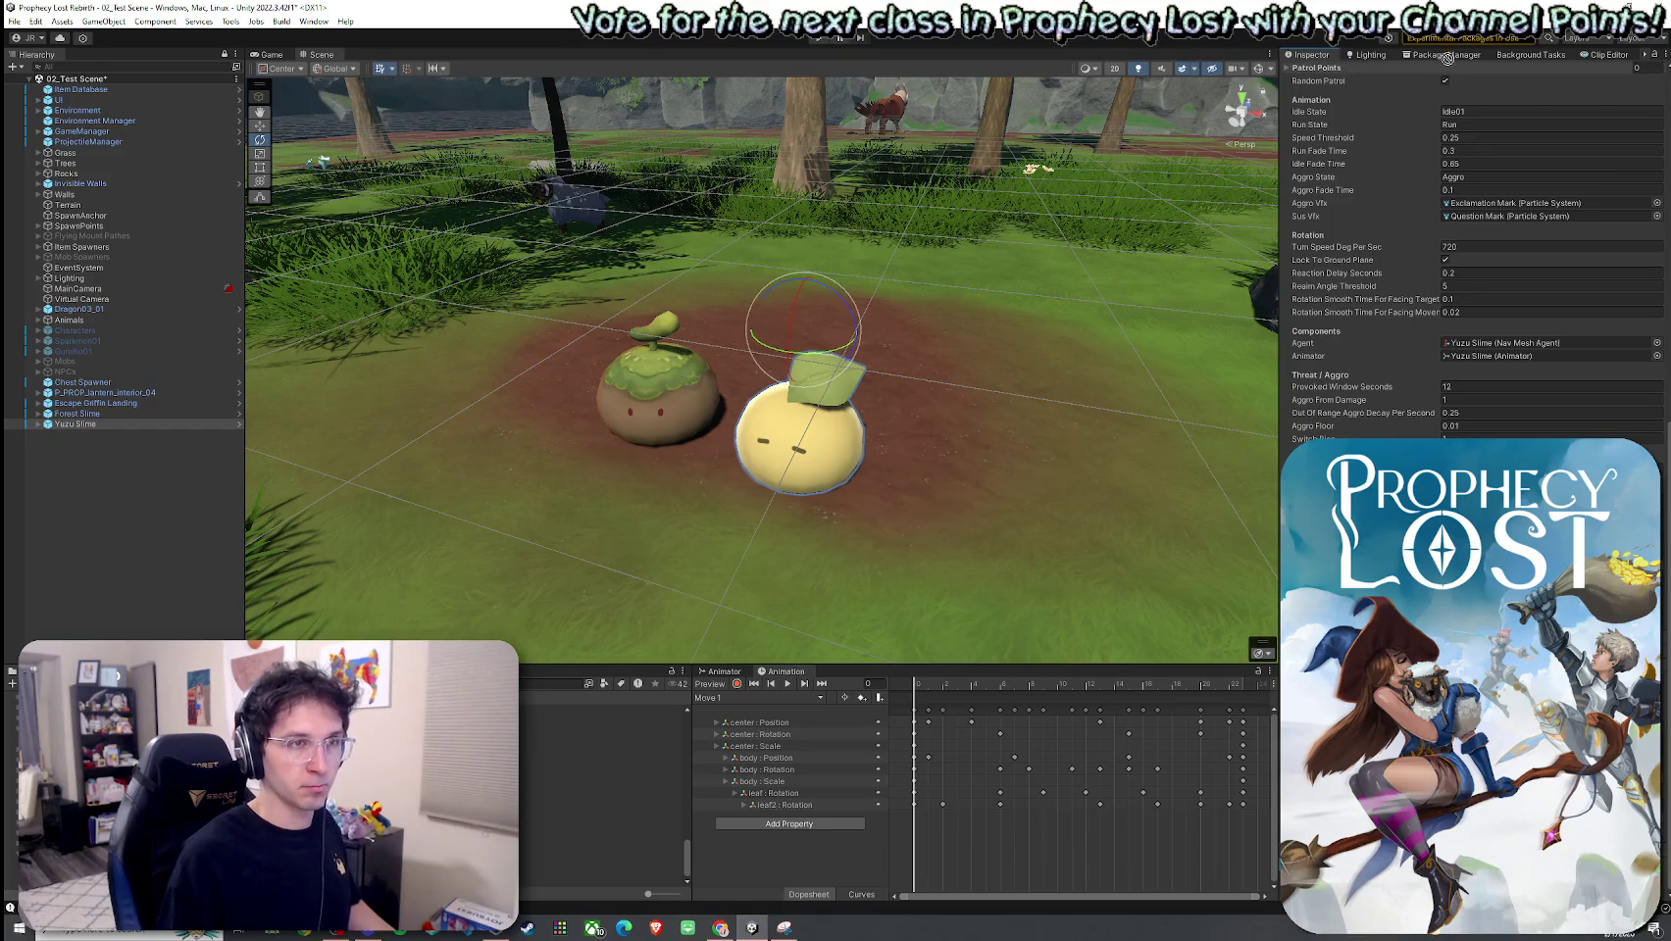
scroll(1498, 353, "up", 5)
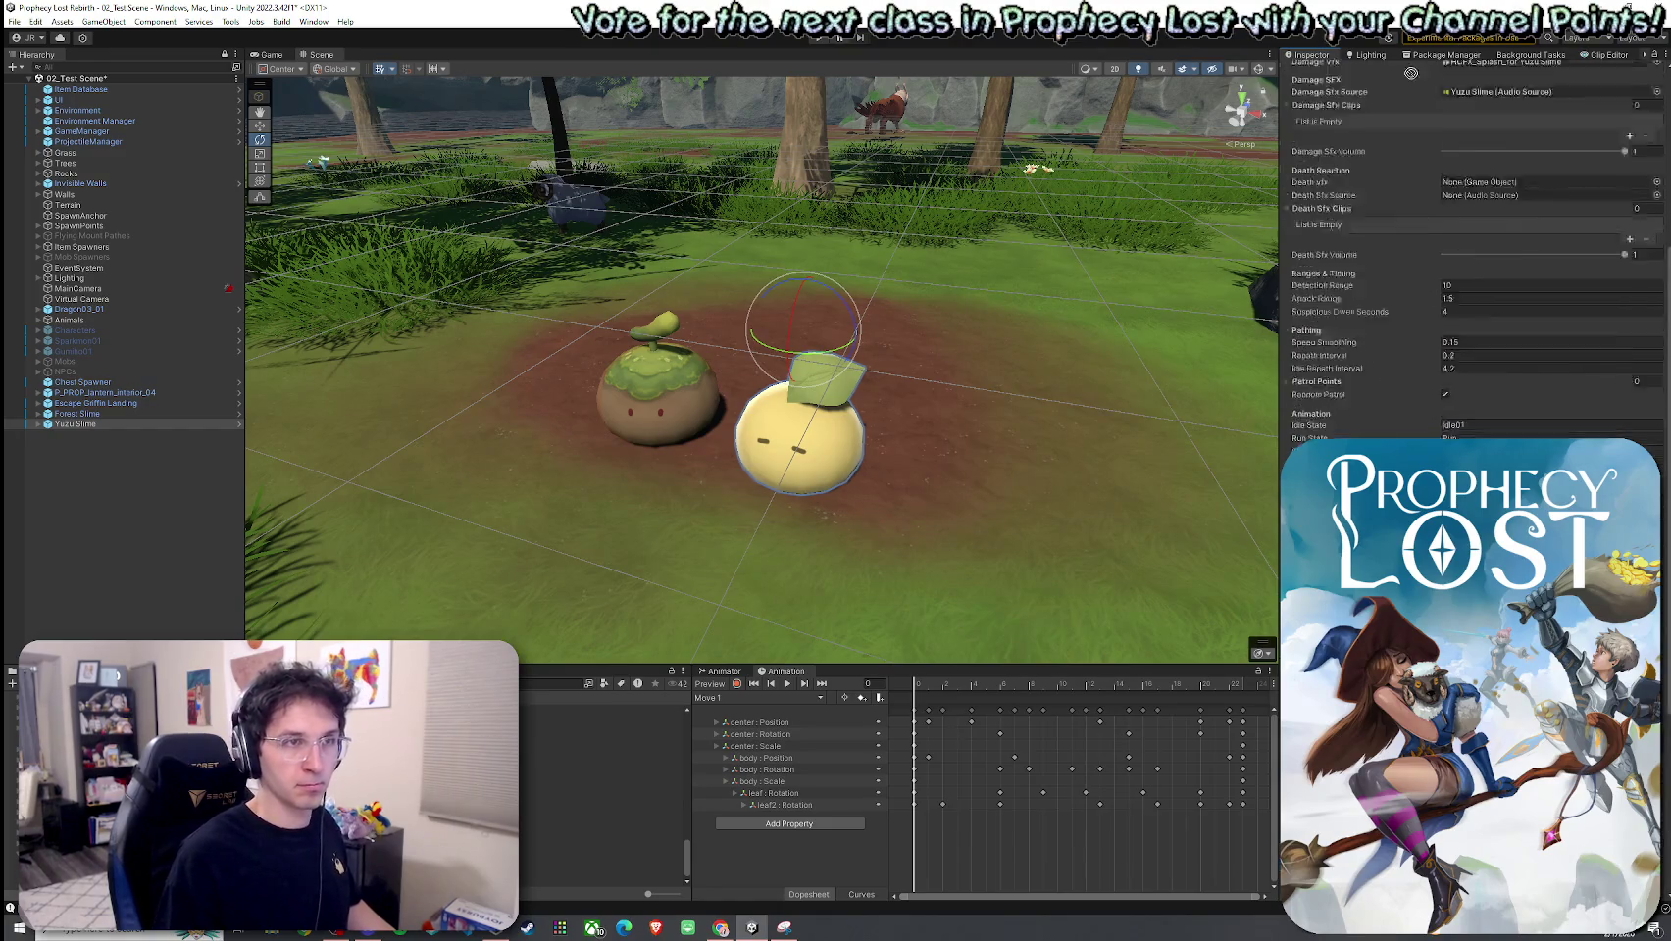
Step: Set the sound source and pick GORE_Splat_Blunt_Hit_Bounce_mono for damage clip Element 0
left_click_drag(1498, 324, 1495, 351)
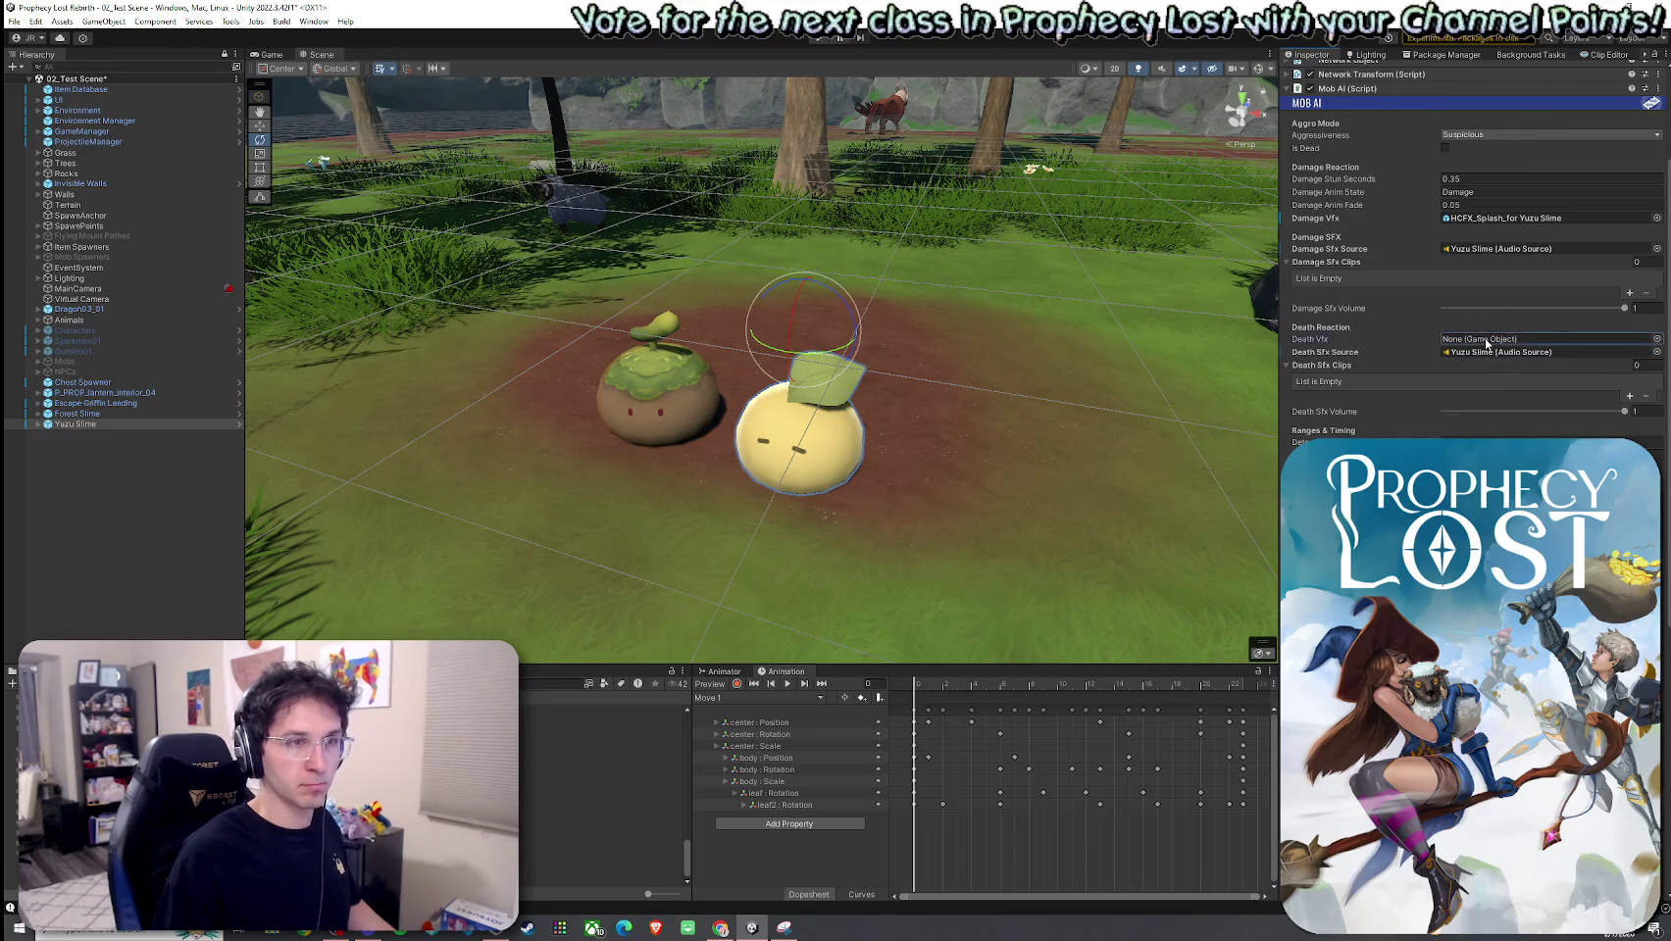
left_click(1629, 294)
left_click(1630, 295)
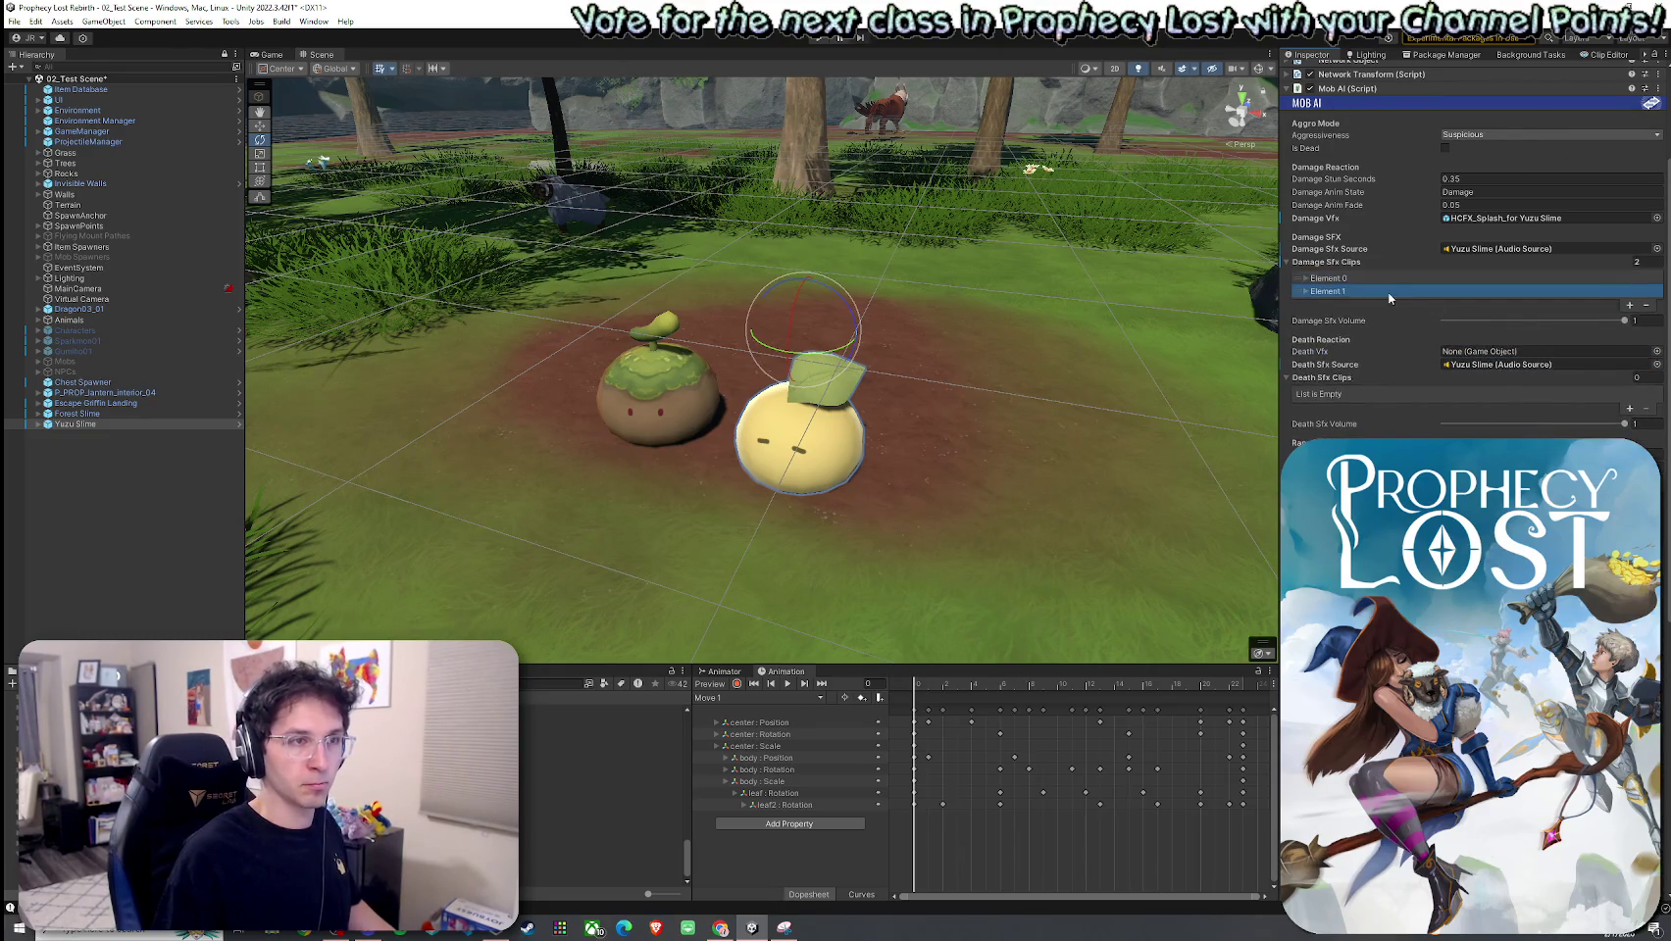
left_click(1644, 305)
left_click(1604, 280)
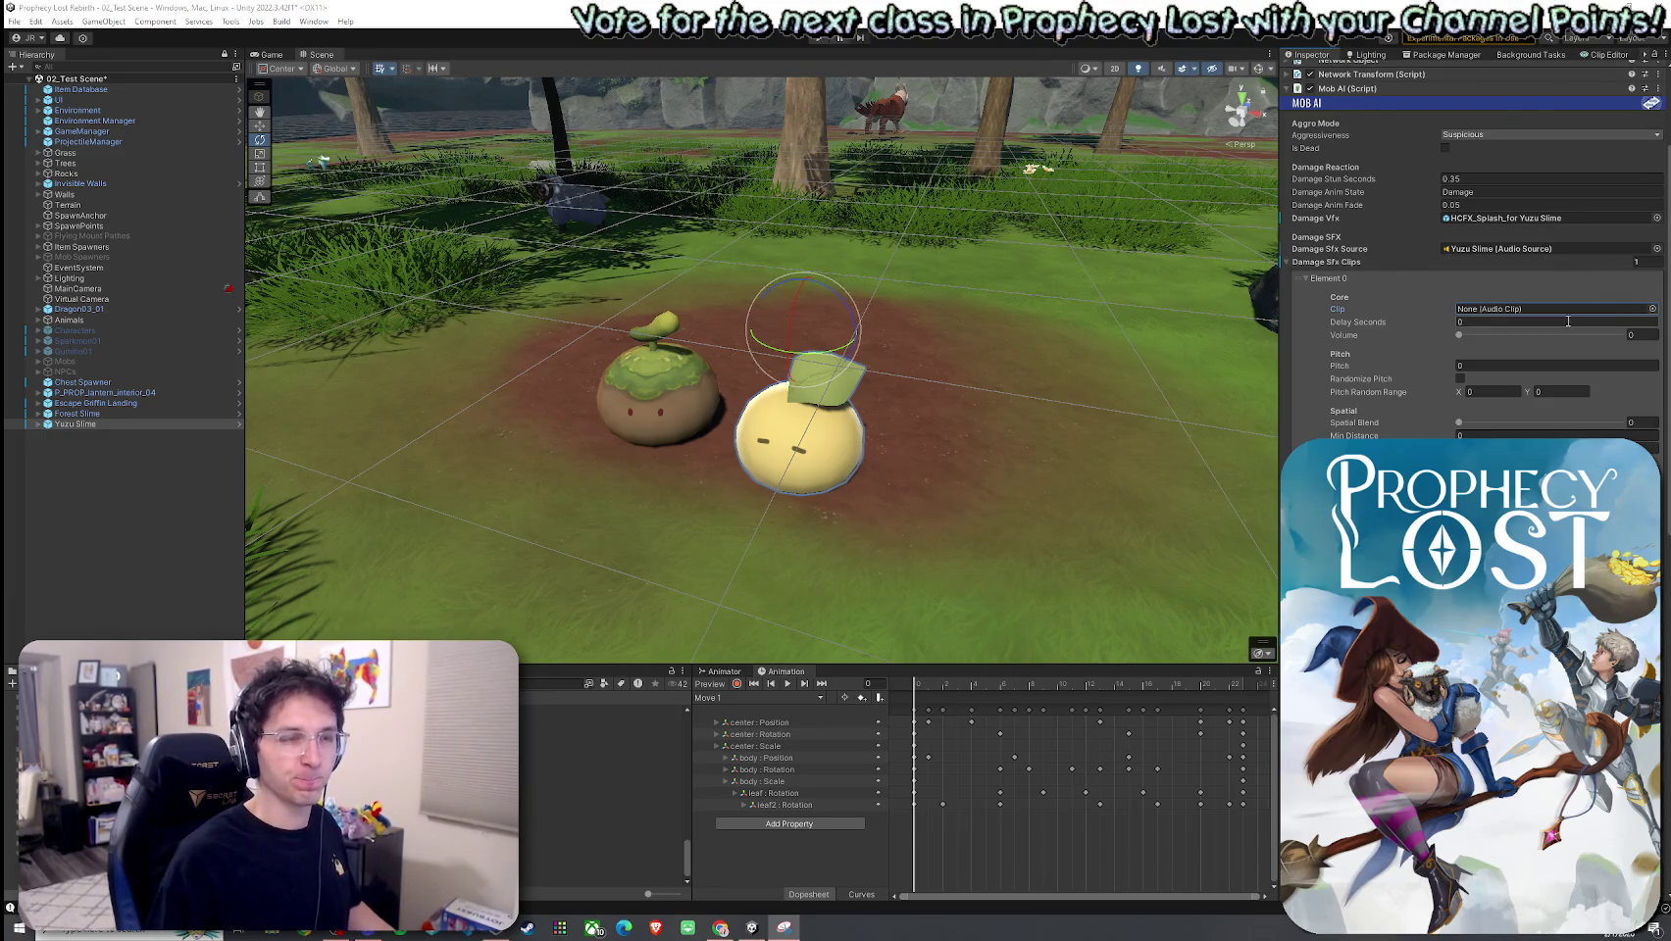
left_click(1652, 310)
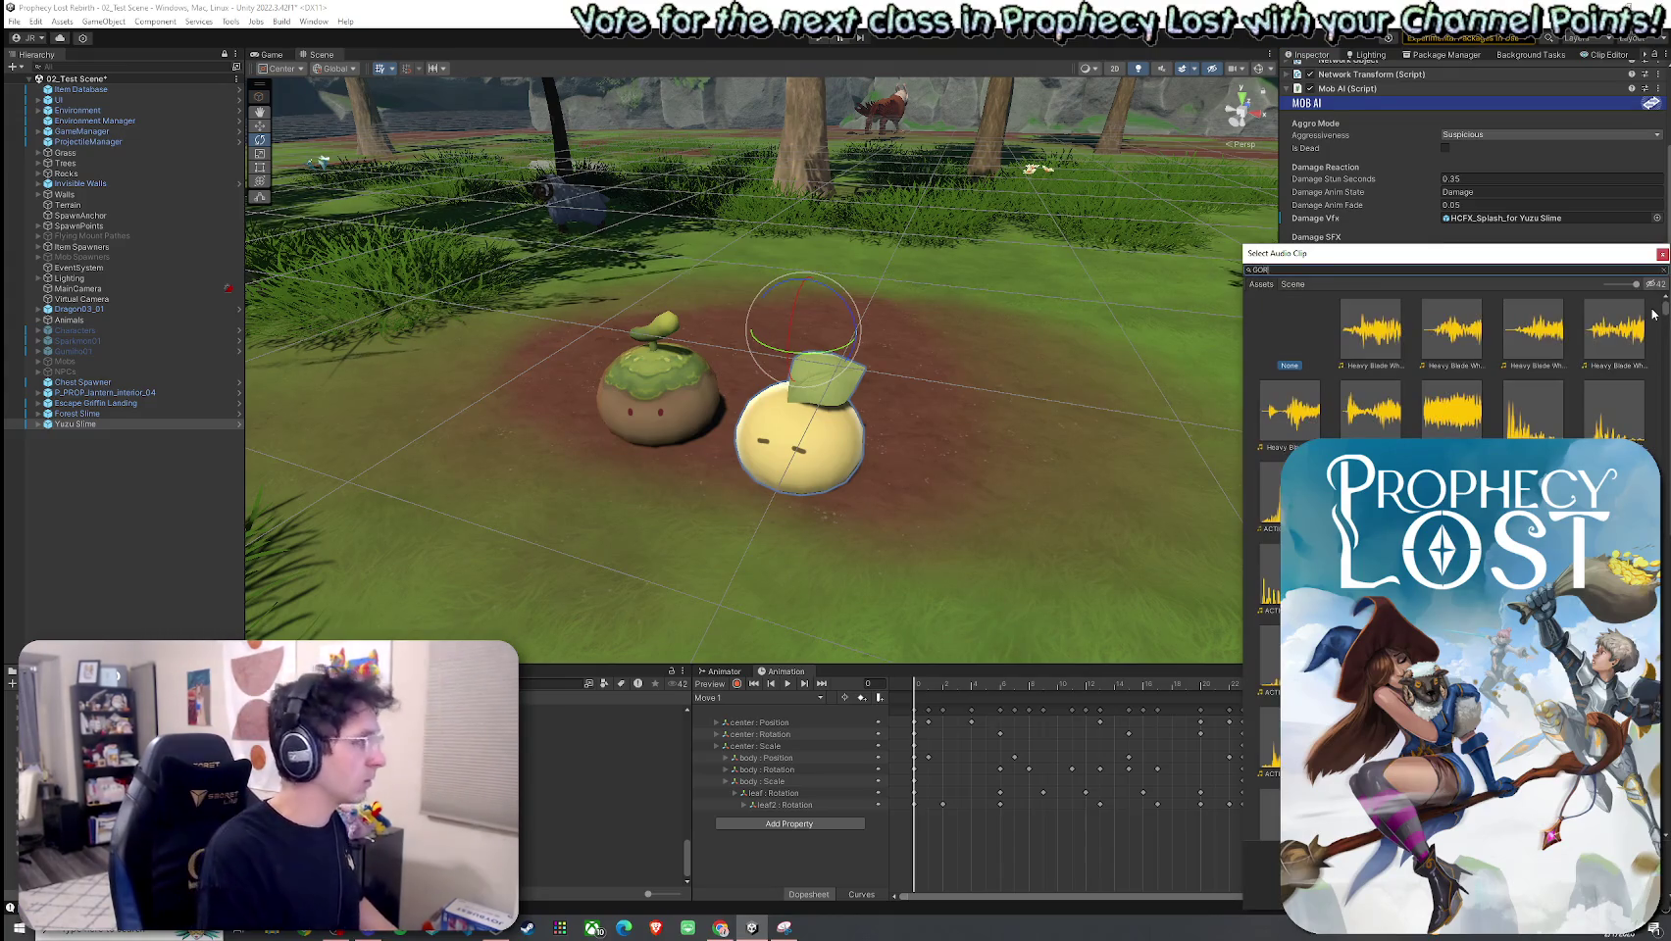
type("GORE_Splat_Blunt_")
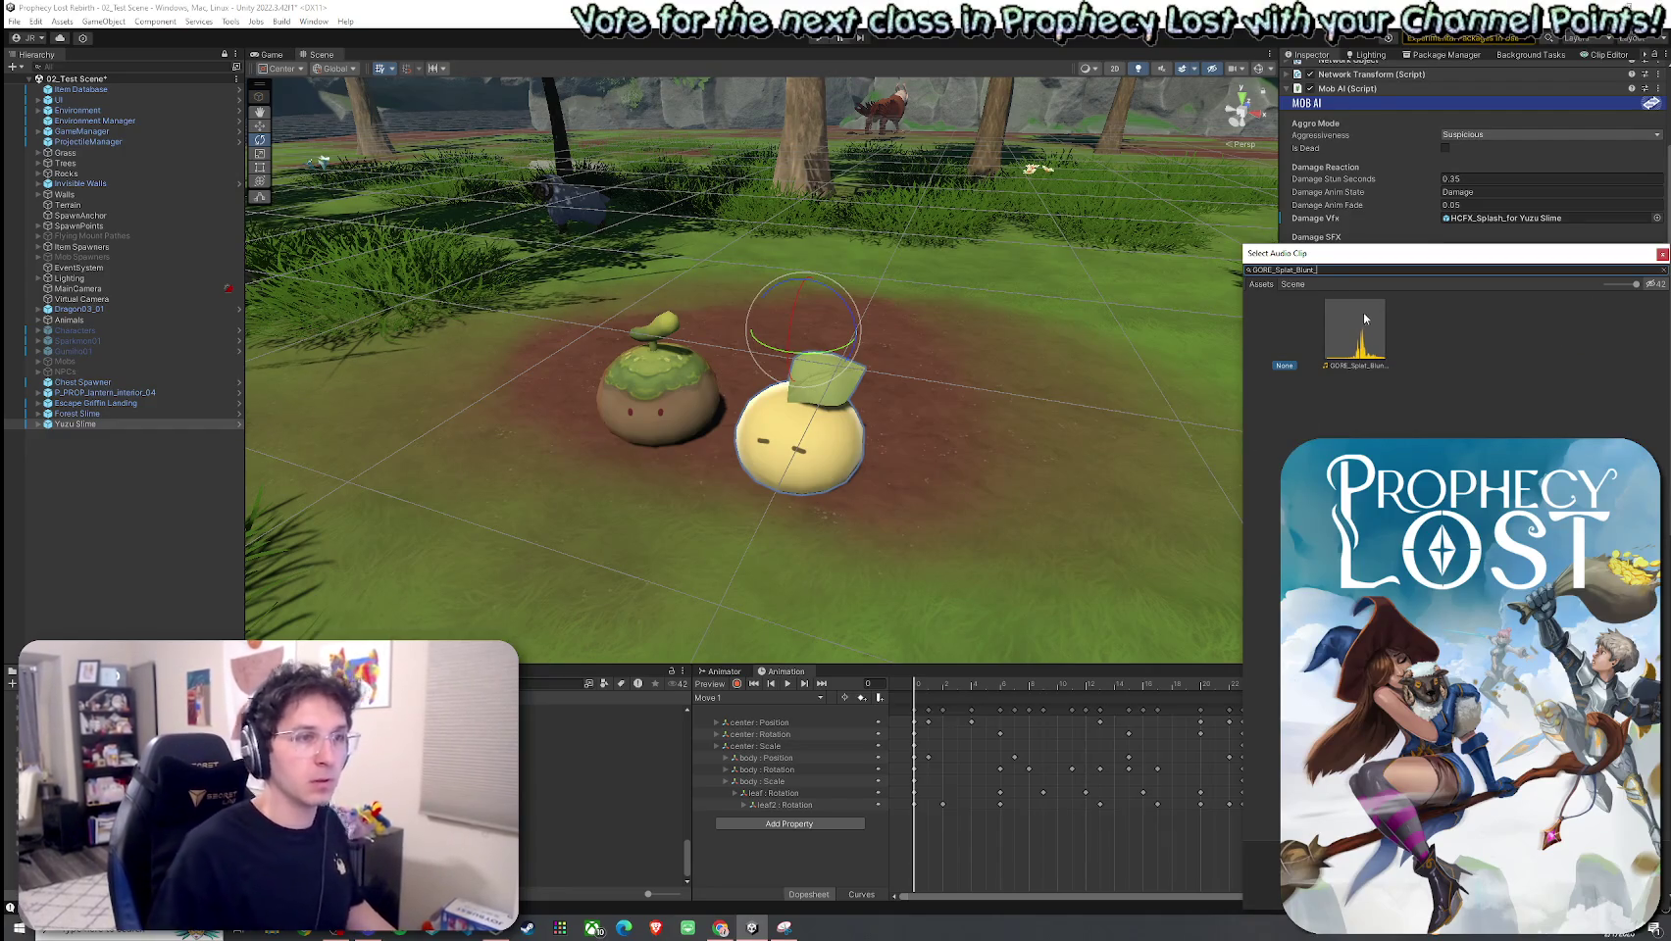
left_click(1362, 314)
key("Return")
Step: Set volume to about 0.5, randomize pitch 0.8–1.2, and add a second clip slot
left_click(1542, 336)
left_click(1460, 378)
type("0.8")
key("Tab")
type("1.2")
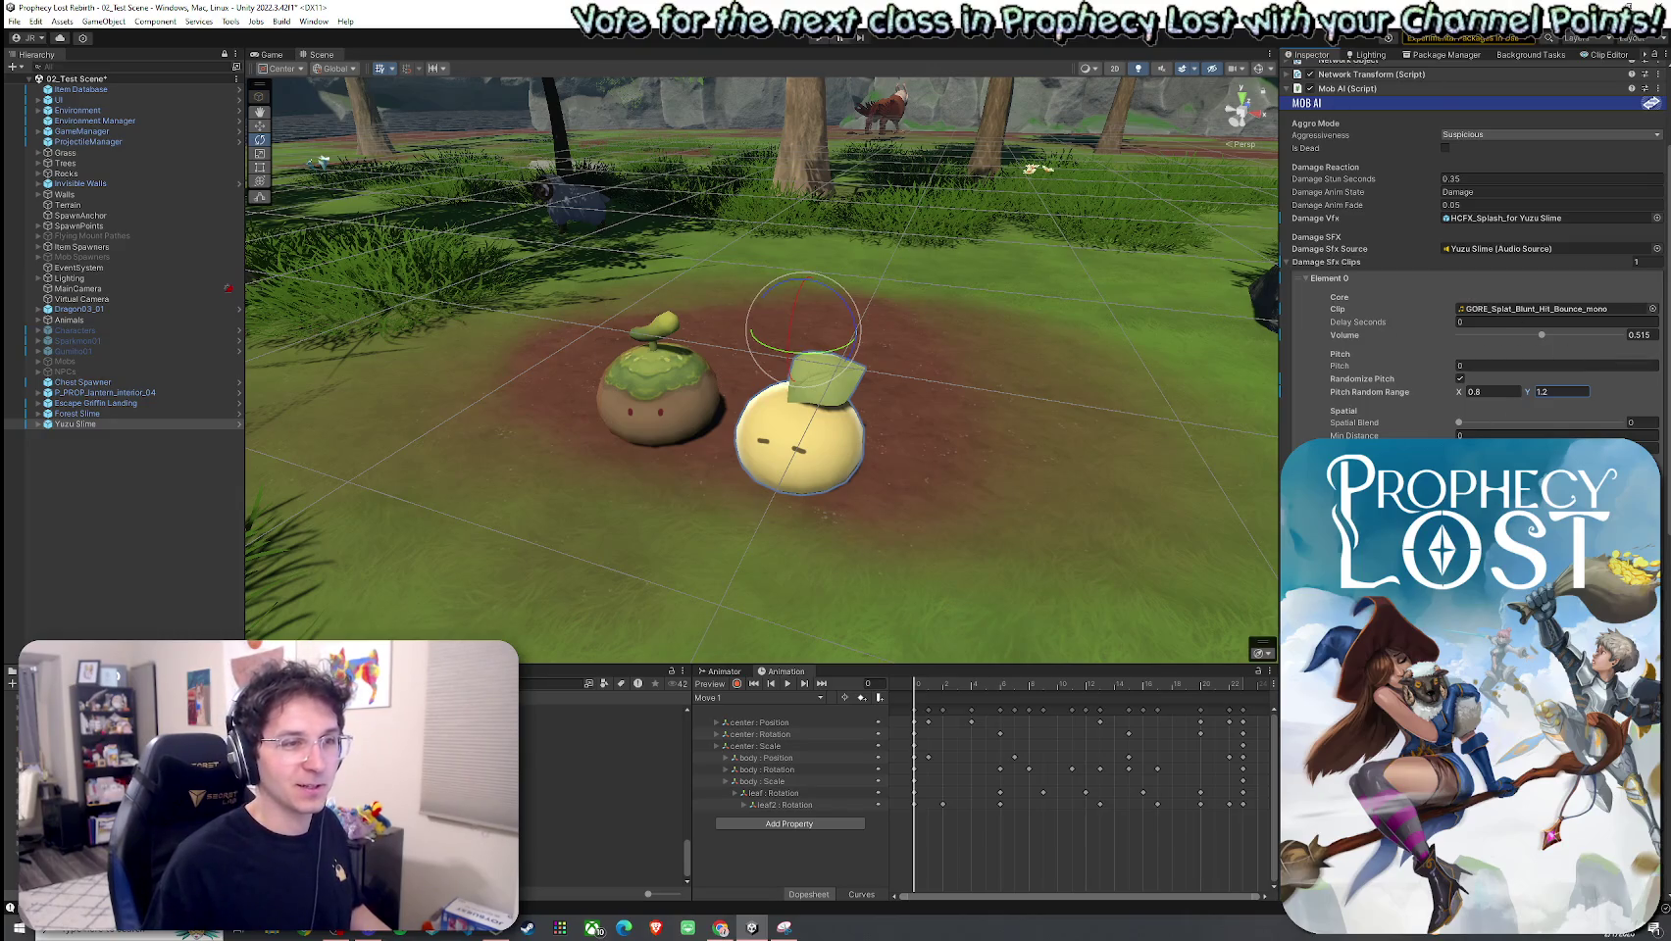
left_click(1639, 580)
scroll(1639, 581, "down", 3)
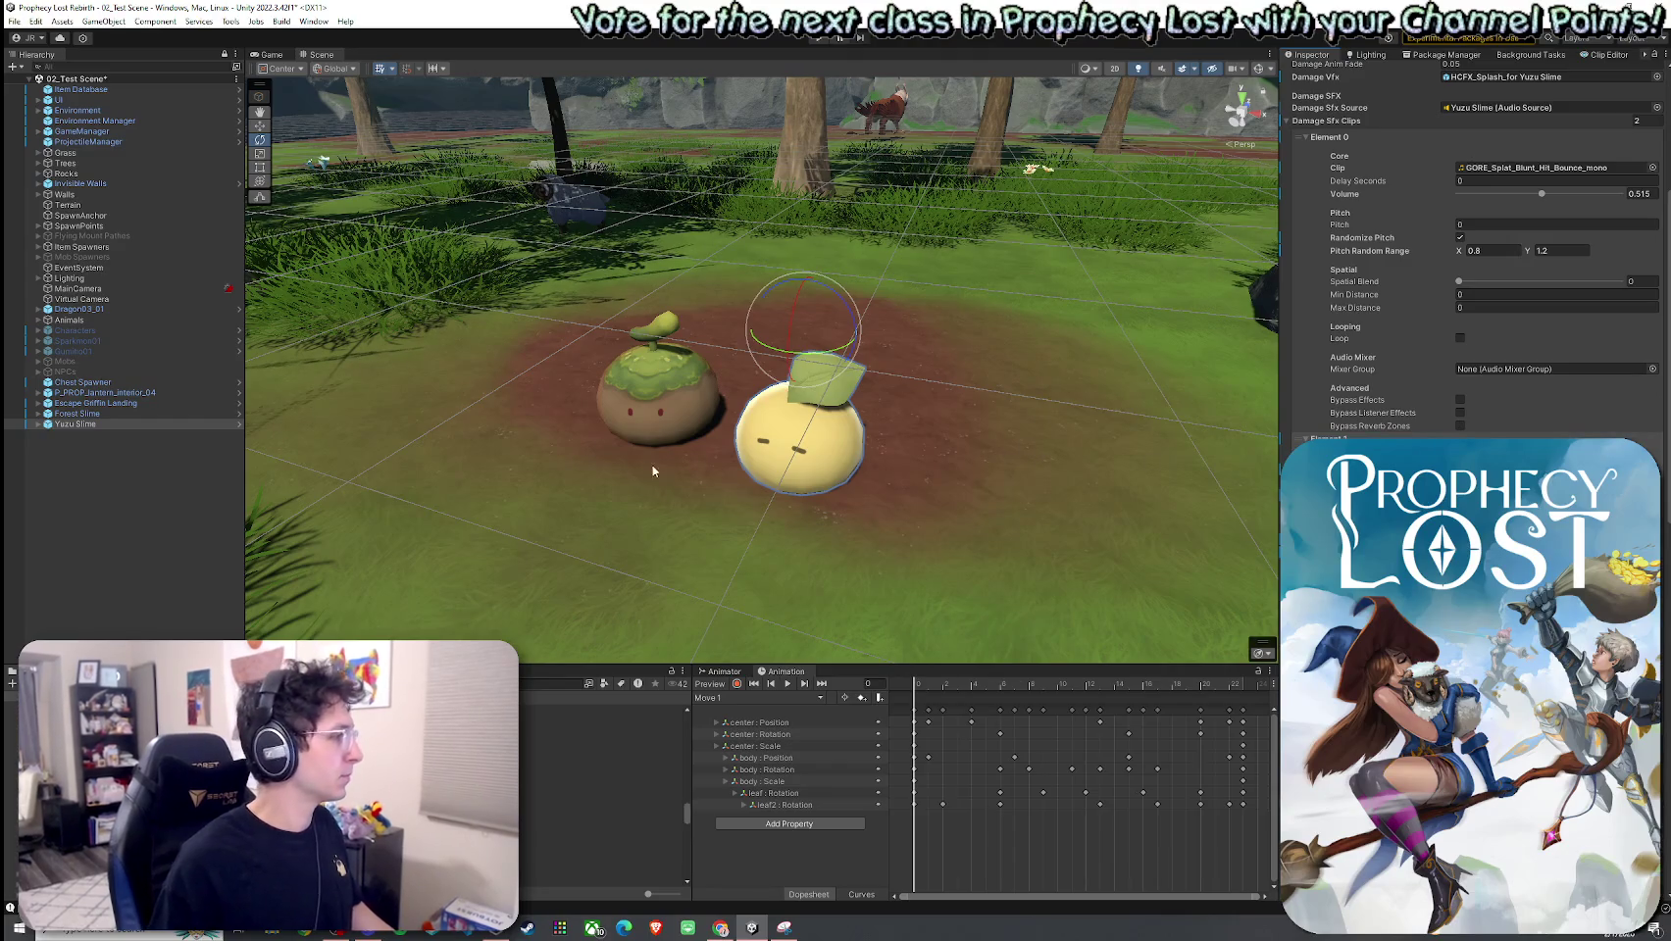
Step: Assign the first GORE_Splat_Hit clip to Damage SFX Element 1, then collapse Element 0
left_click(1652, 469)
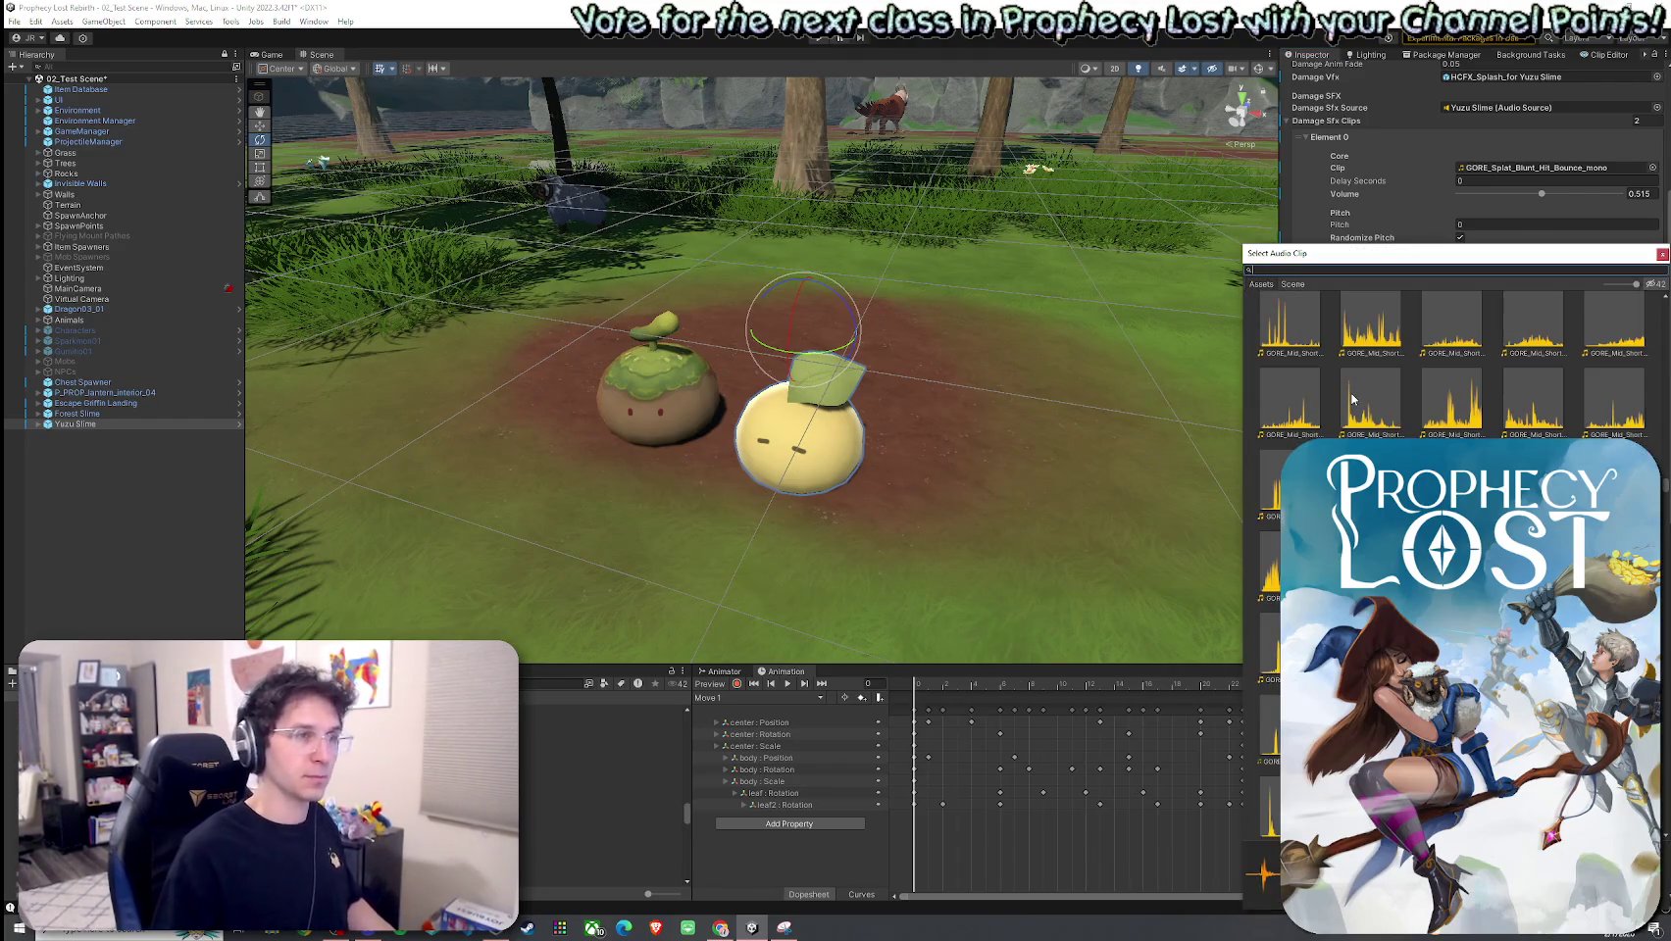
type("GORE_Splat")
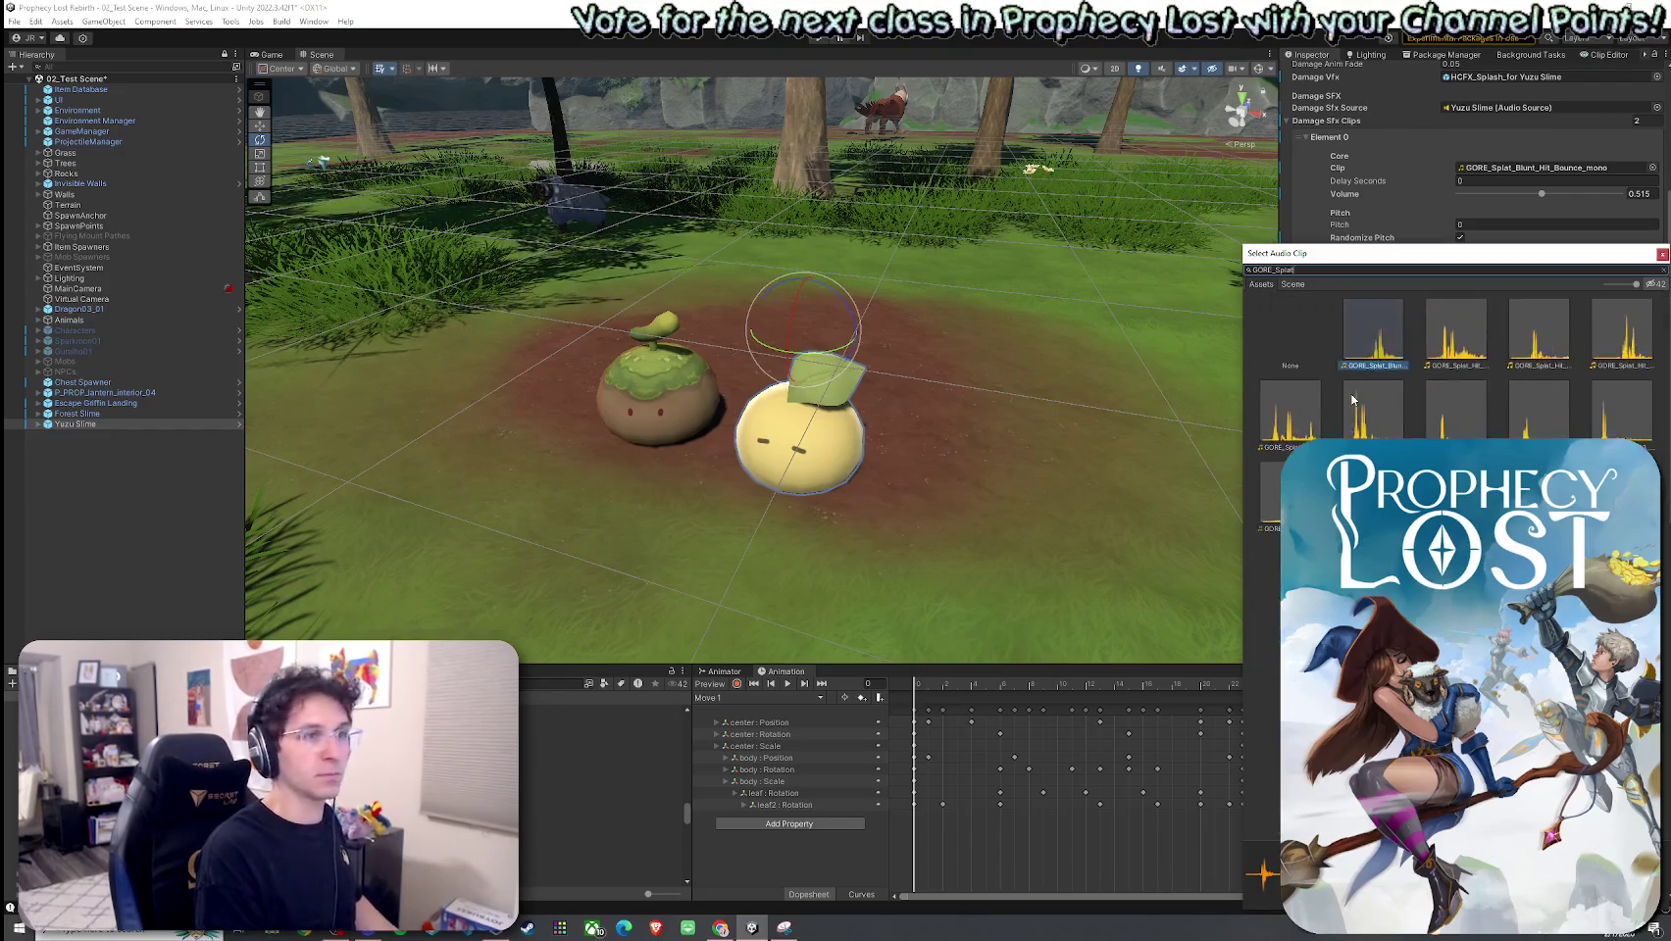
type("_Hit")
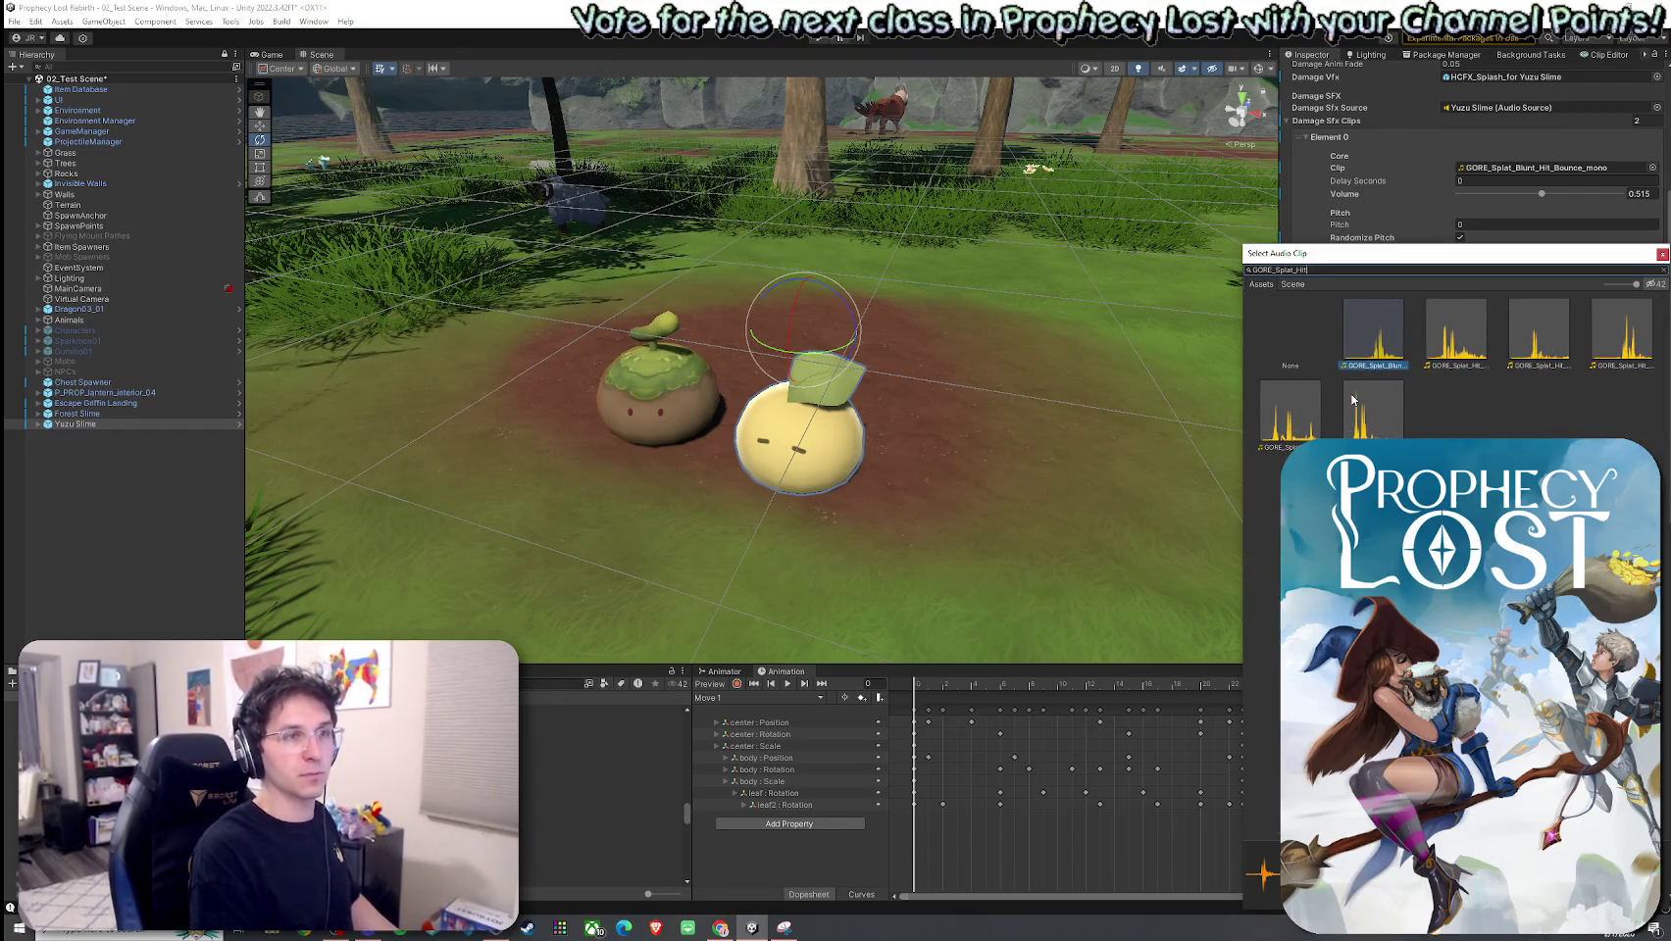
left_click(1356, 353)
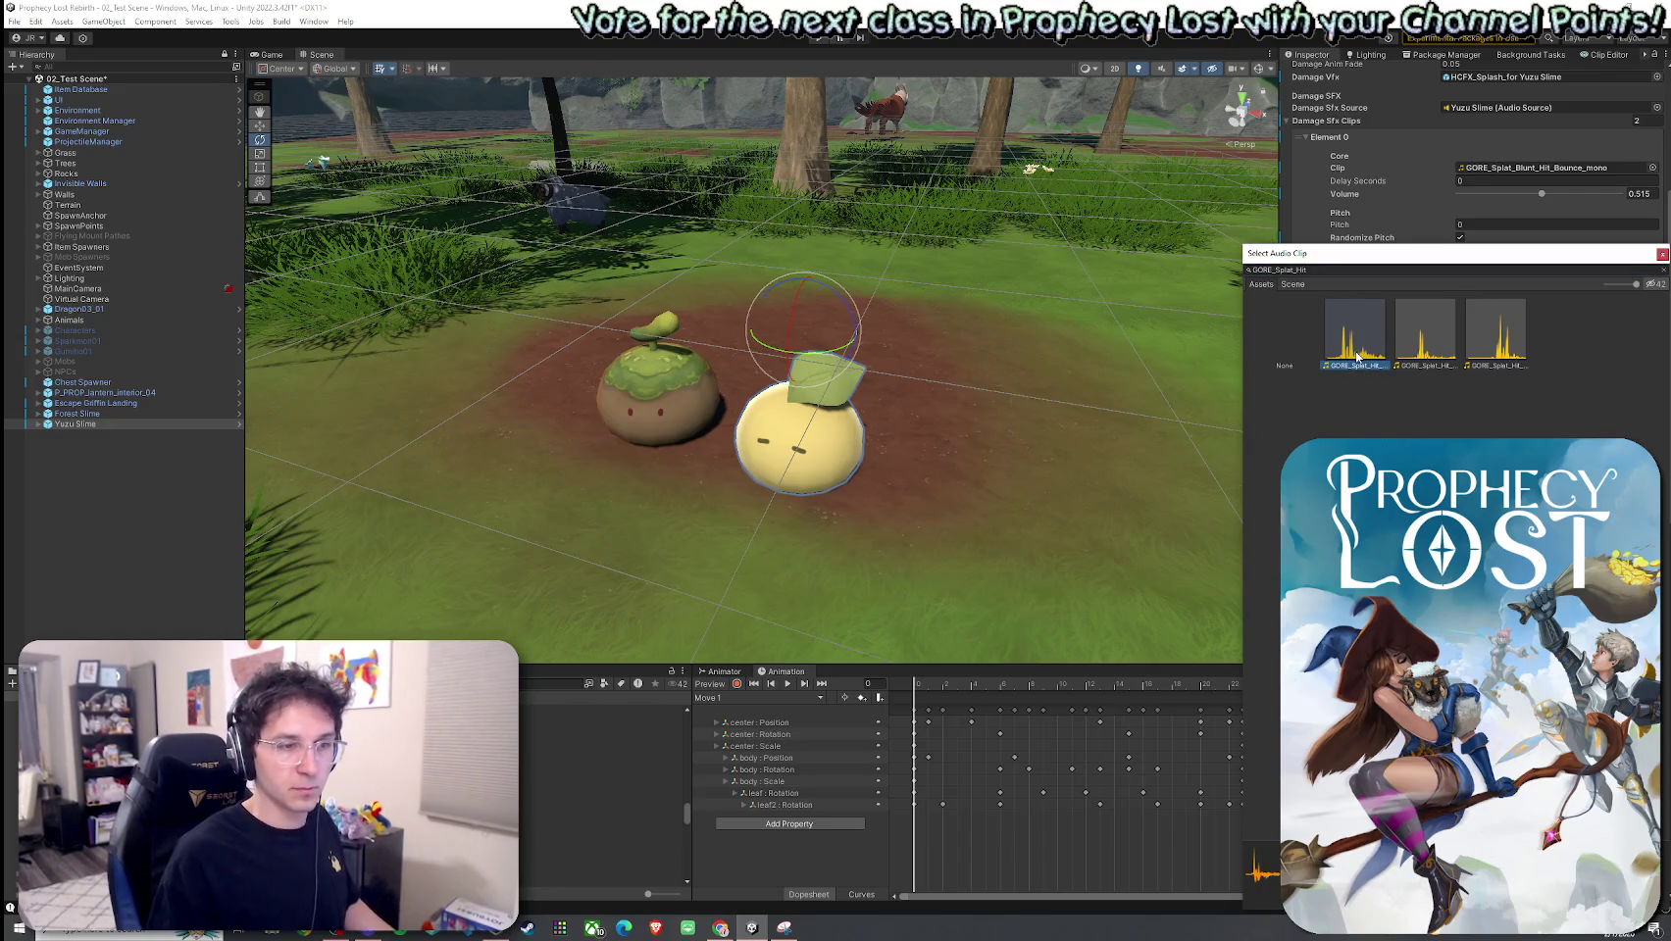
double_click(1356, 355)
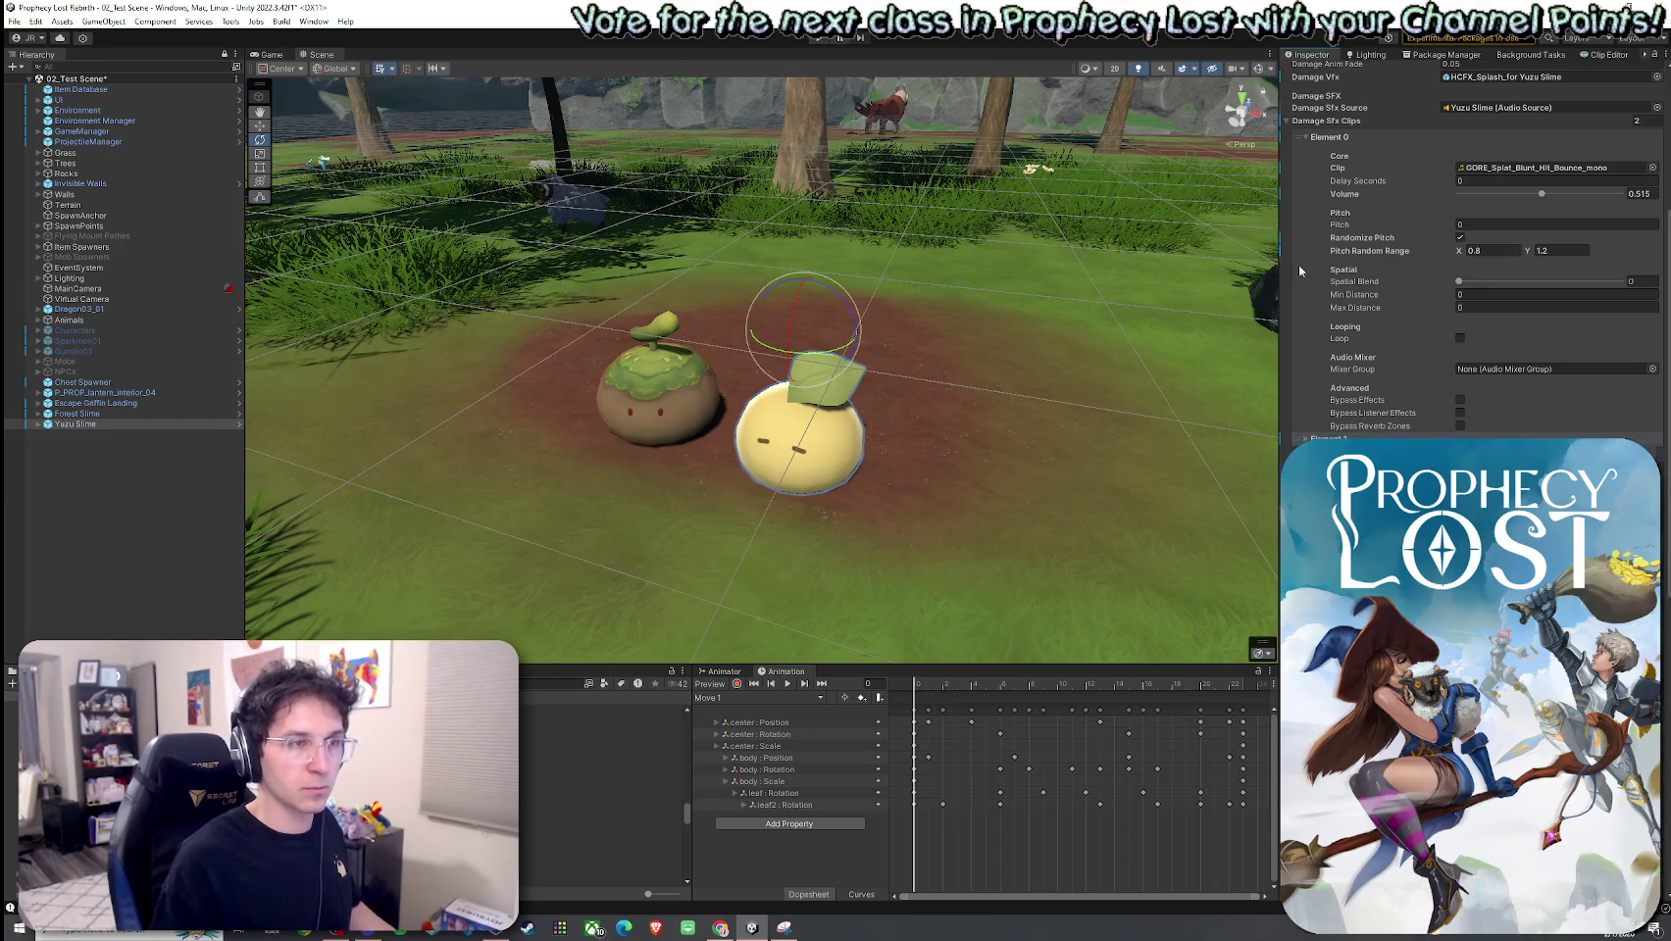
left_click(1346, 139)
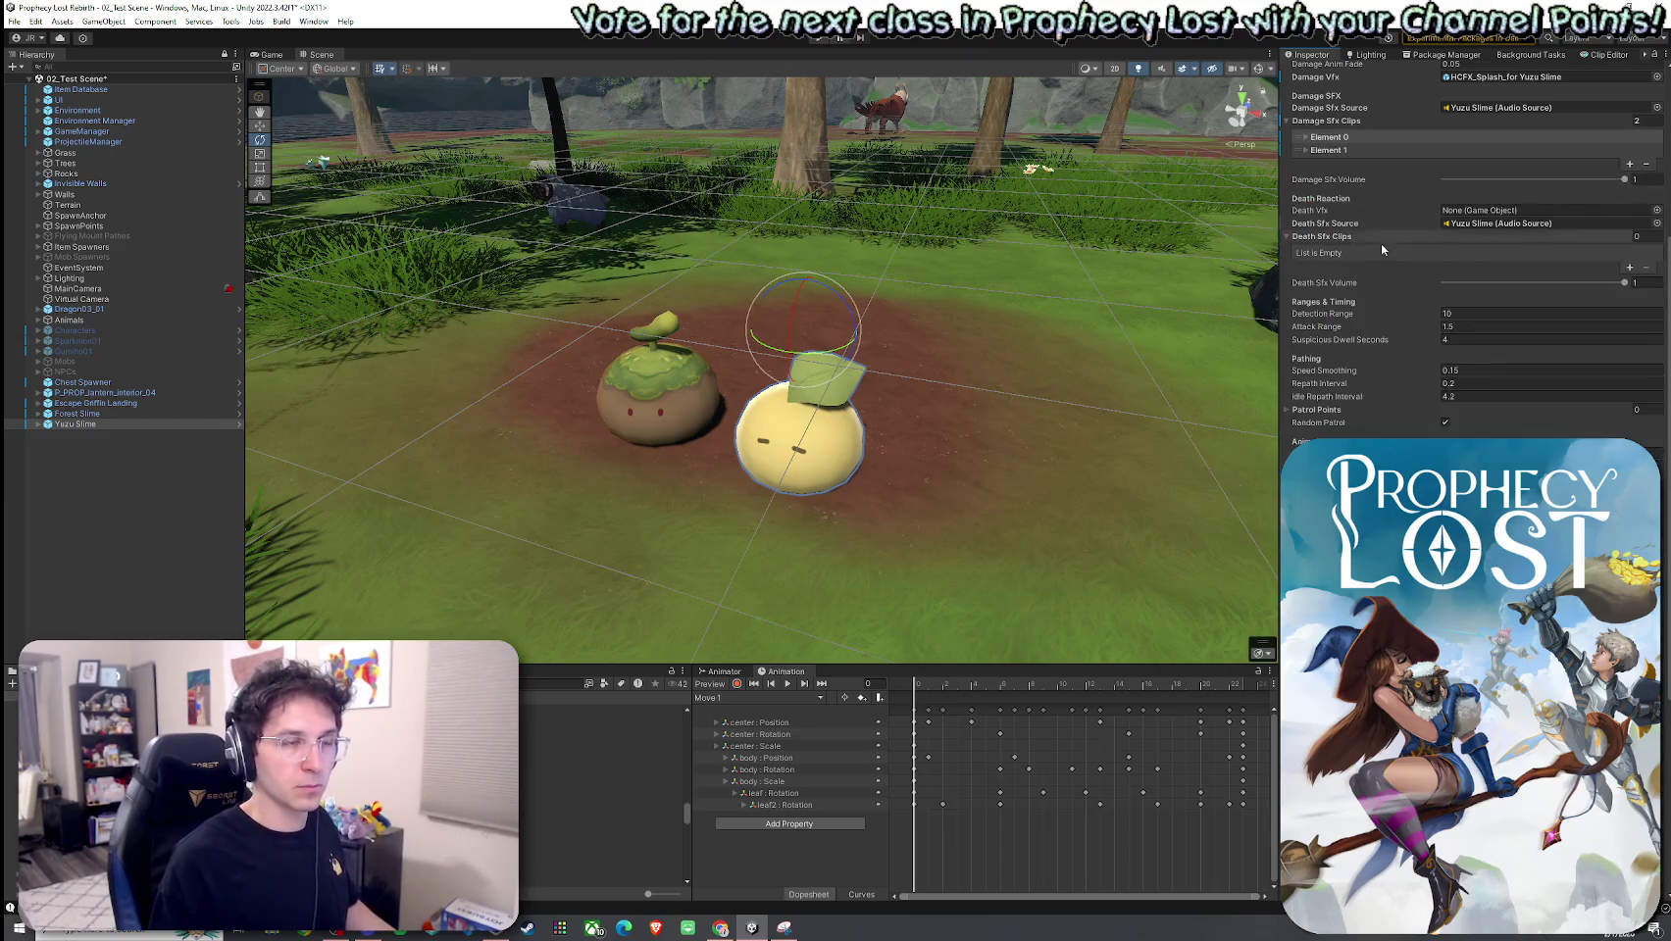
Step: Add a Death SFX slot and assign the Gore Splat Stab Poke 01 clip to it
left_click(1631, 267)
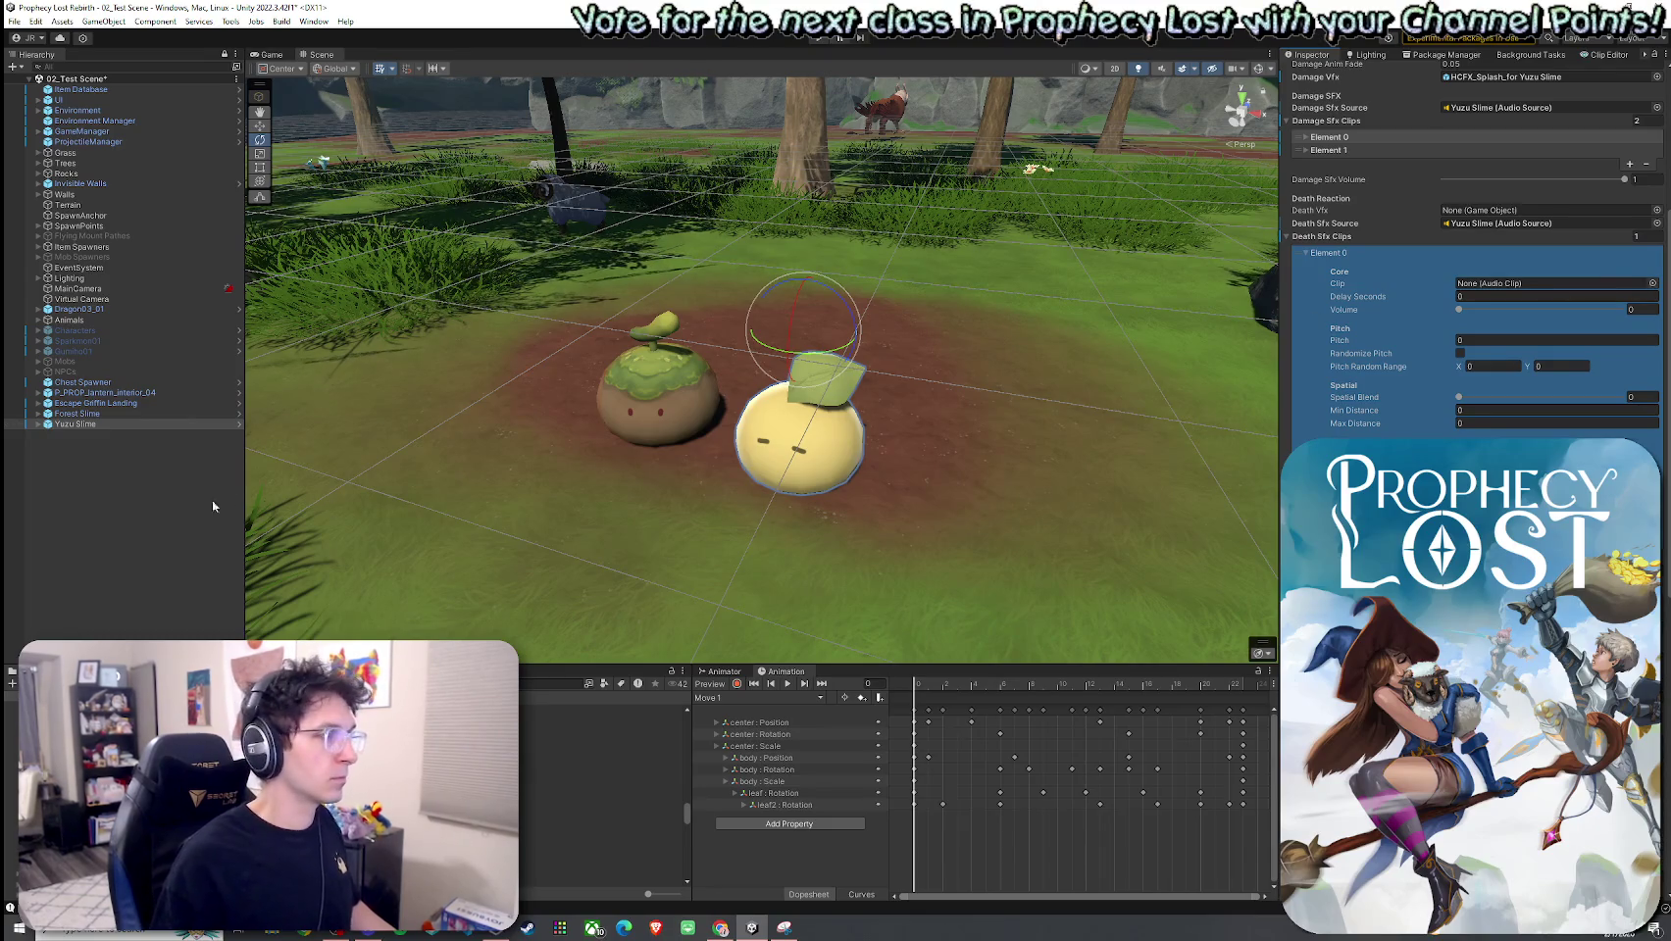
left_click(126, 413)
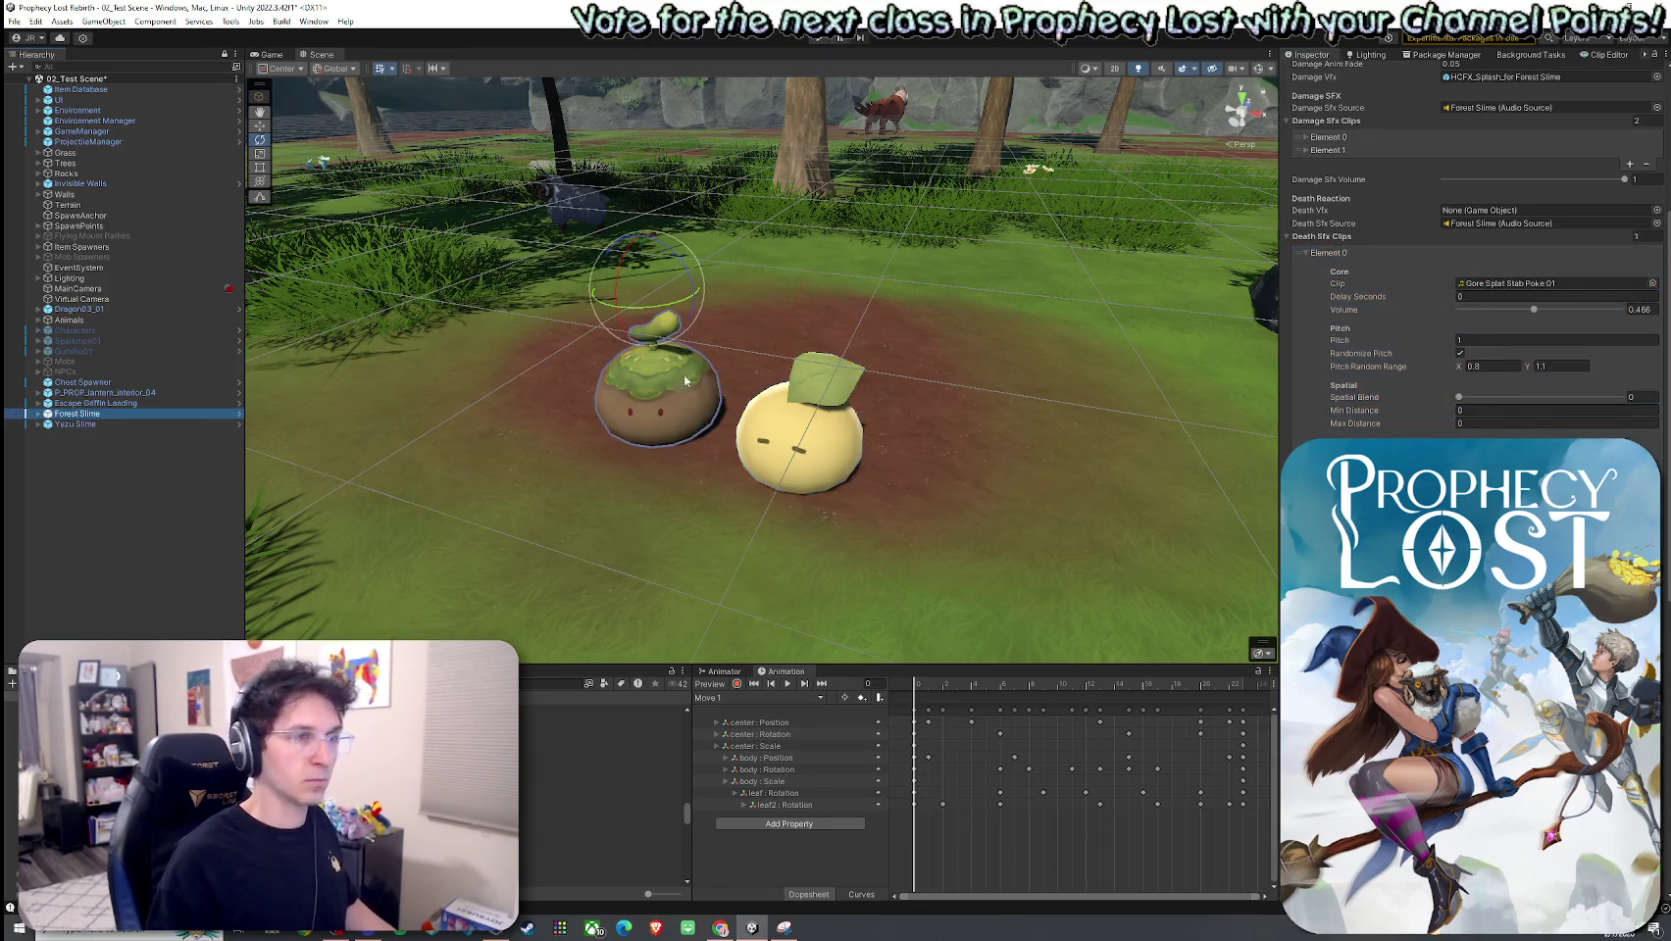
left_click(94, 423)
left_click(1652, 284)
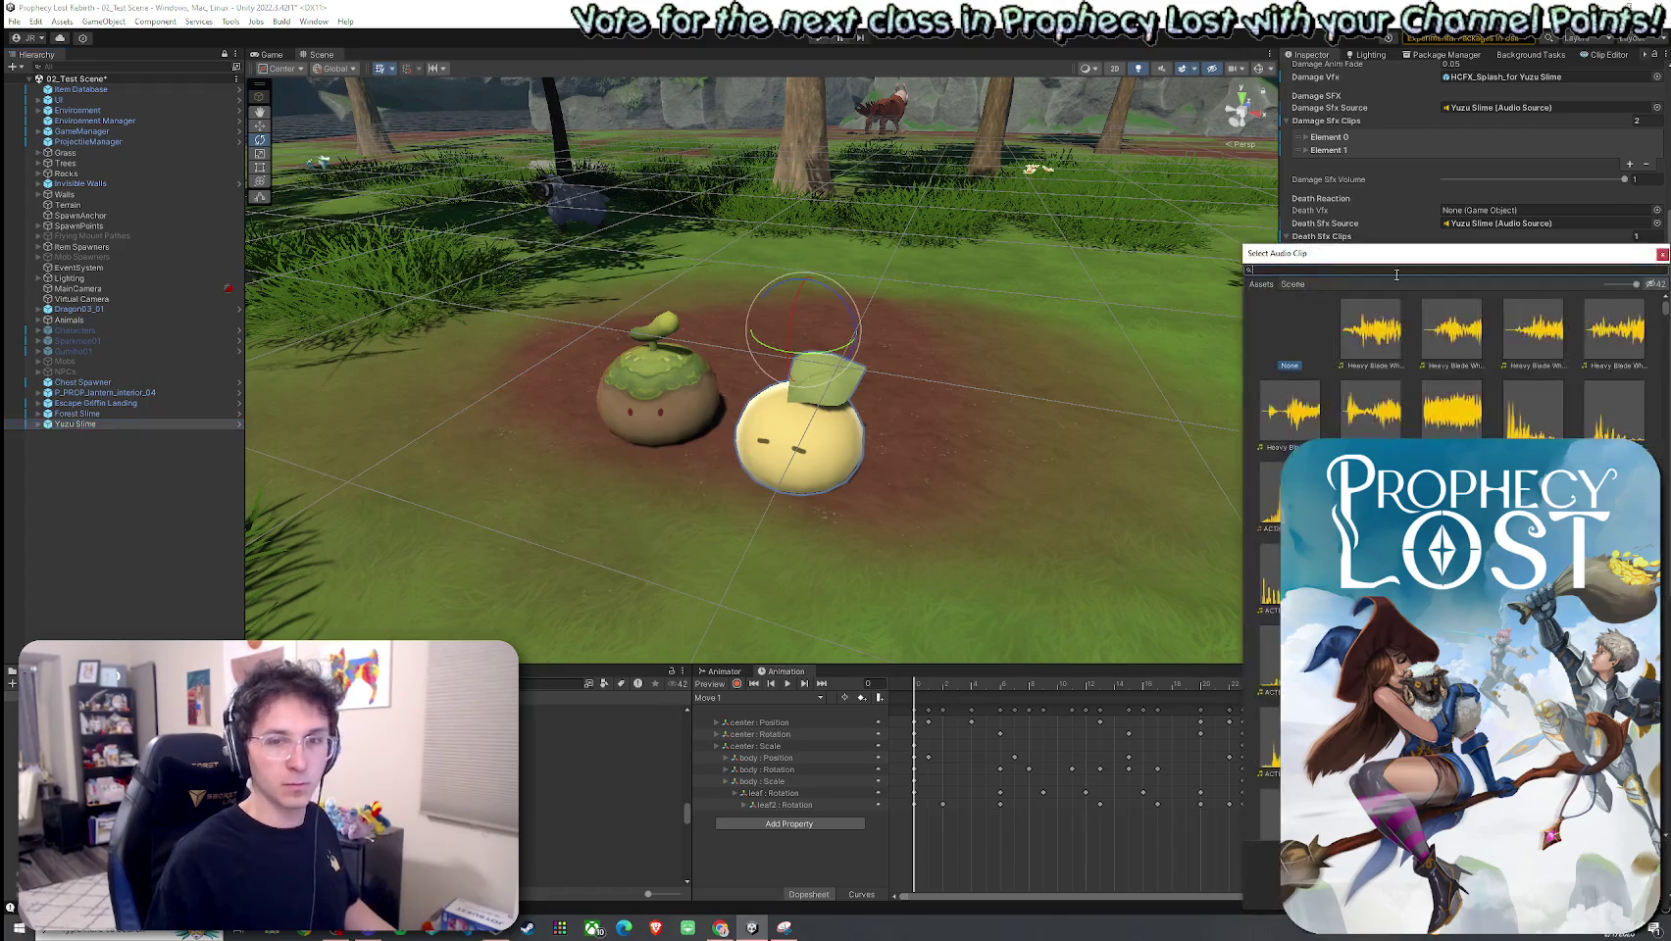
type("Gore Sp")
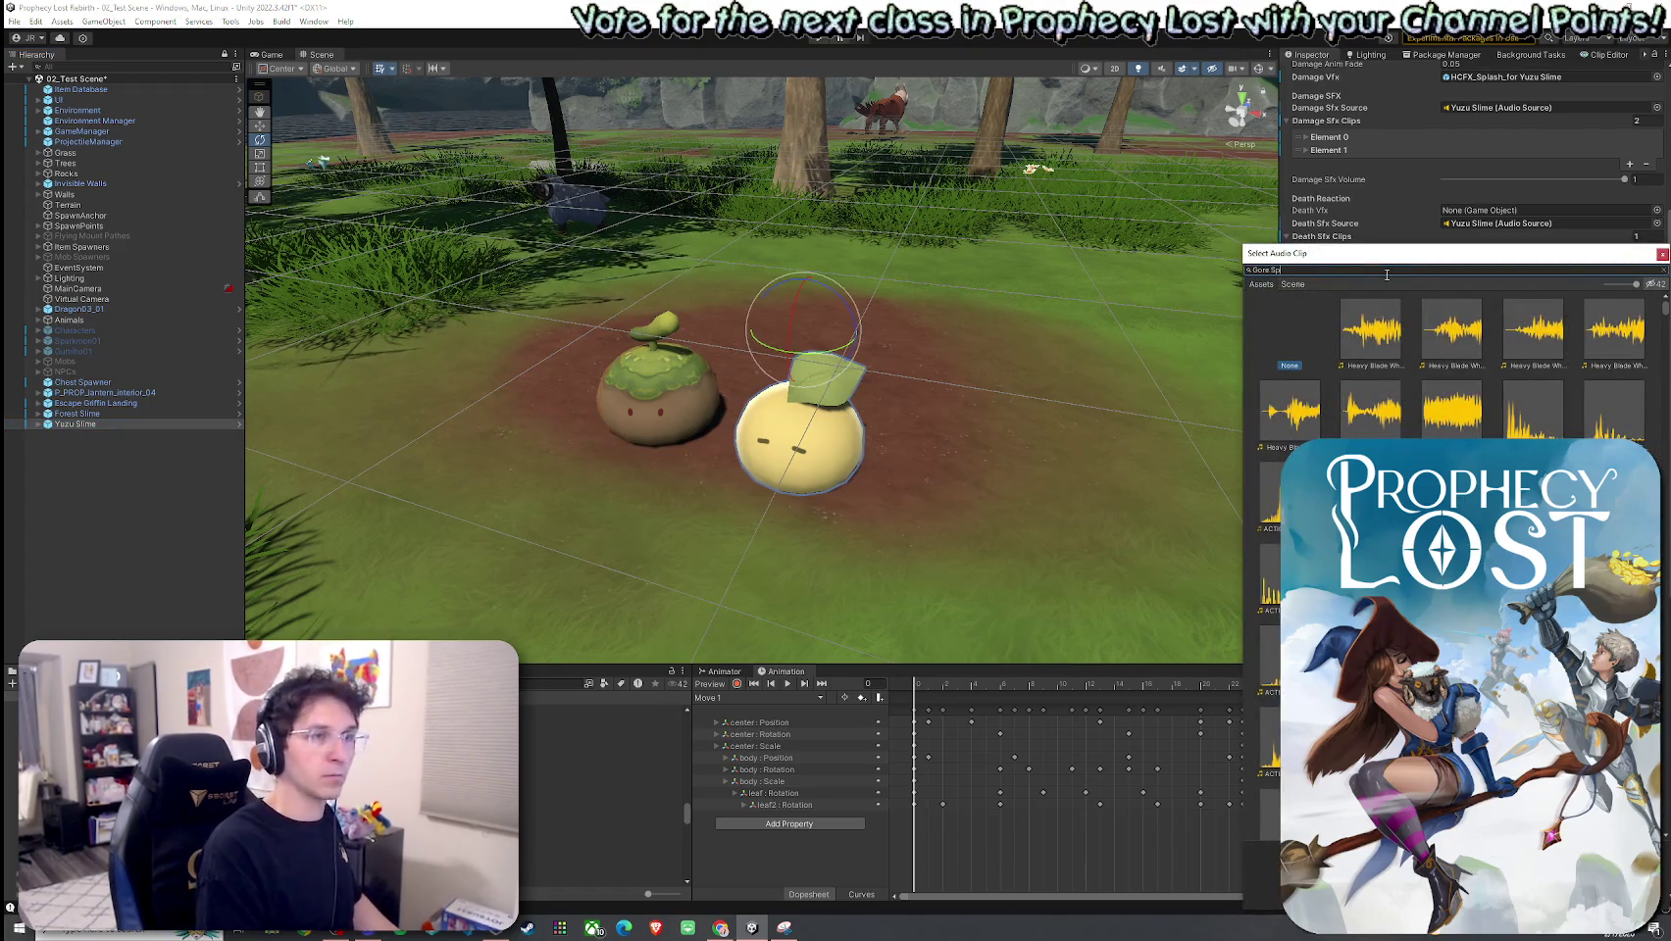
type("lat Stab Poke 1")
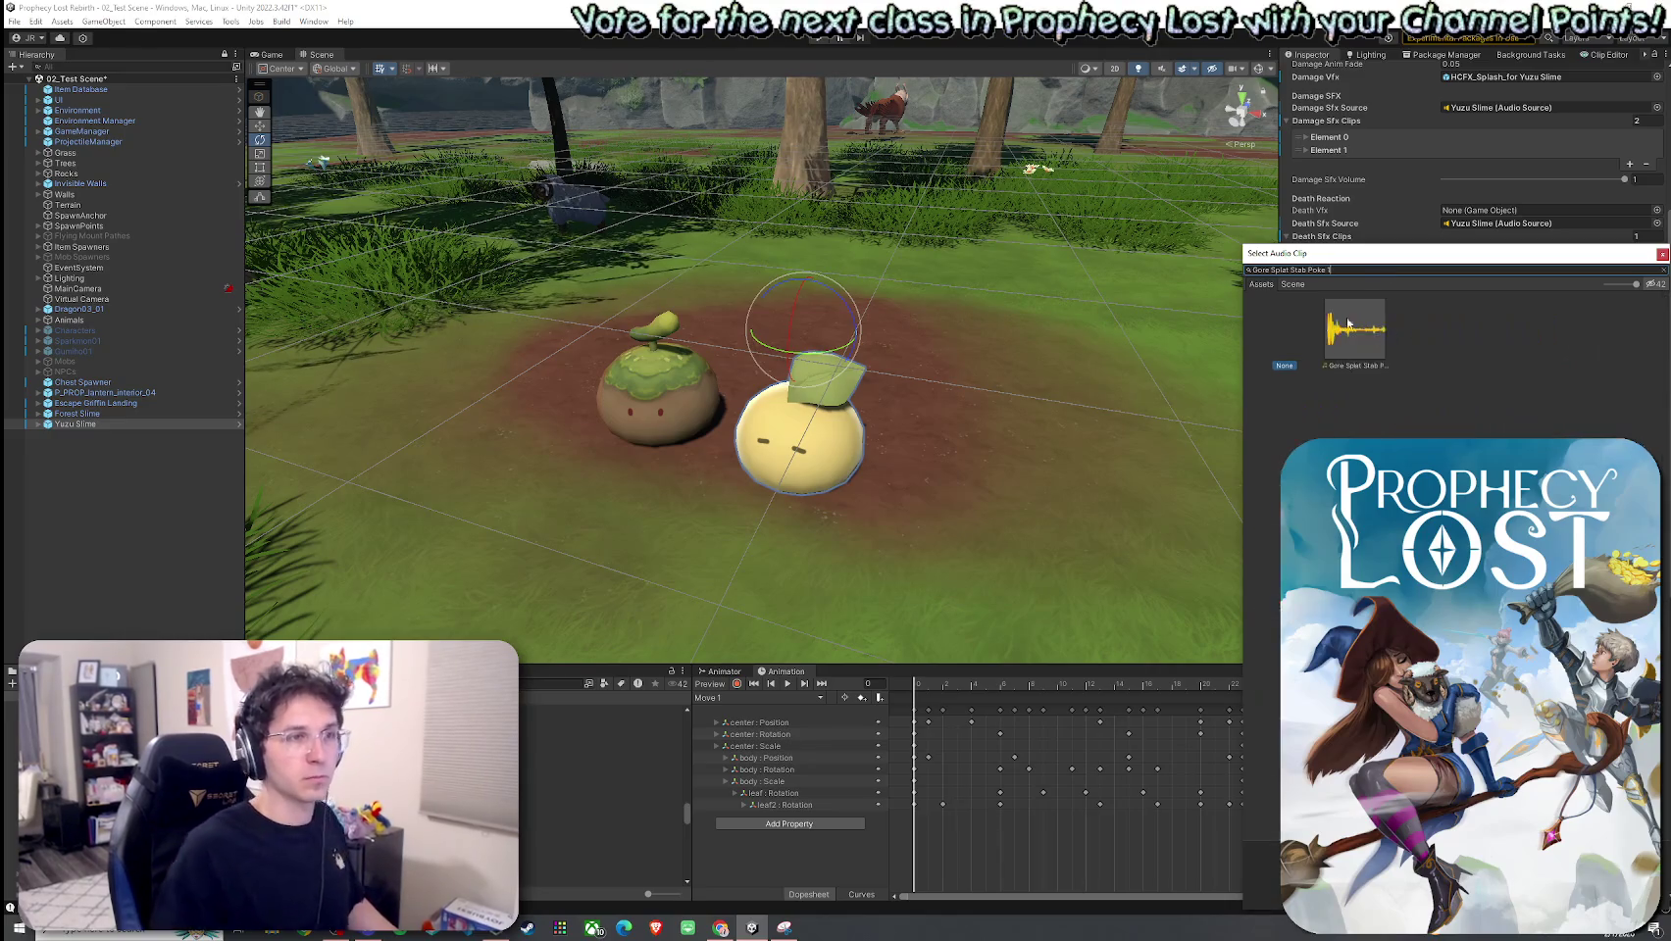
key("Return")
Step: Set the death sound's volume to 0.45 and pitch to 1, randomized between 0.8 and 1.2
left_click(1636, 310)
type(".45")
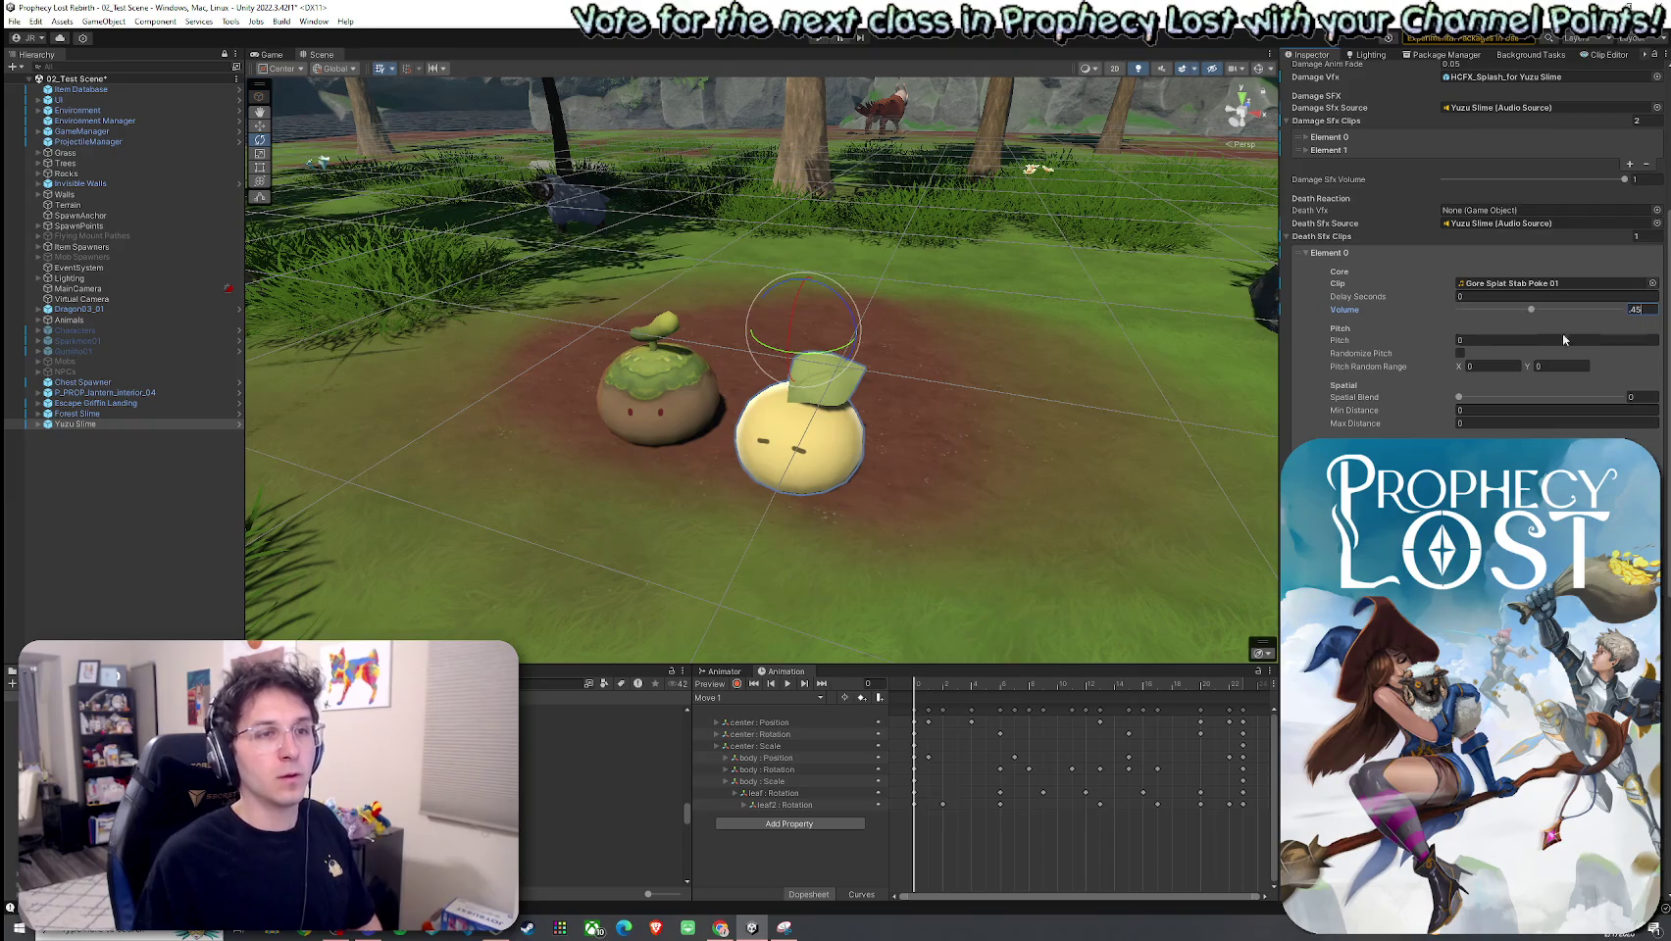
left_click(1532, 339)
type("1")
left_click(1460, 353)
left_click(1518, 368)
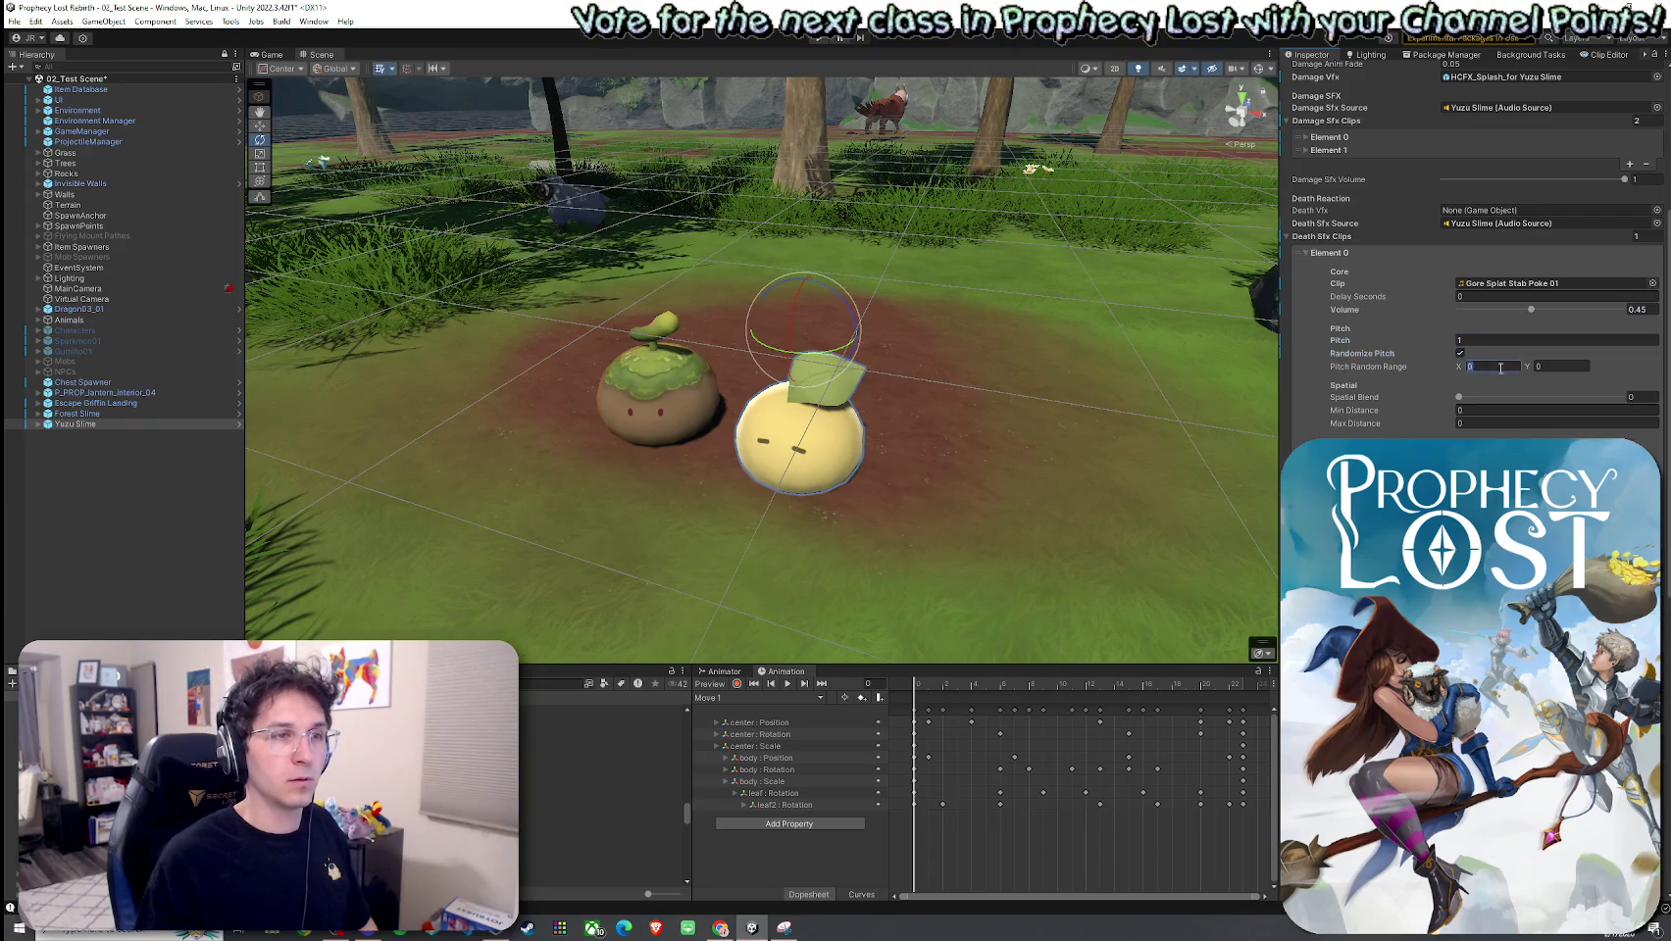
type(".8")
key("Tab")
type("1.2")
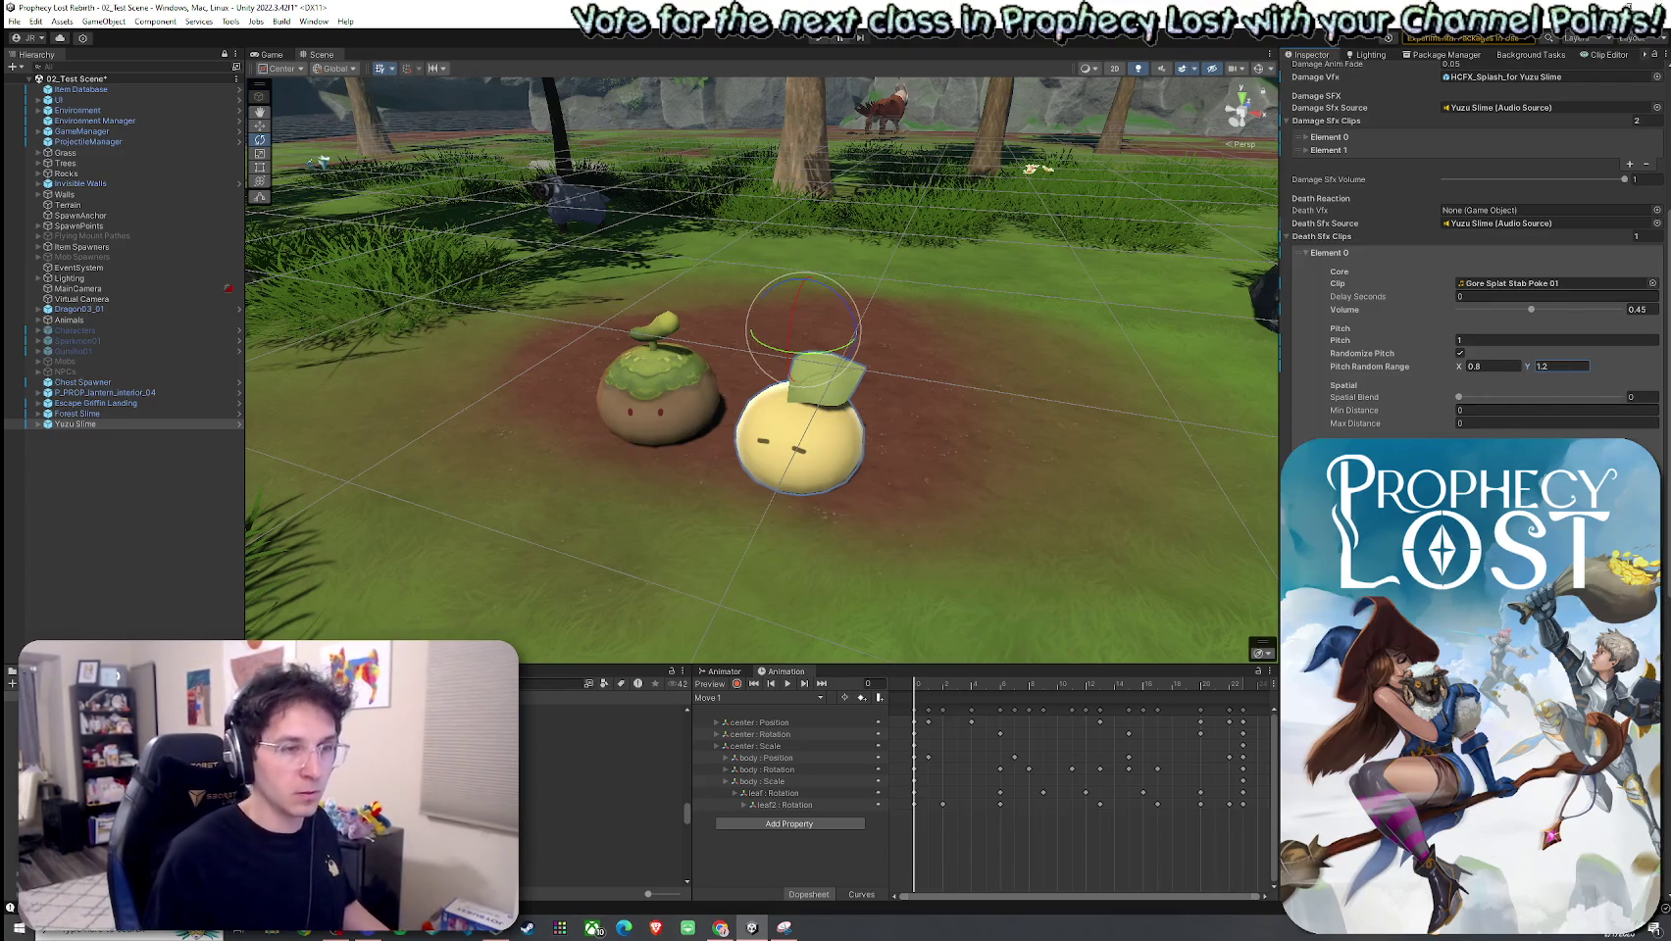
scroll(1553, 388, "down", 3)
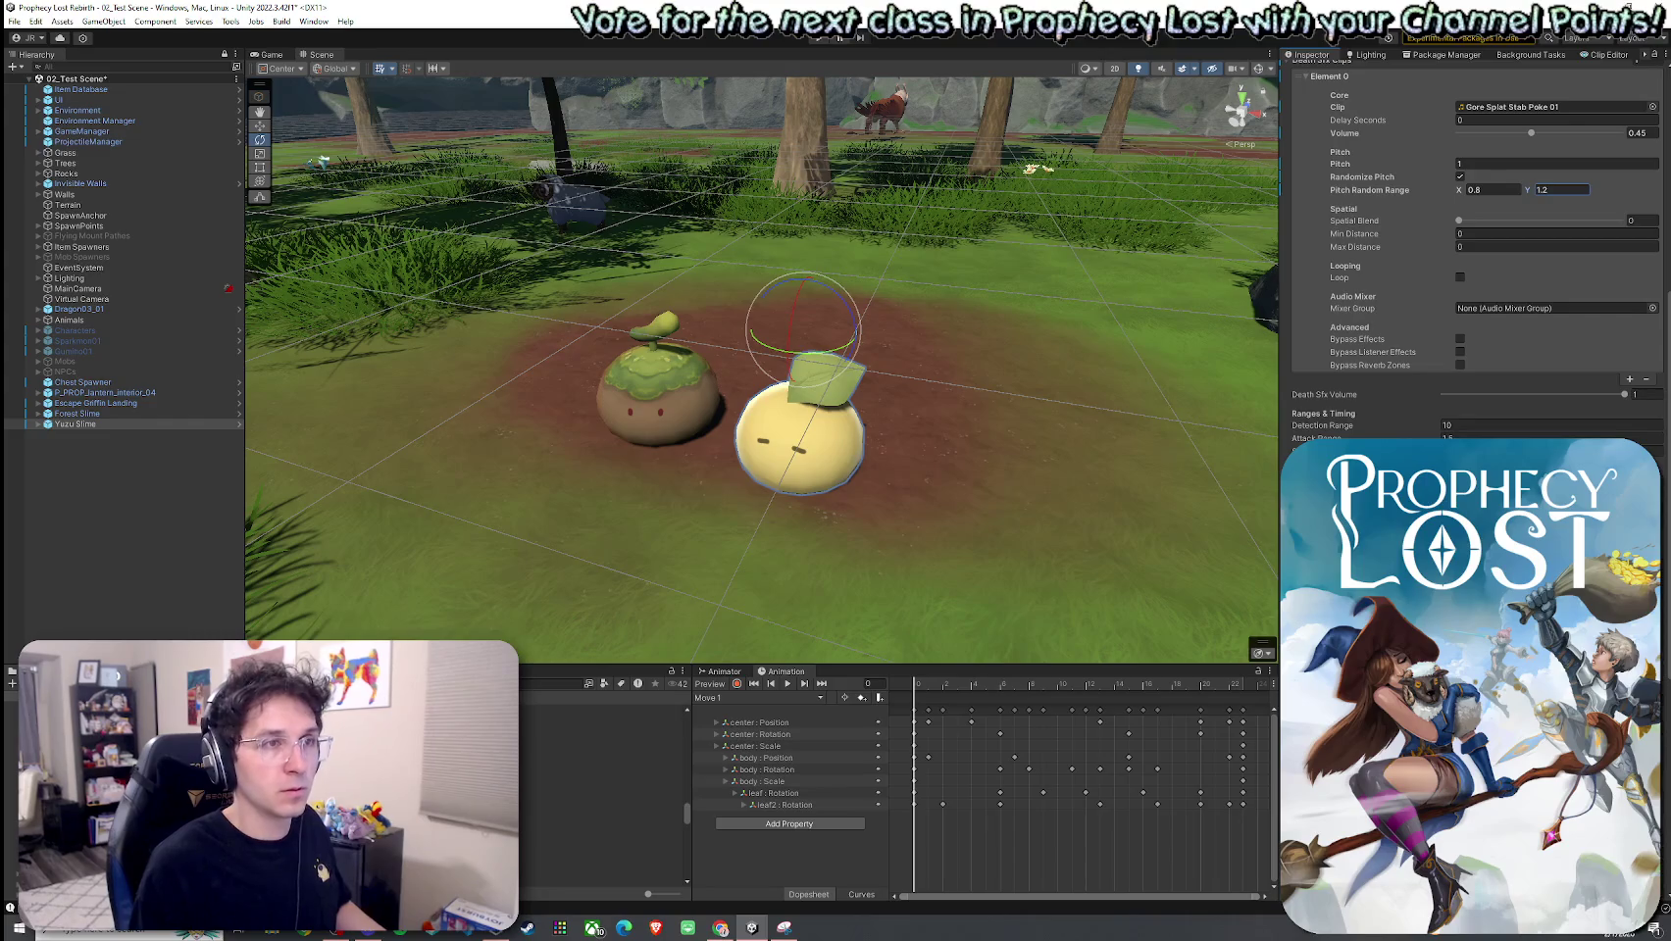
scroll(1471, 245, "down", 2)
scroll(1471, 245, "down", 2)
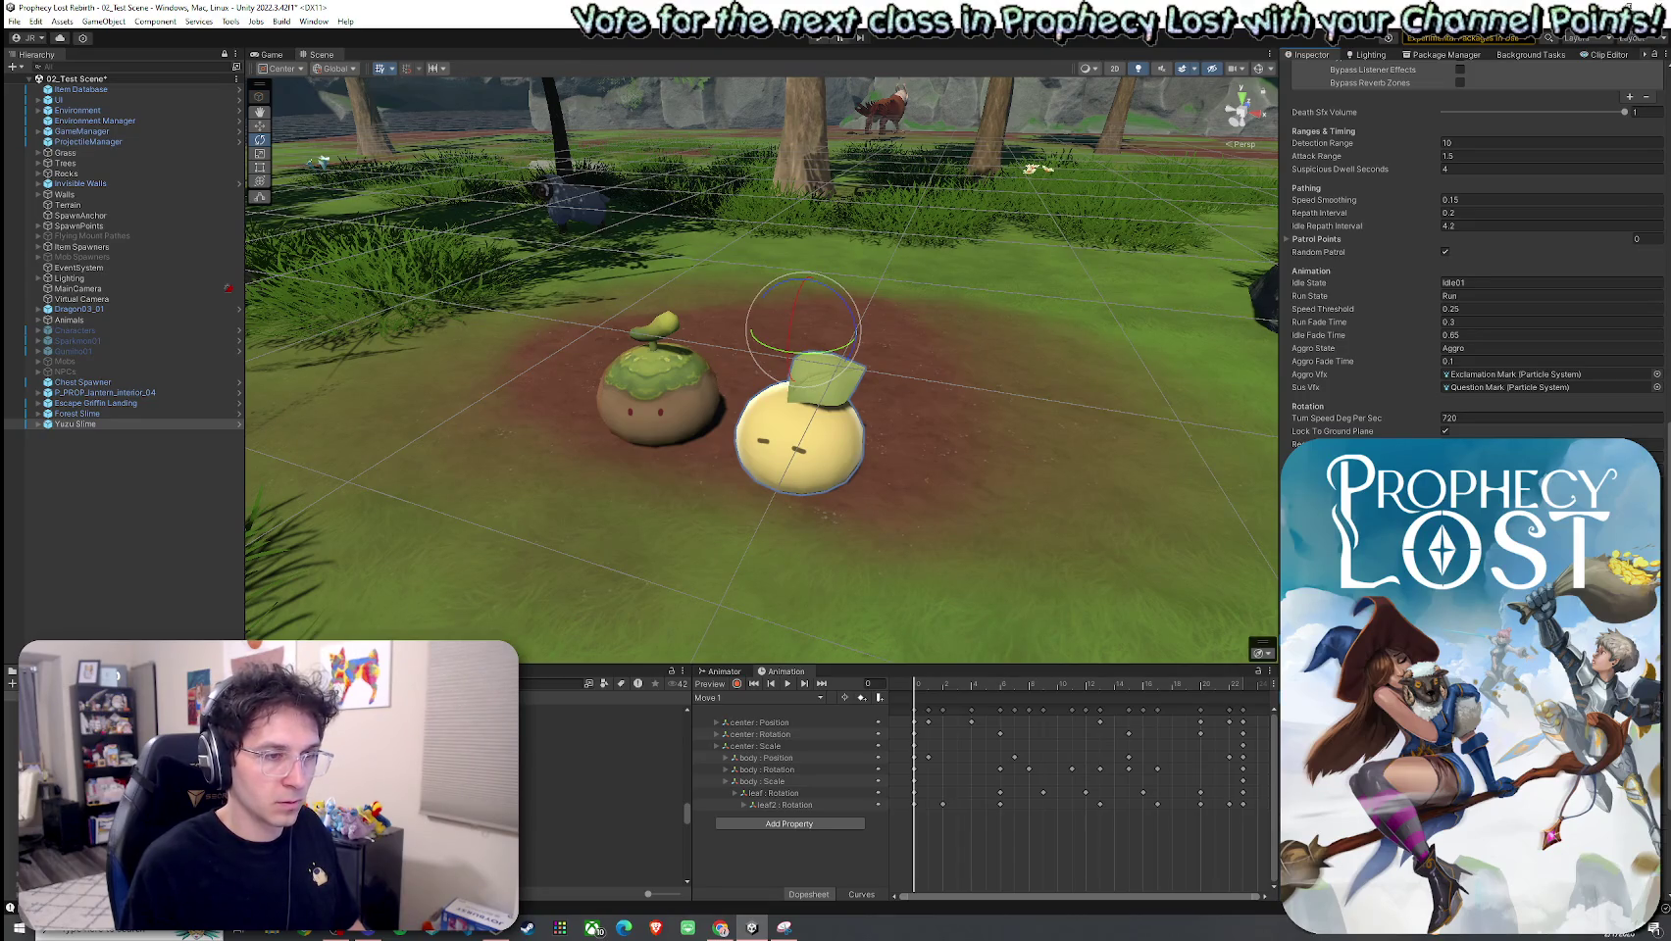
Step: Save the 02_Test Scene with File > Save after backing out of Save As
left_click(14, 22)
left_click(42, 98)
key("Escape")
left_click(14, 22)
left_click(39, 86)
scroll(1357, 325, "up", 5)
scroll(1357, 324, "up", 10)
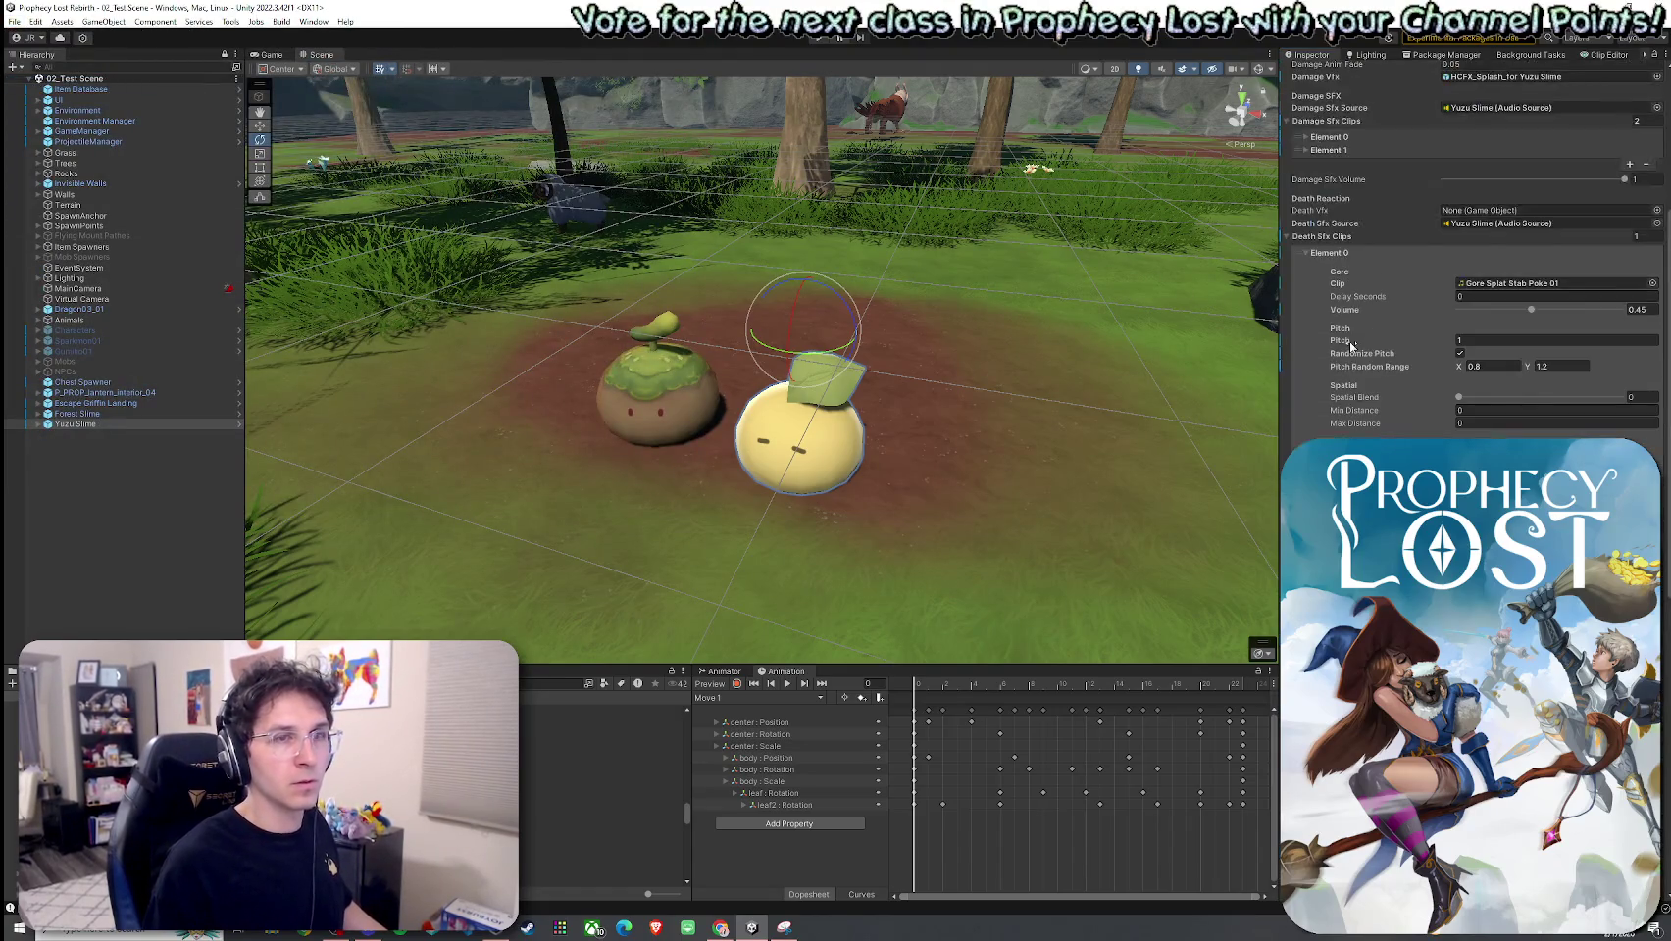
scroll(1321, 336, "up", 5)
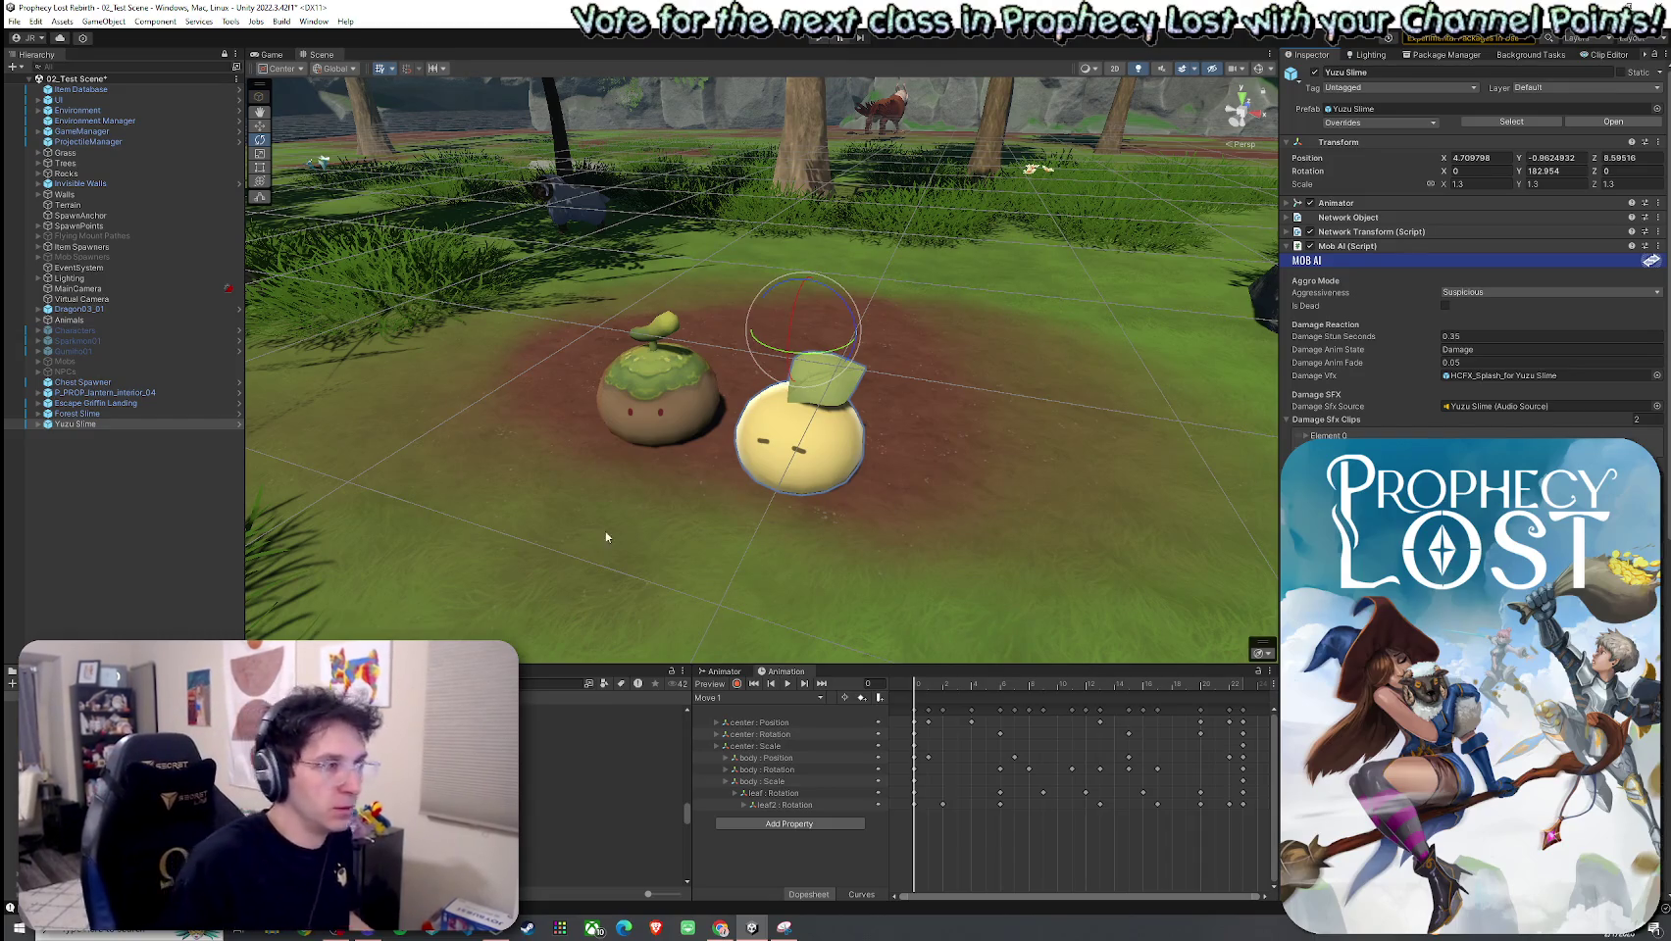
Step: Apply all of Yuzu Slime's overrides to its prefab
left_click(1380, 122)
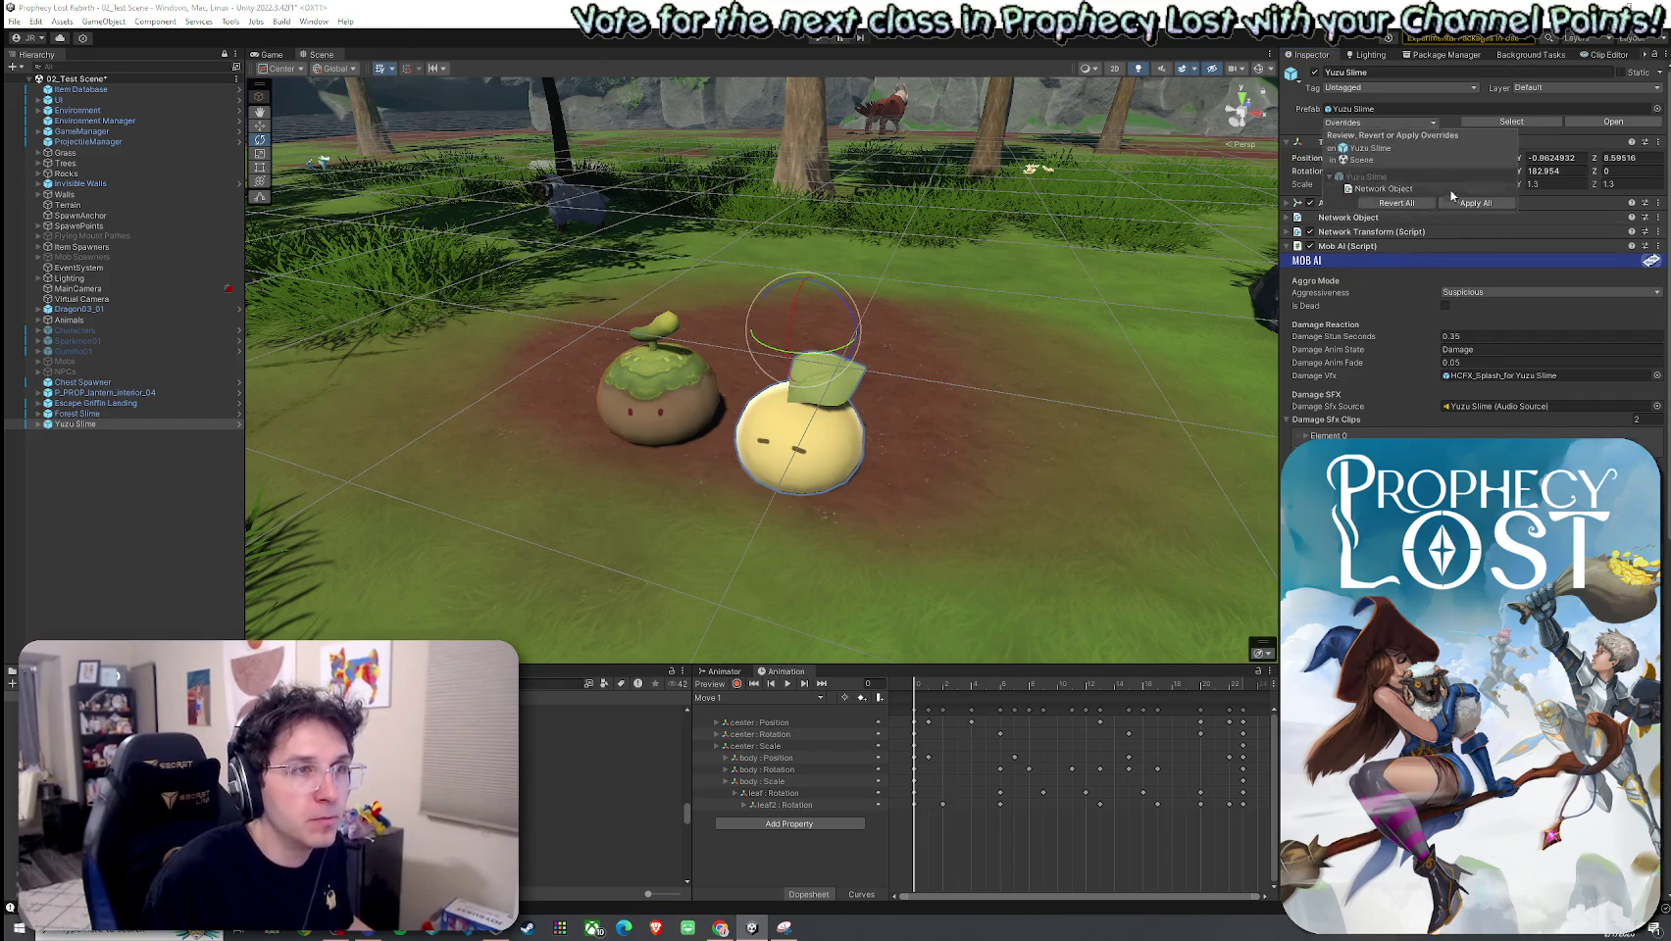
left_click(1461, 203)
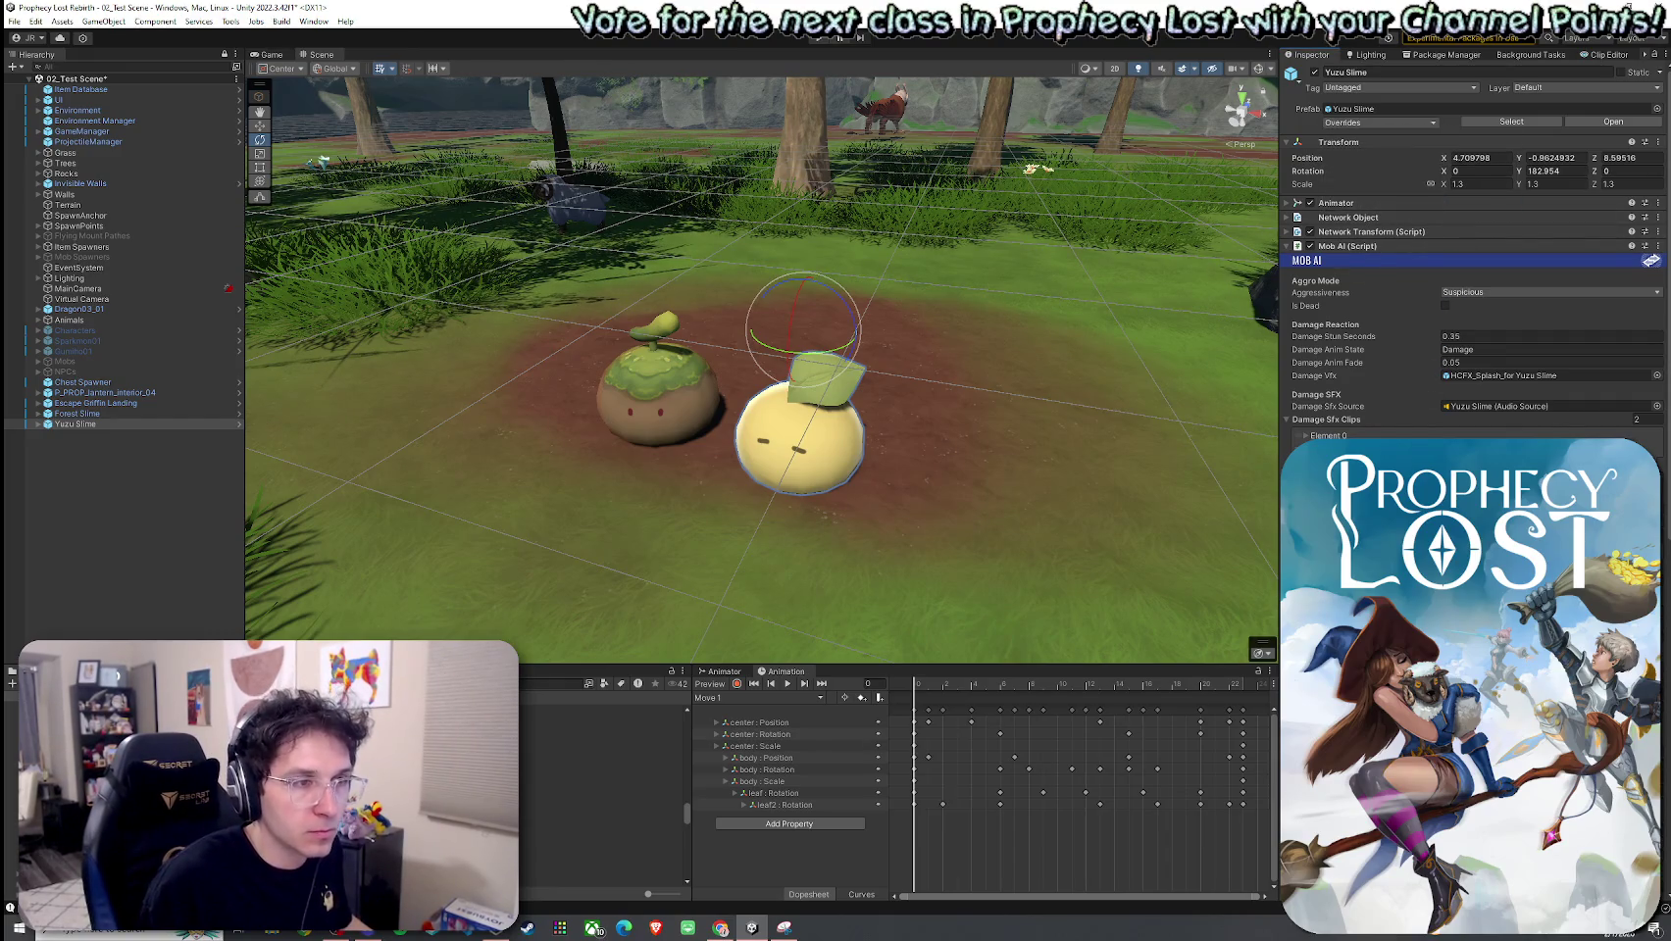
scroll(1471, 294, "down", 8)
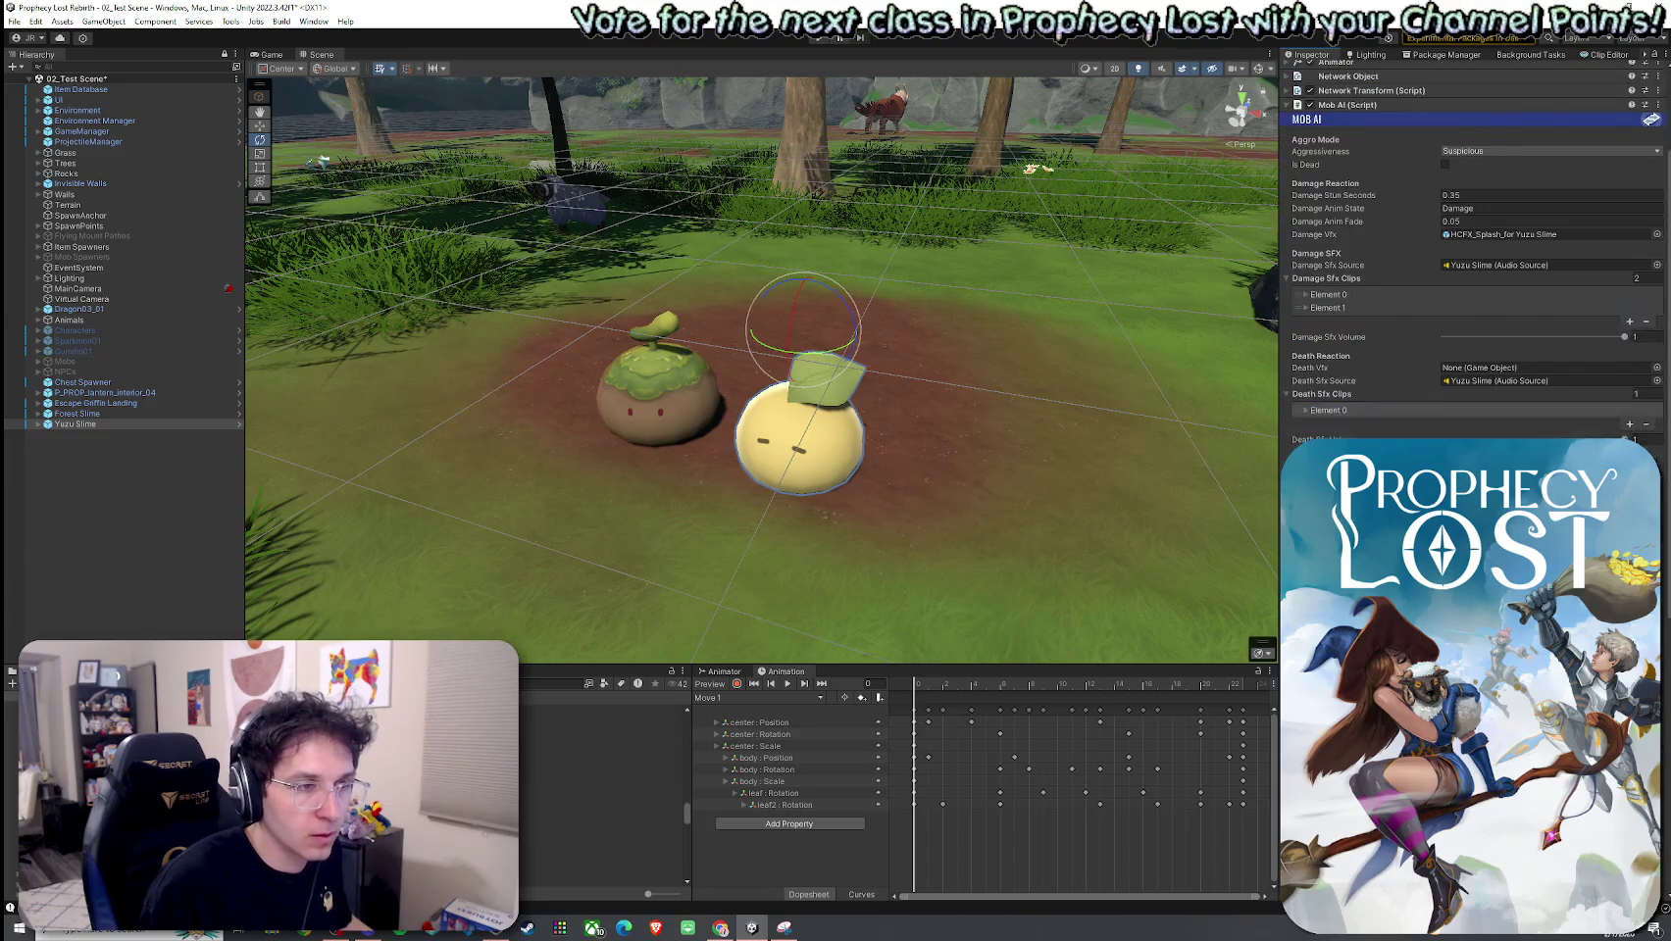
scroll(1471, 254, "down", 6)
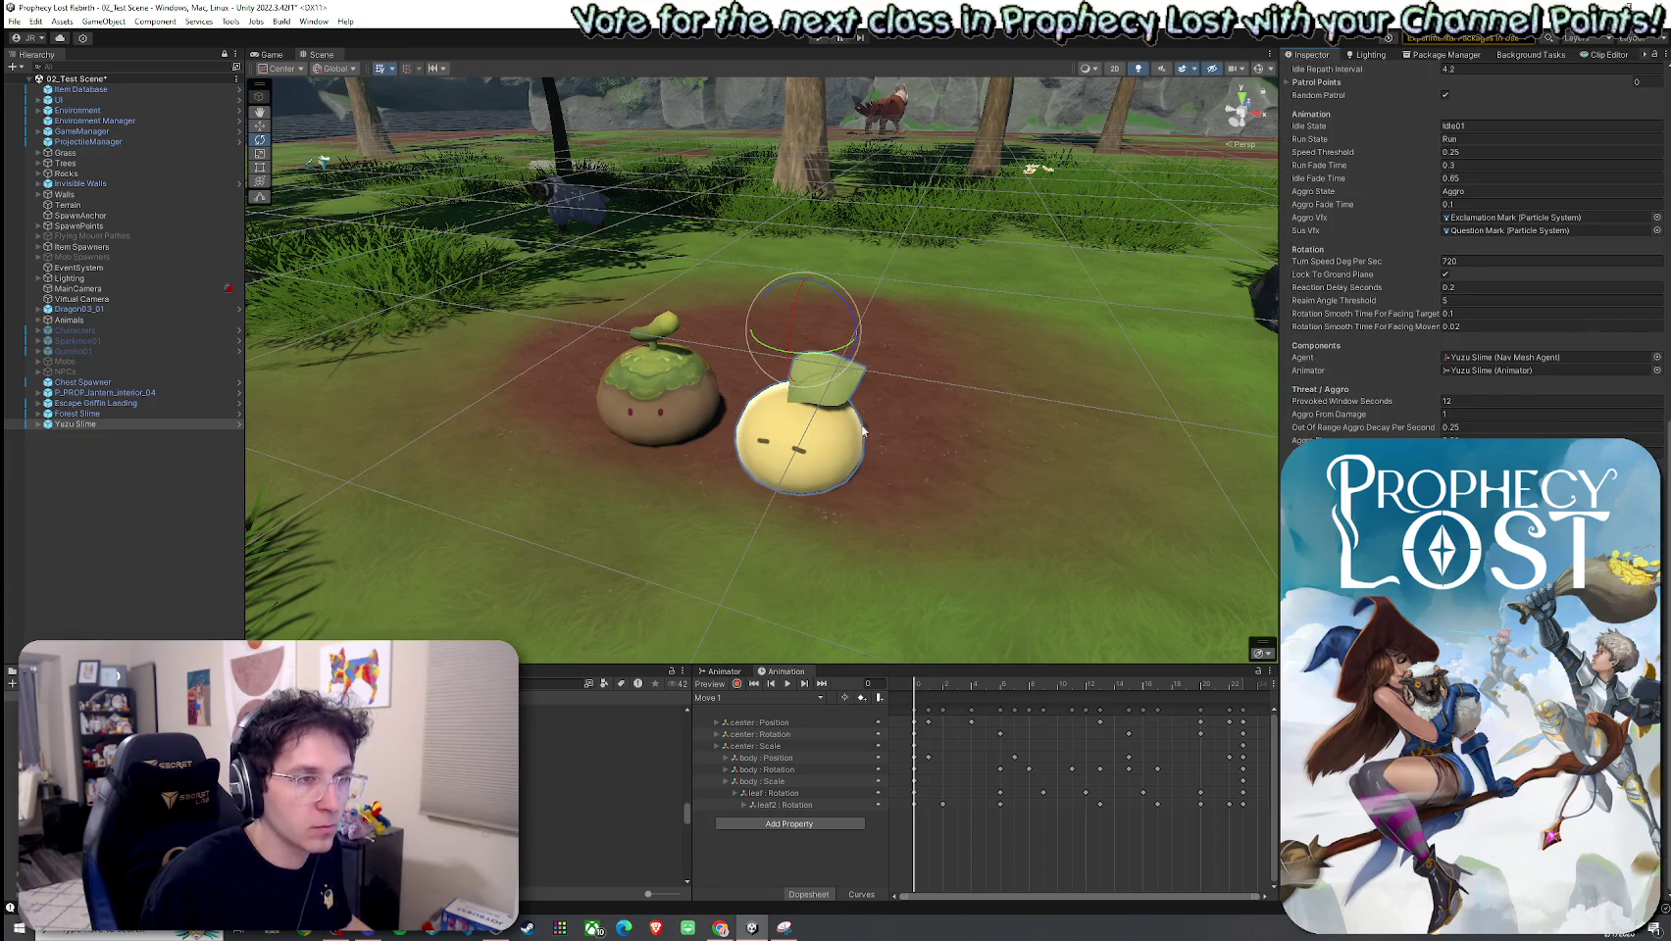
Step: Save the scene and select the Terrain object
left_click(14, 22)
left_click(39, 85)
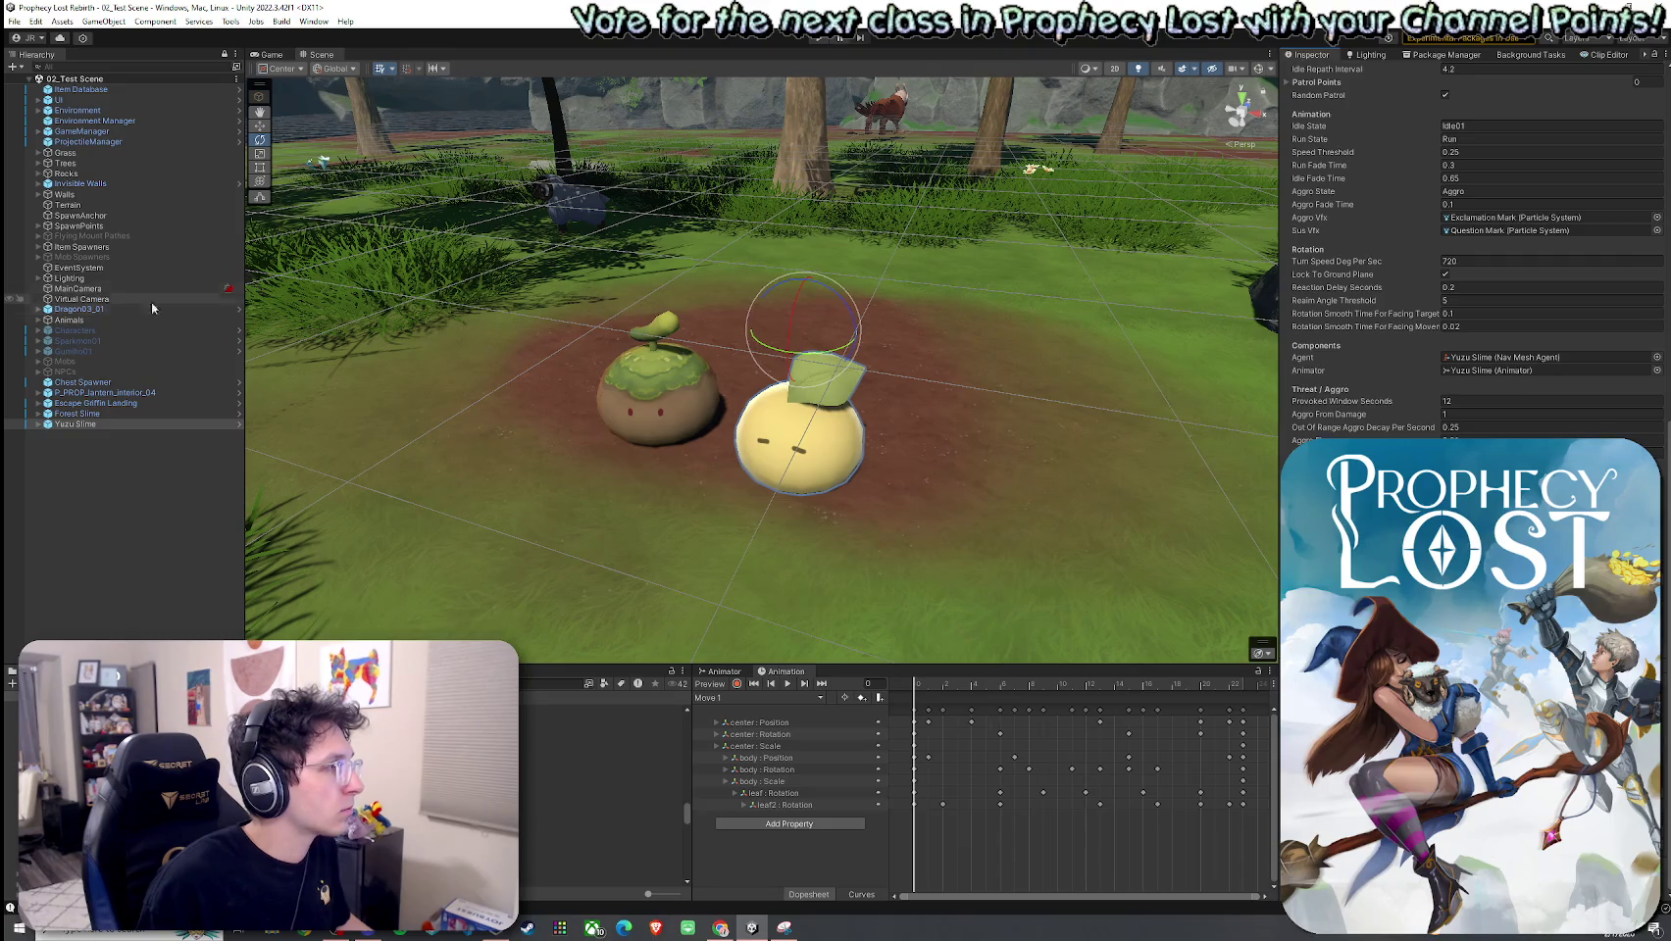
left_click(1047, 417)
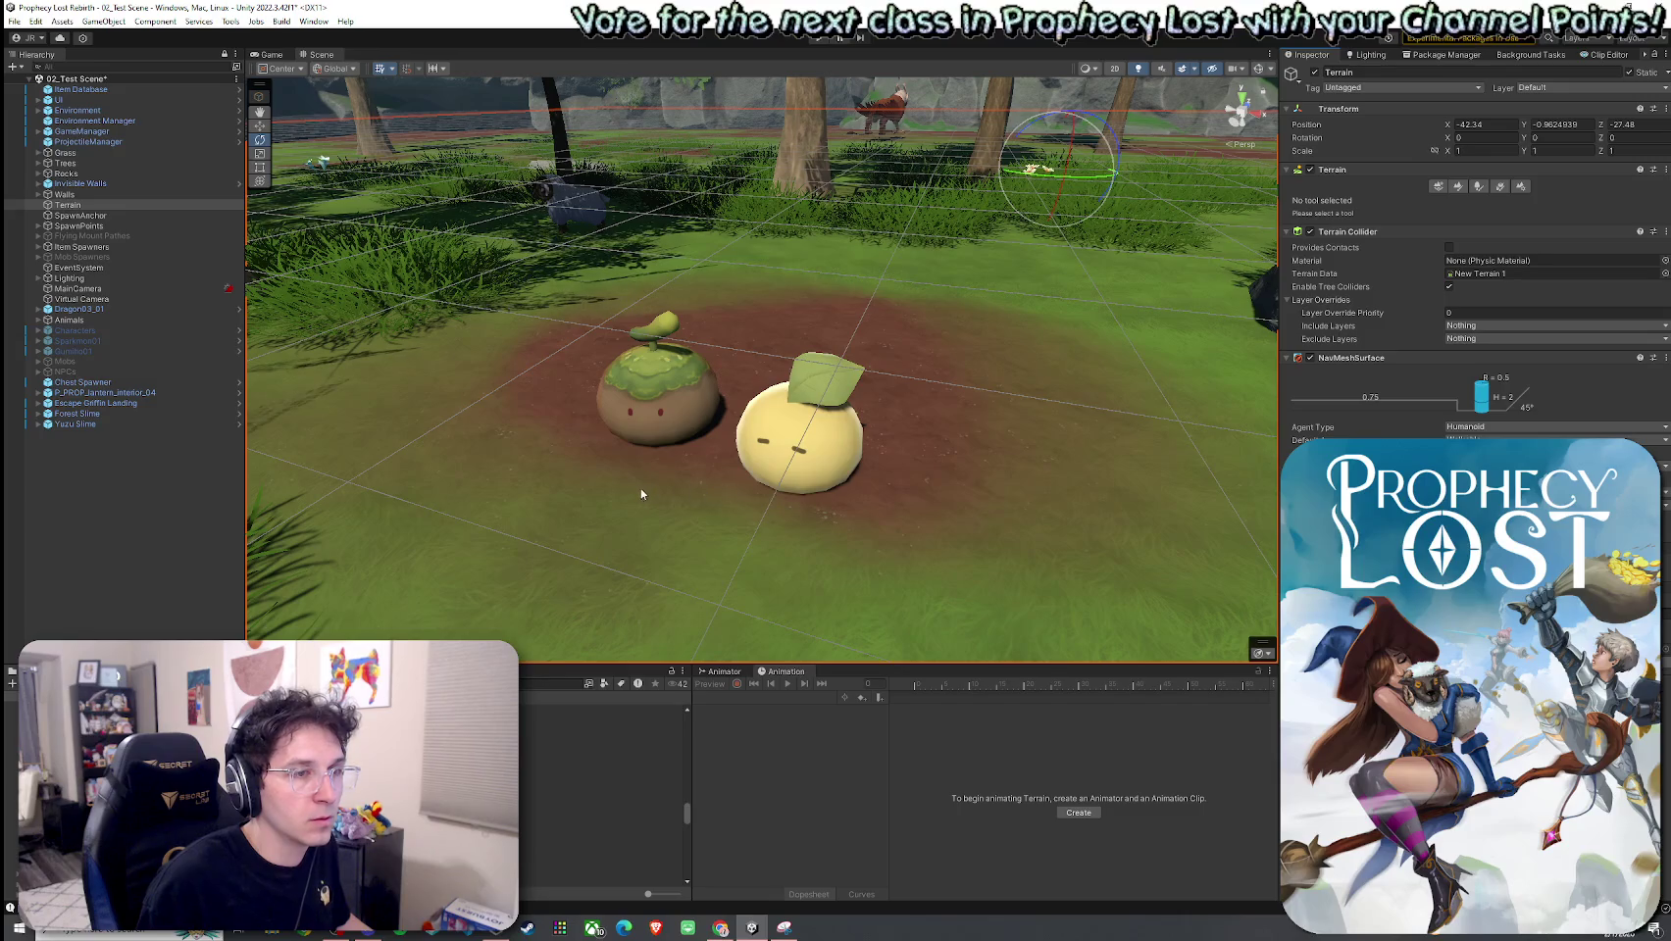
Step: Make Cliff2 static, including its children
scroll(673, 415, "down", 10)
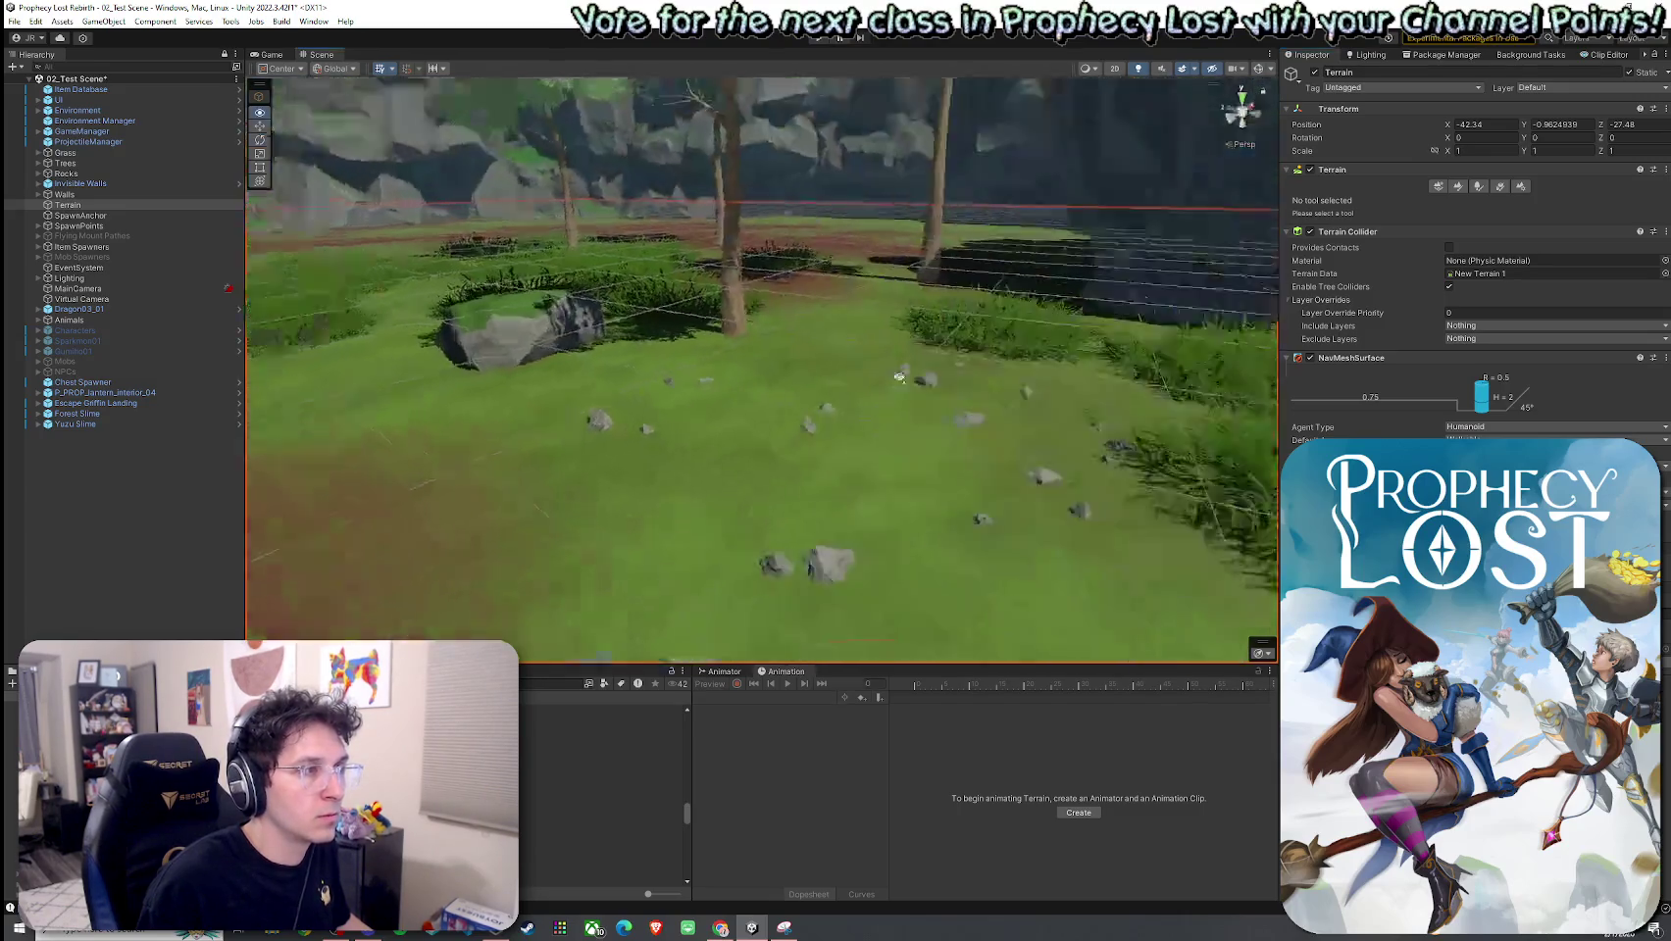
left_click(1012, 313)
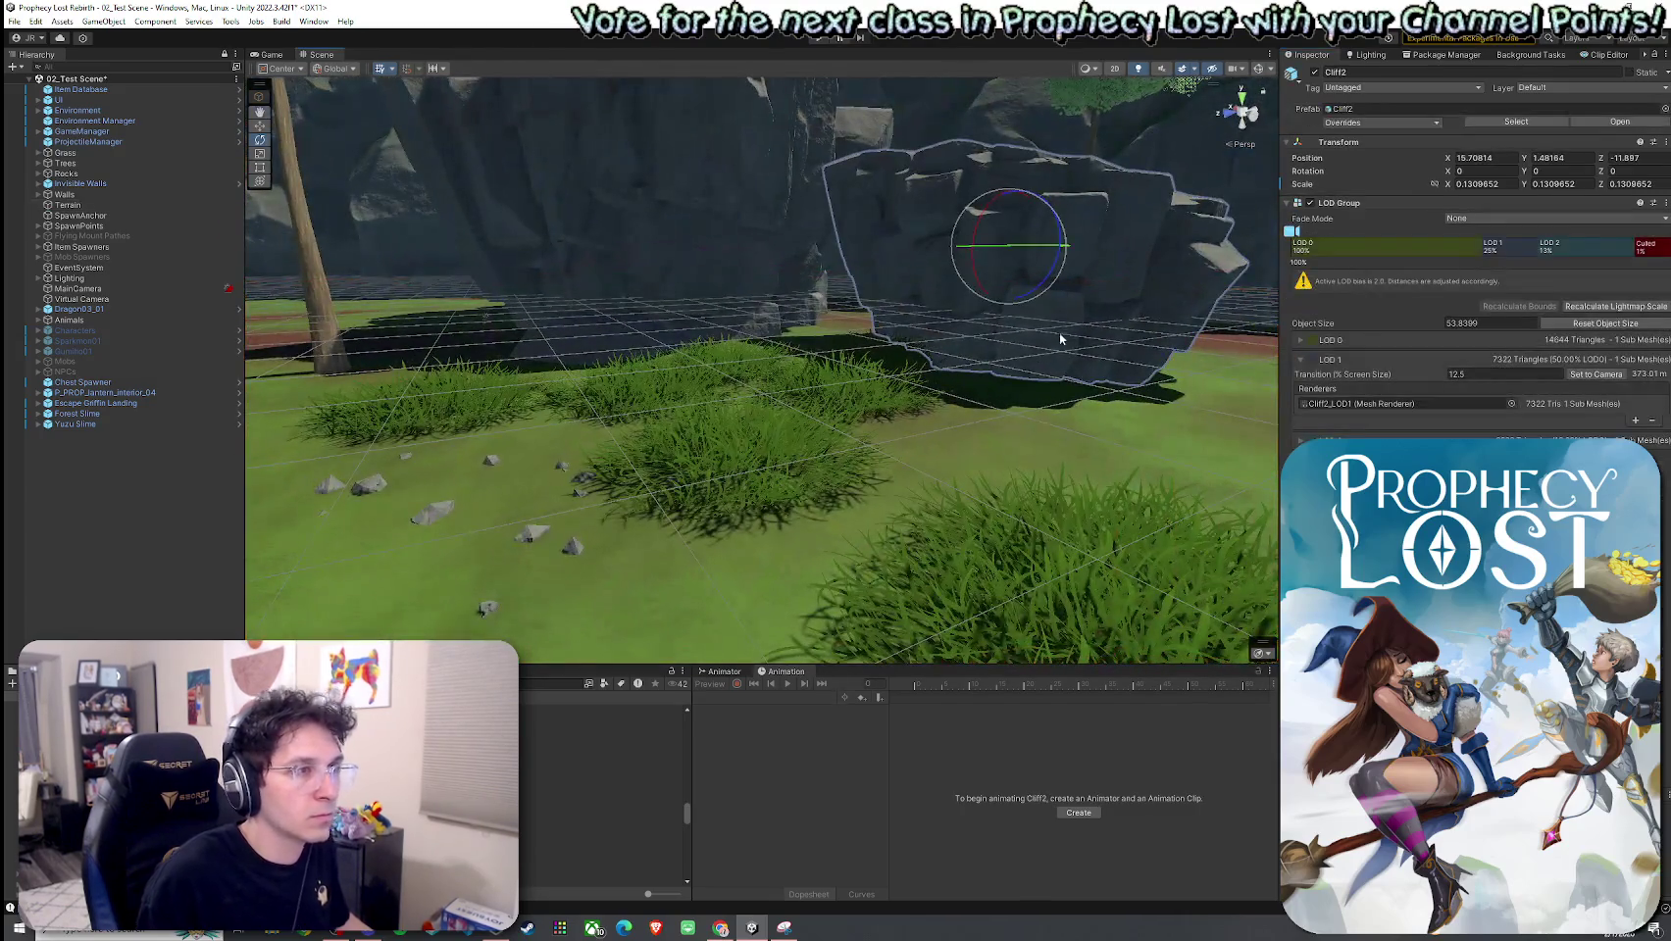
left_click(1628, 74)
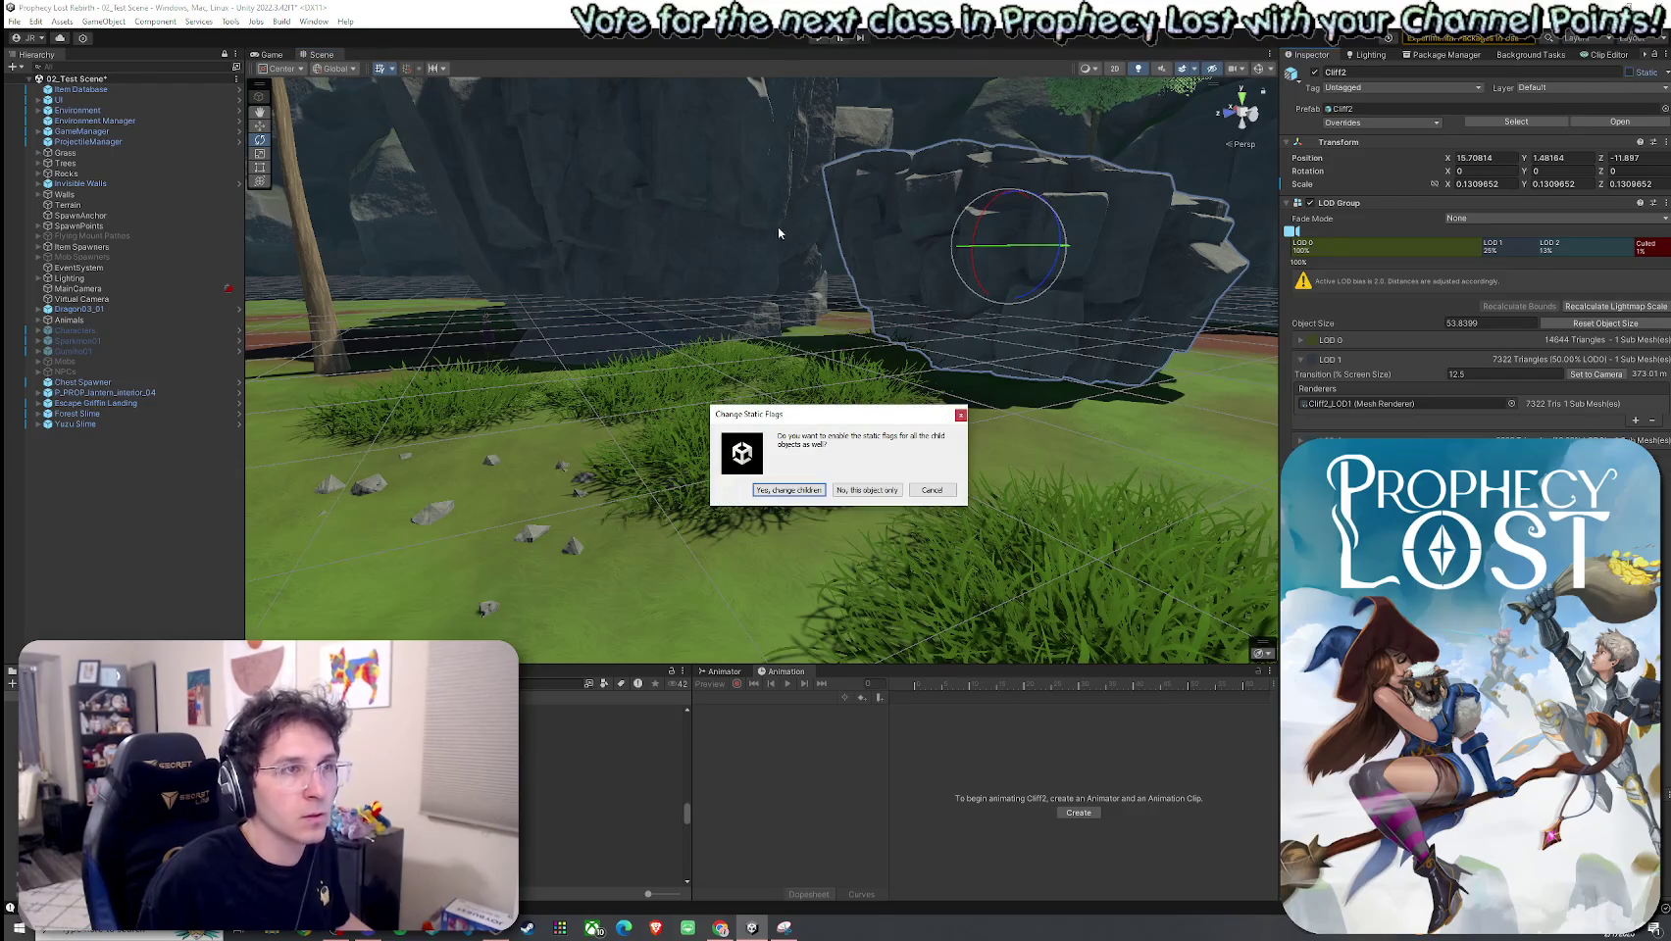
left_click(798, 491)
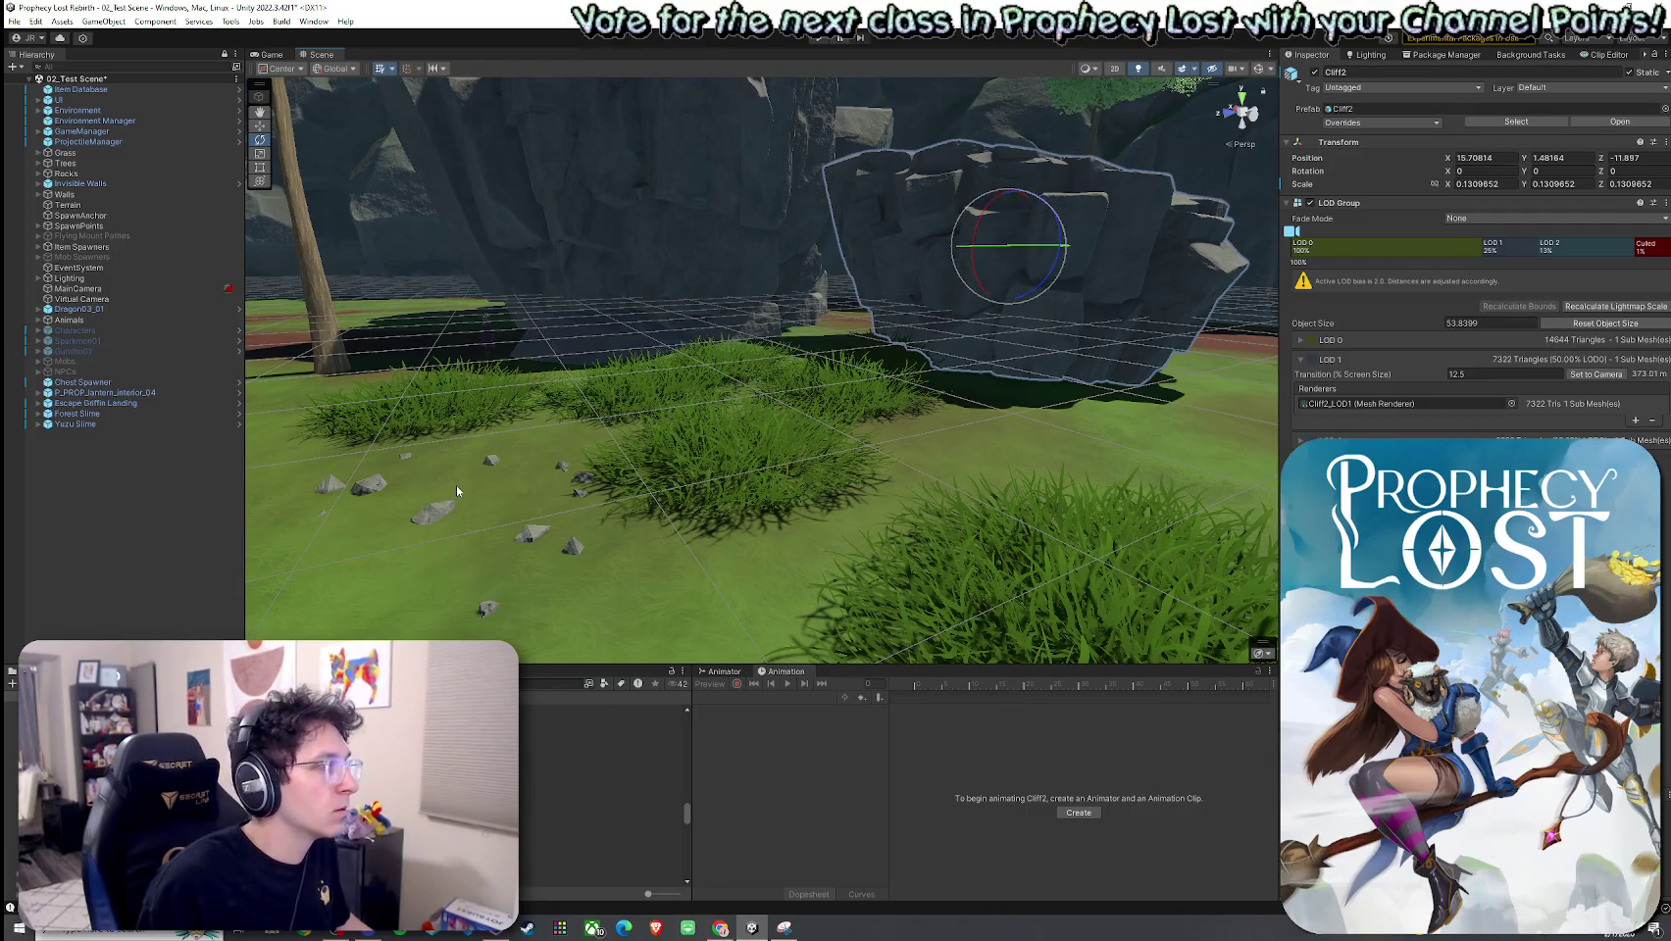
Step: Frame Cliff2 (5) and make it static for this object only
left_click(892, 533)
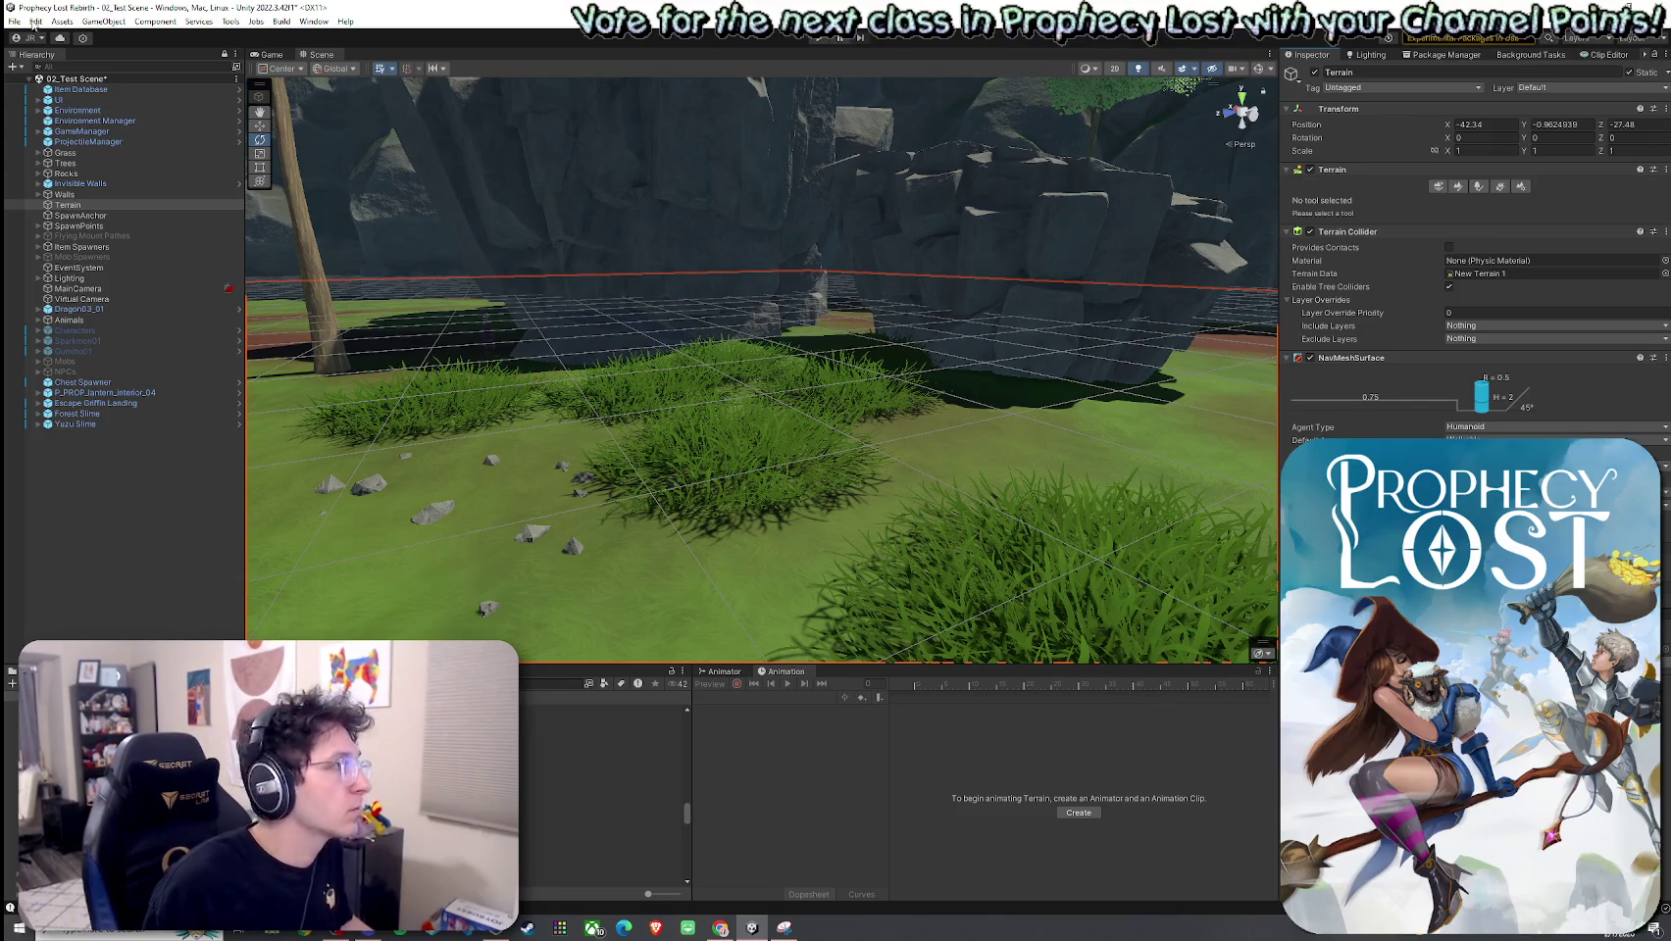
left_click(433, 229)
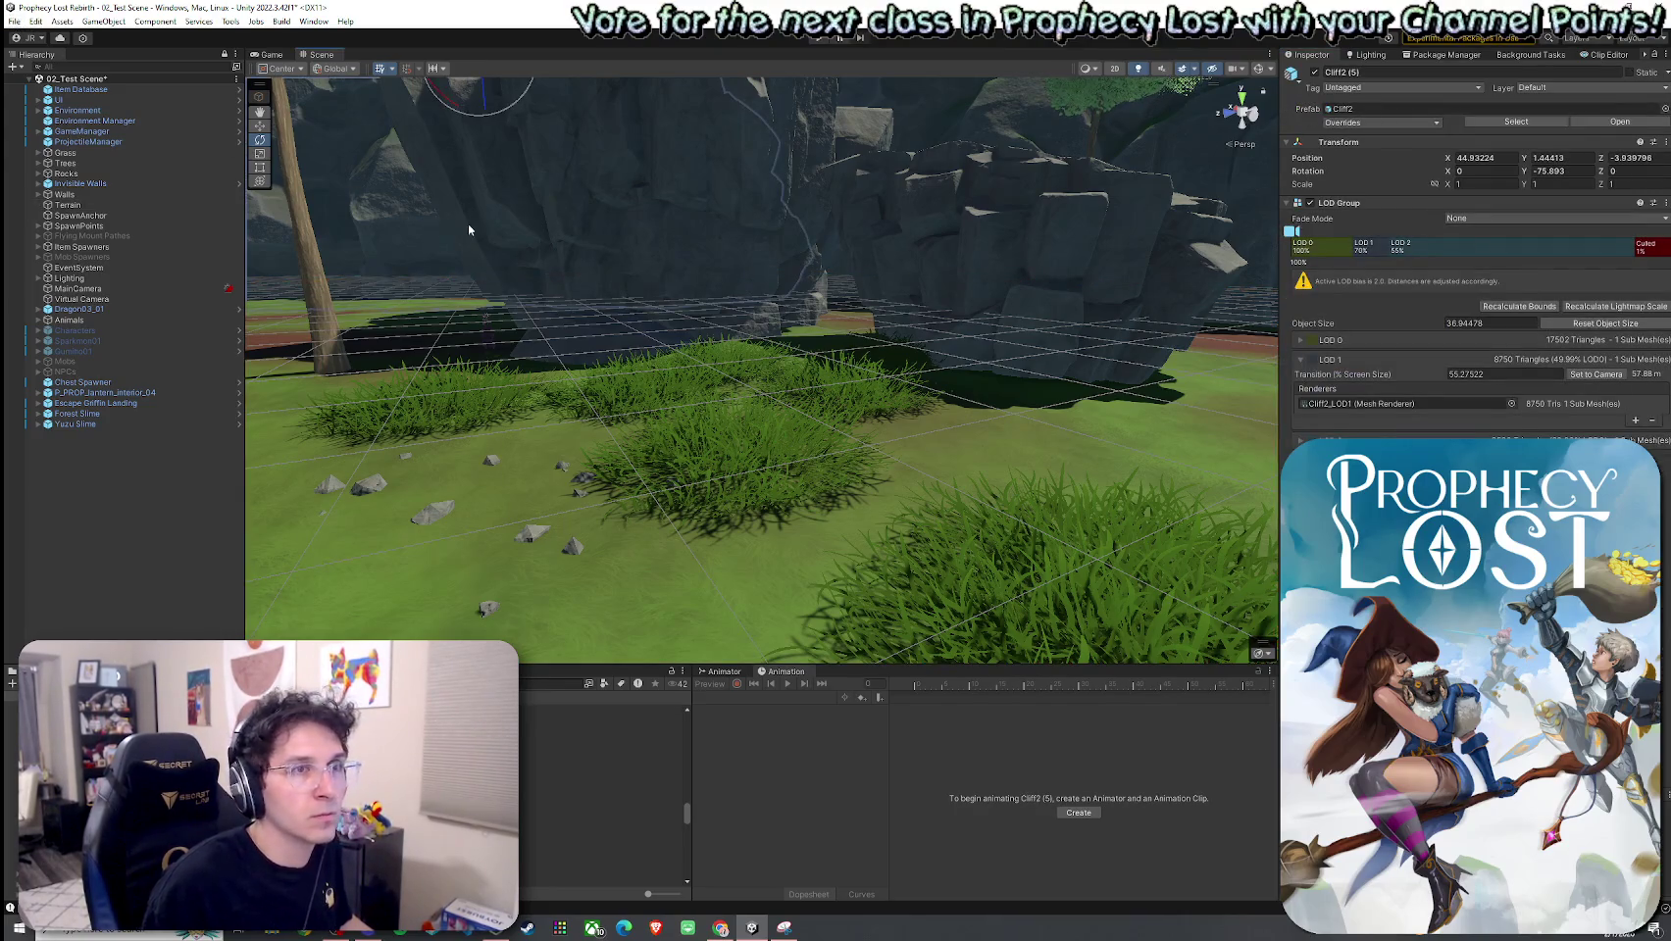
key("f")
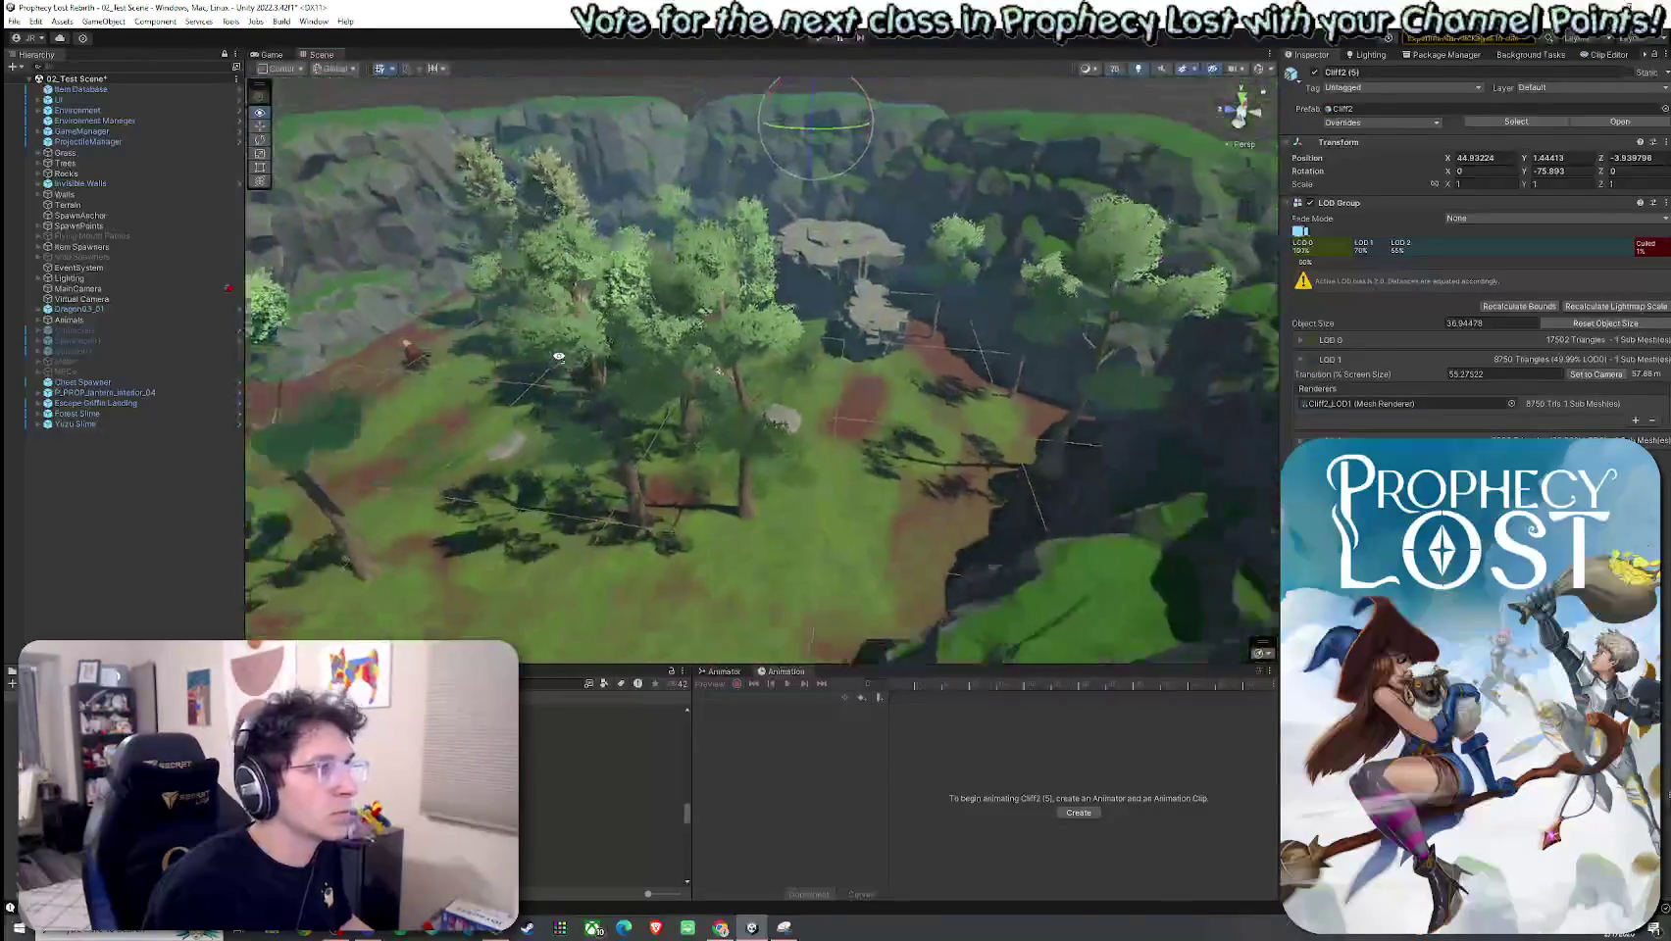
left_click(1628, 72)
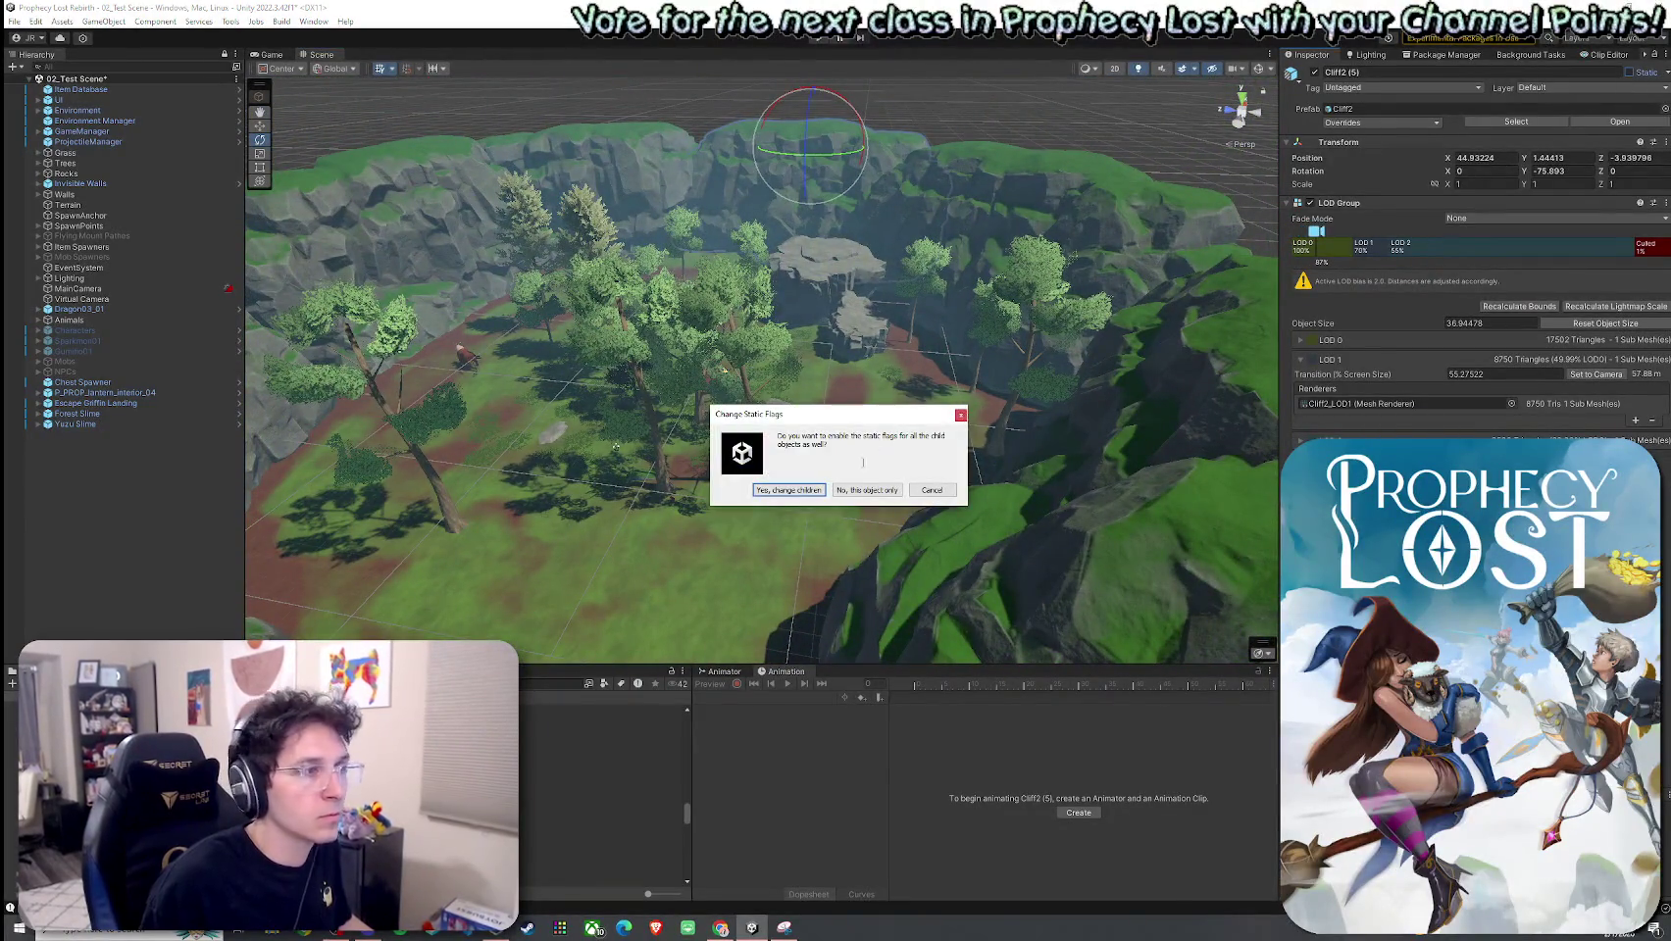
left_click(844, 488)
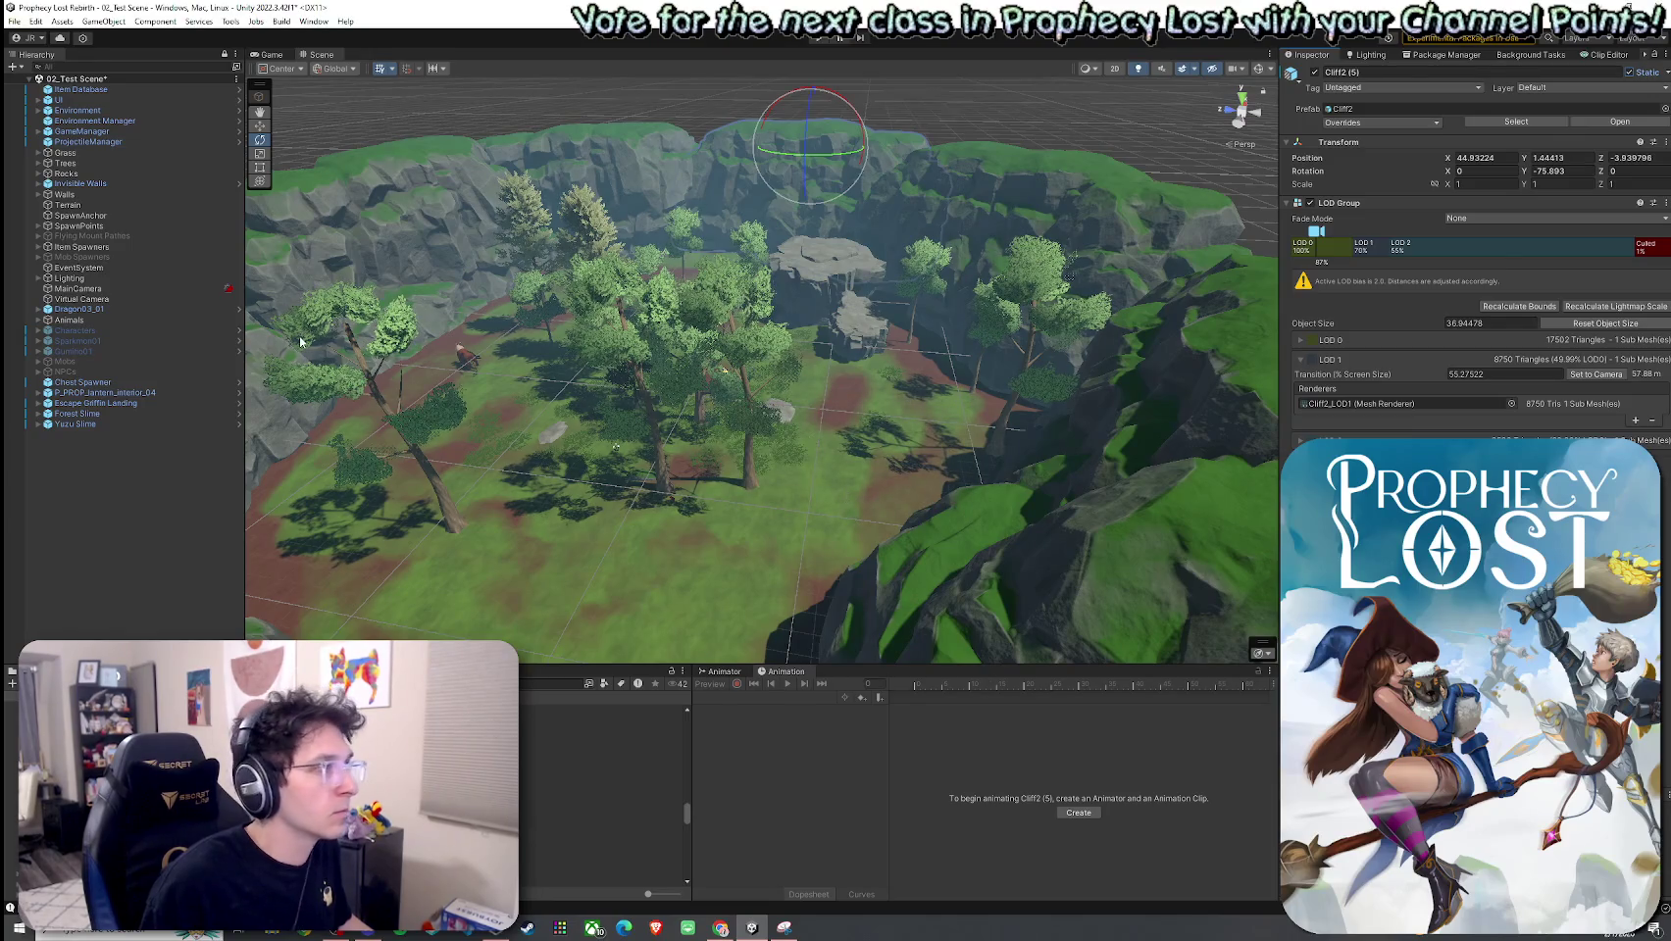
Step: Open the Cliff2 prefab in Prefab Mode and select its root
left_click(588, 176)
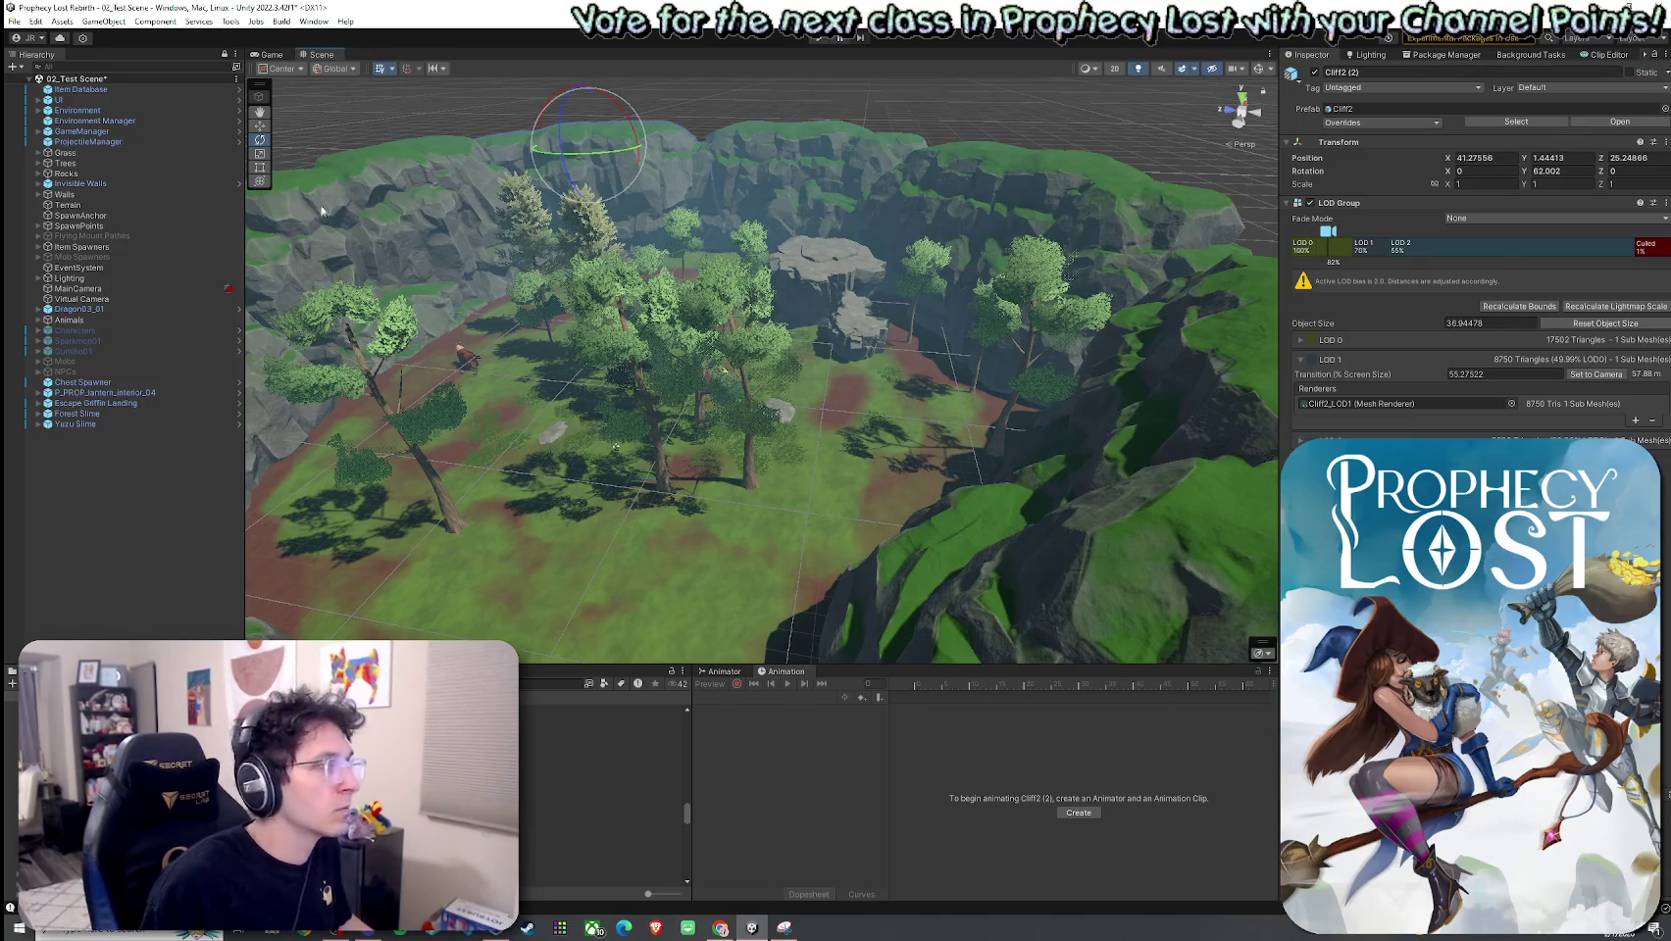
left_click(810, 173)
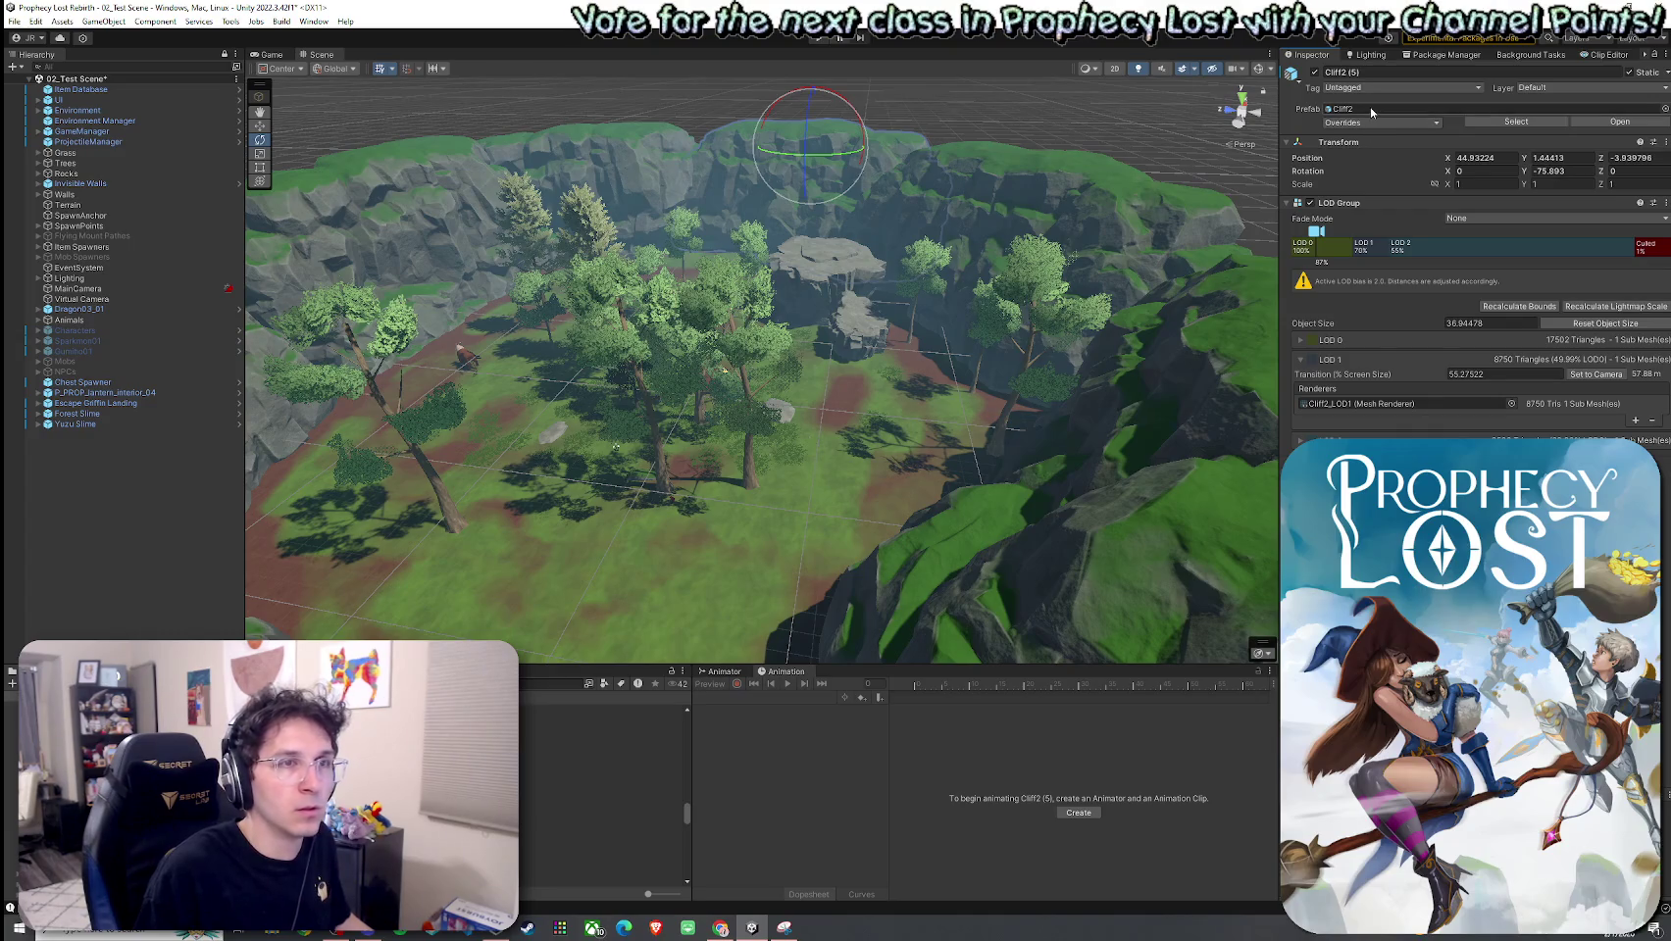
left_click(1629, 124)
left_click(74, 105)
Step: Make the Cliff2 prefab static, exit Prefab Mode, and save 02_Test Scene
left_click(1630, 72)
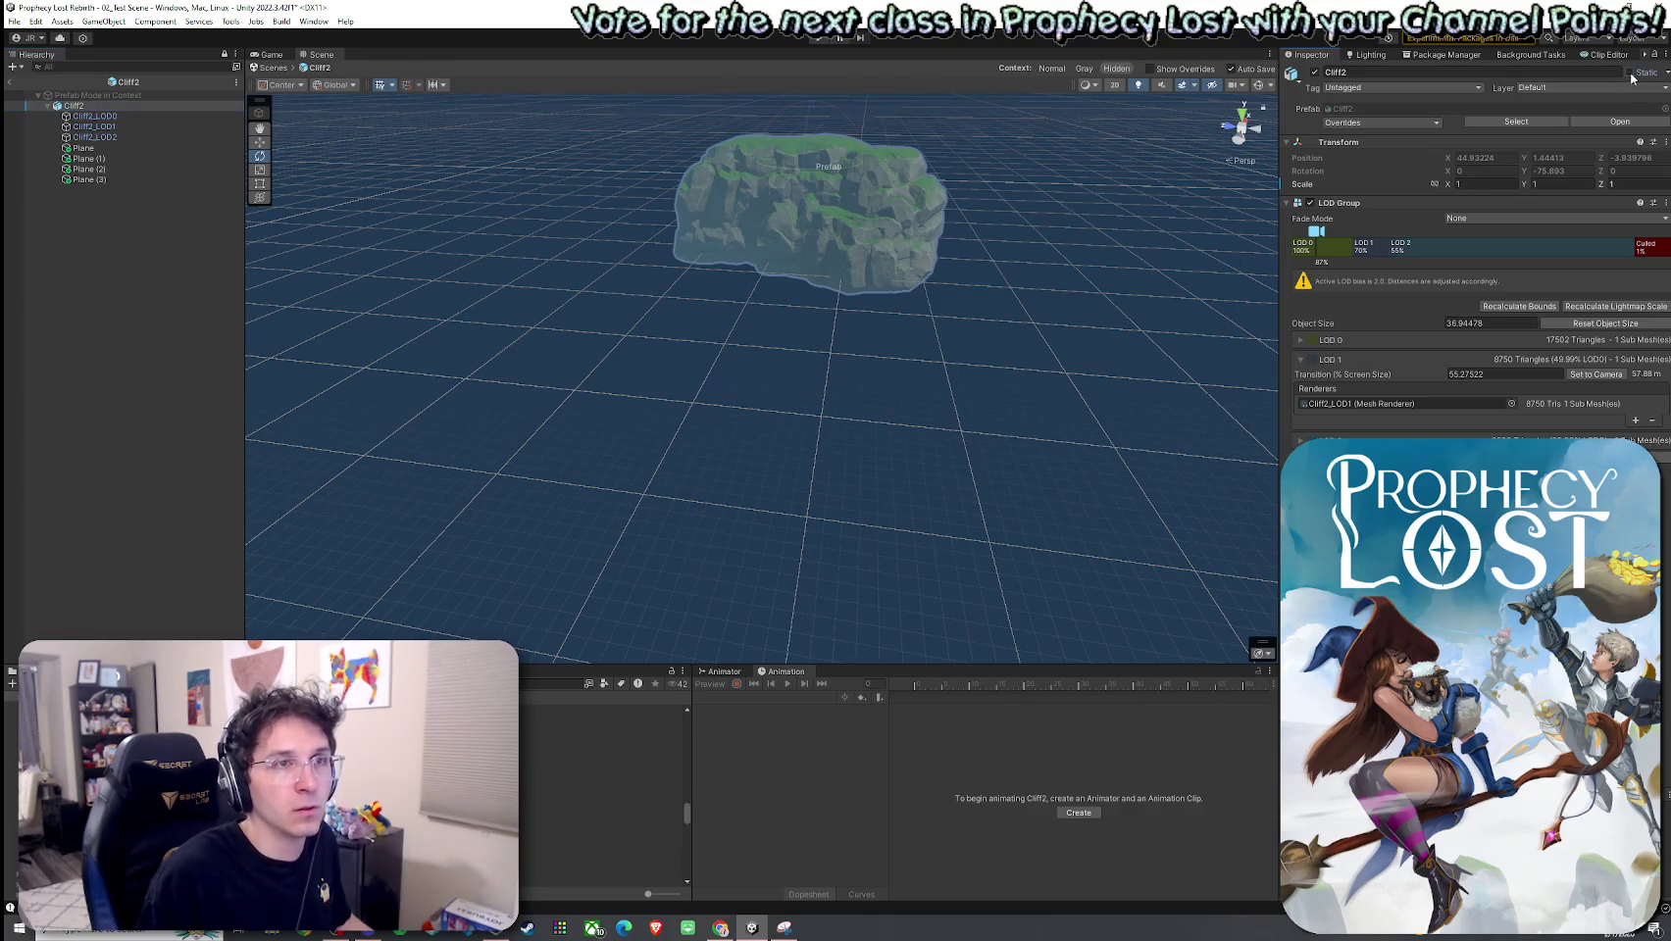
left_click(869, 496)
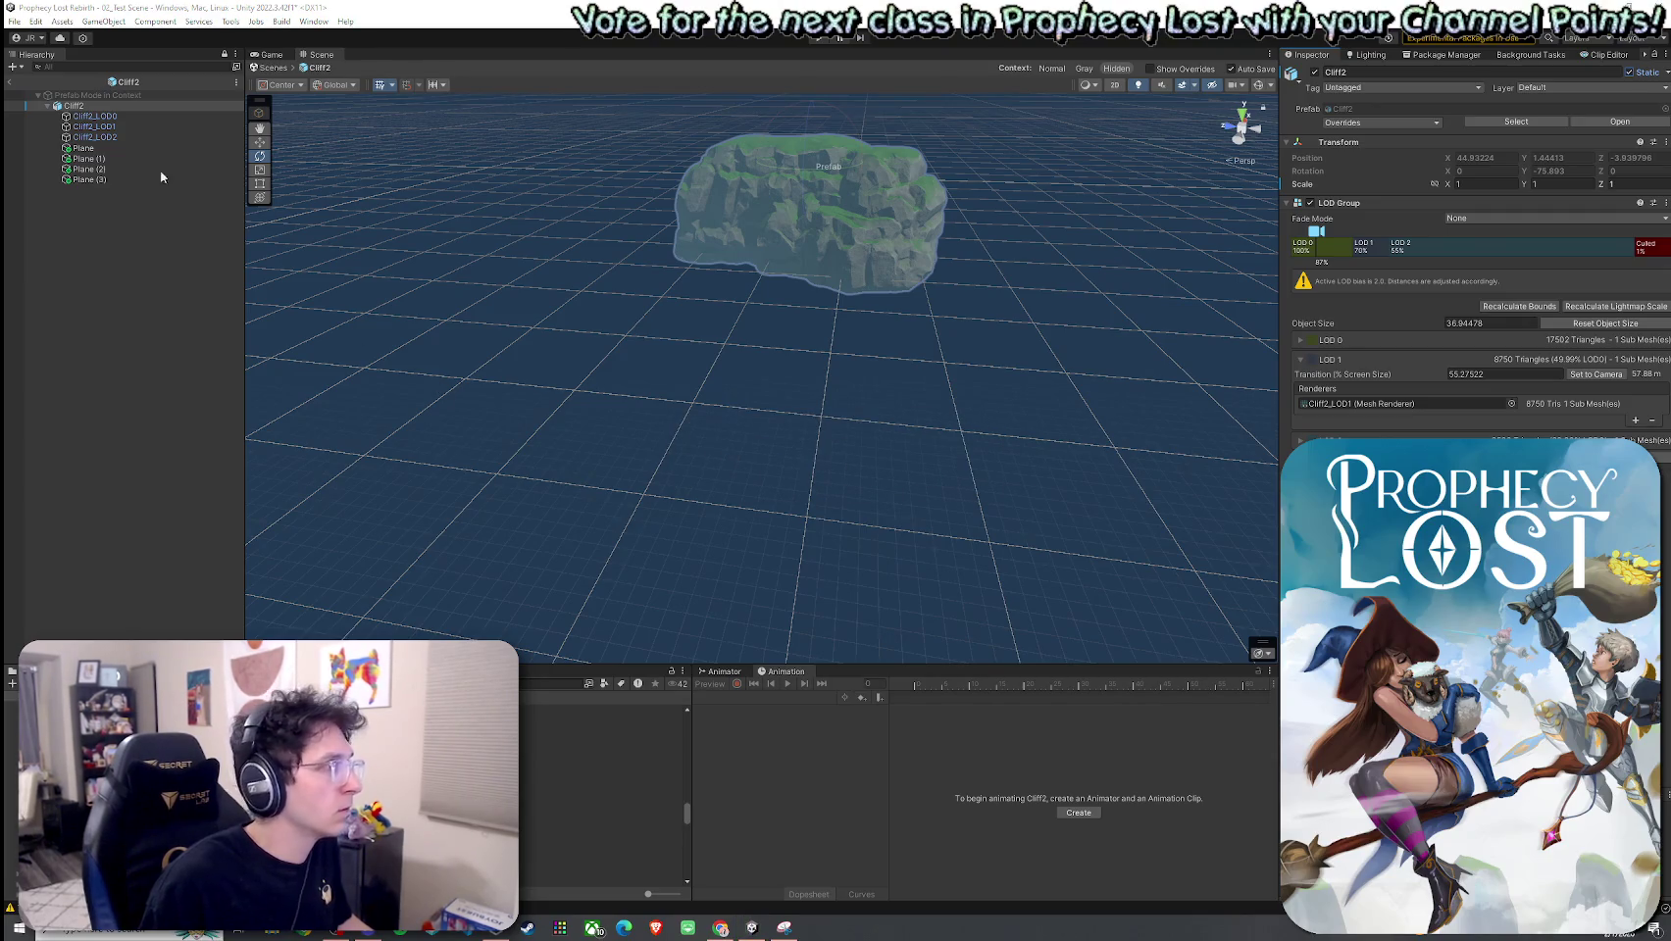
left_click(9, 81)
left_click(14, 20)
left_click(40, 93)
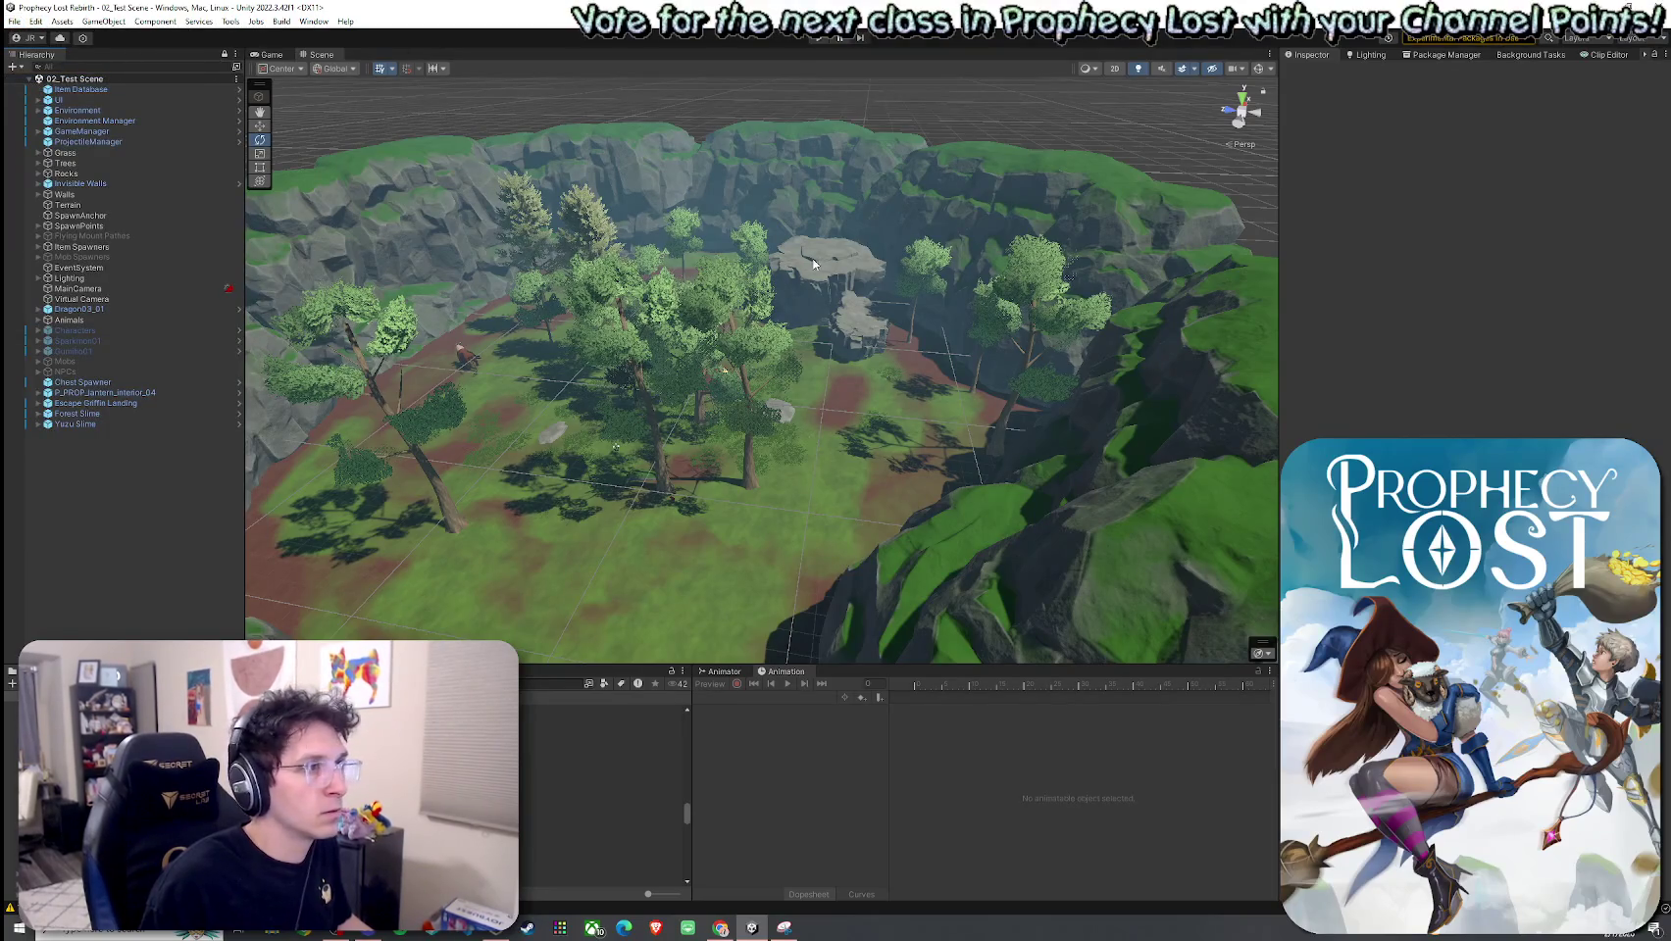
Step: Select the cliffs and terrain, then frame Yuzu Slime with both slimes in view
left_click(885, 256)
left_click(698, 178)
left_click(578, 184)
left_click(726, 497)
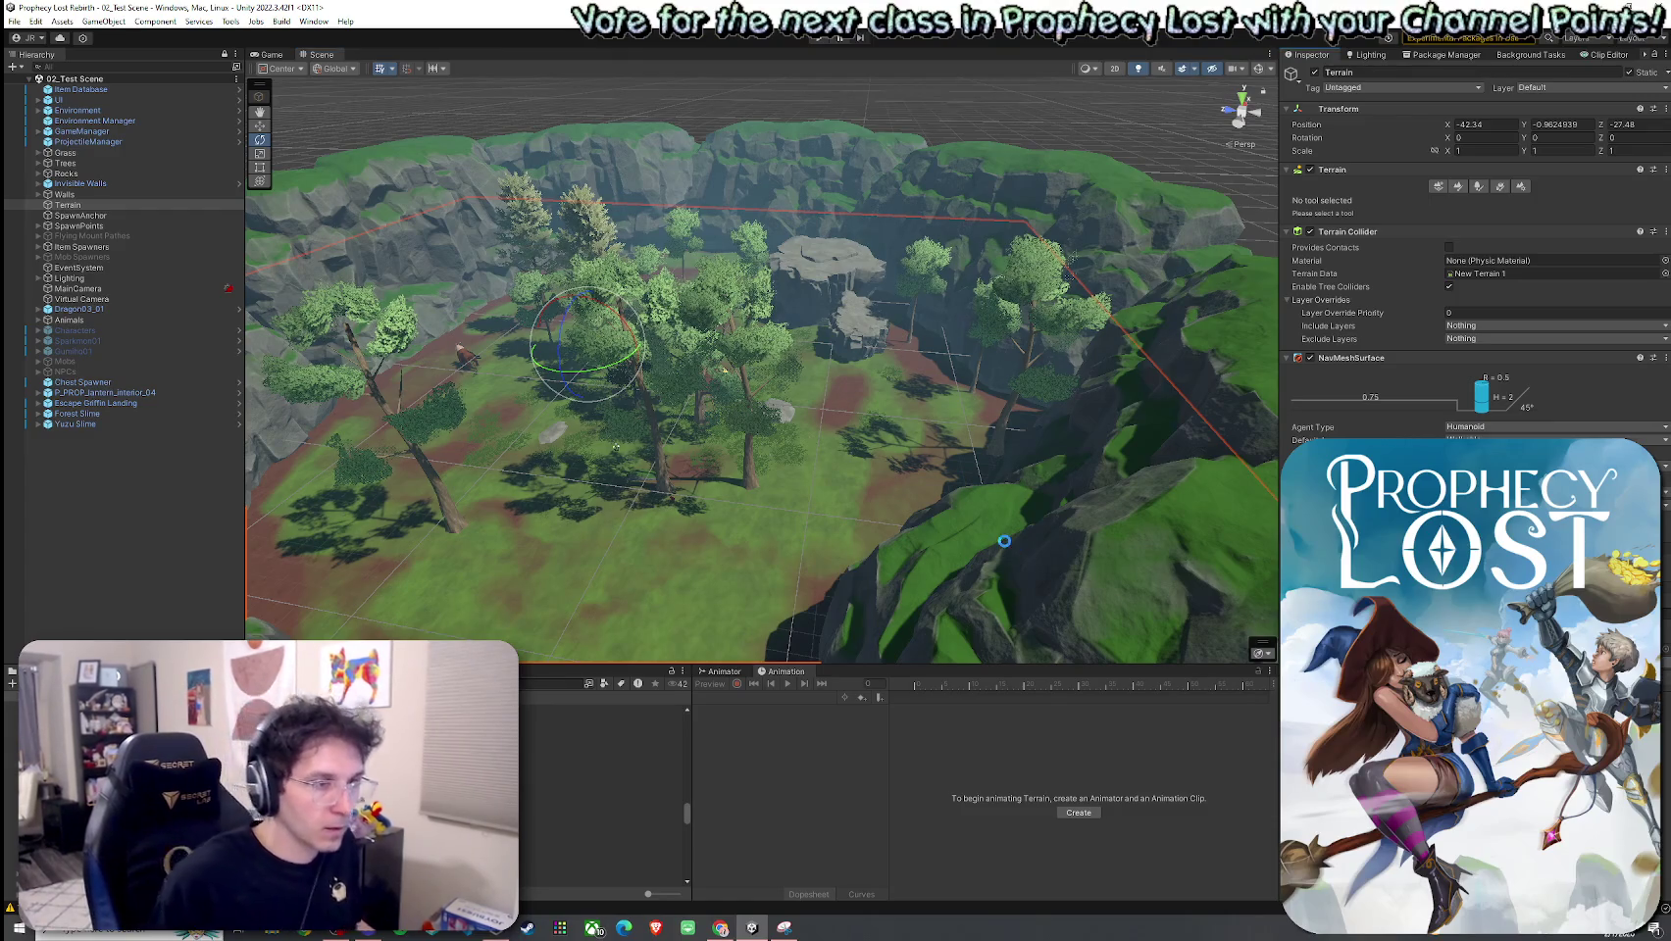
double_click(75, 424)
left_click_drag(665, 368, 470, 379)
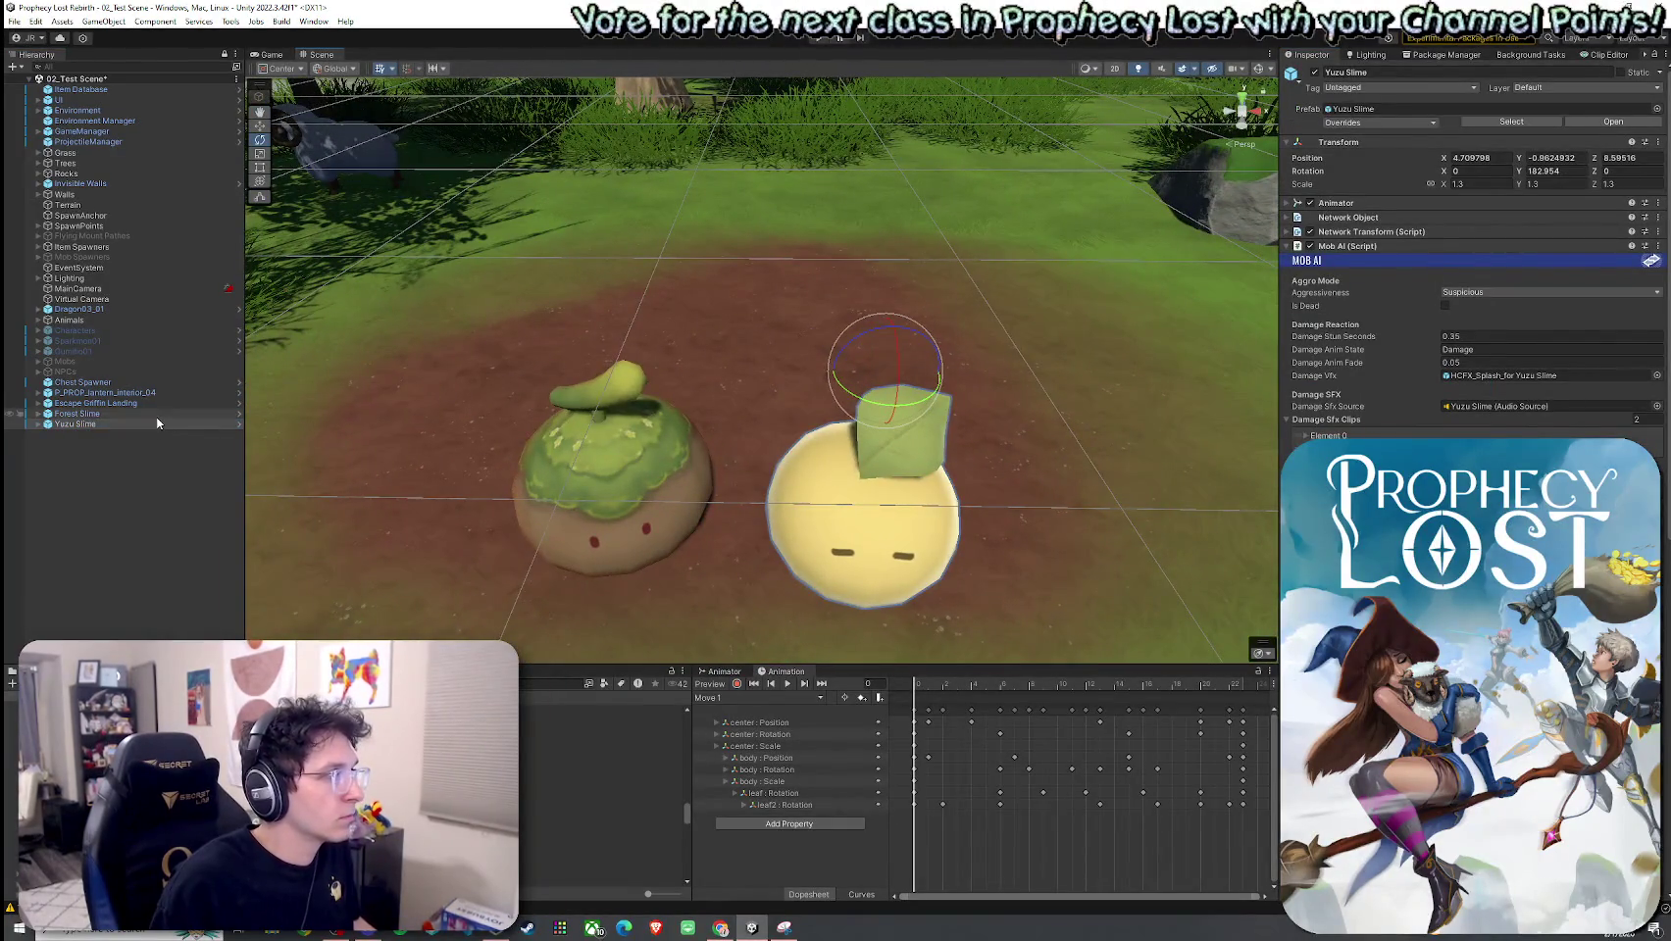
Step: Deactivate Forest Slime, save the scene, and start Play in the Game view
left_click(147, 413)
left_click(1315, 73)
left_click(14, 20)
left_click(44, 82)
left_click(273, 55)
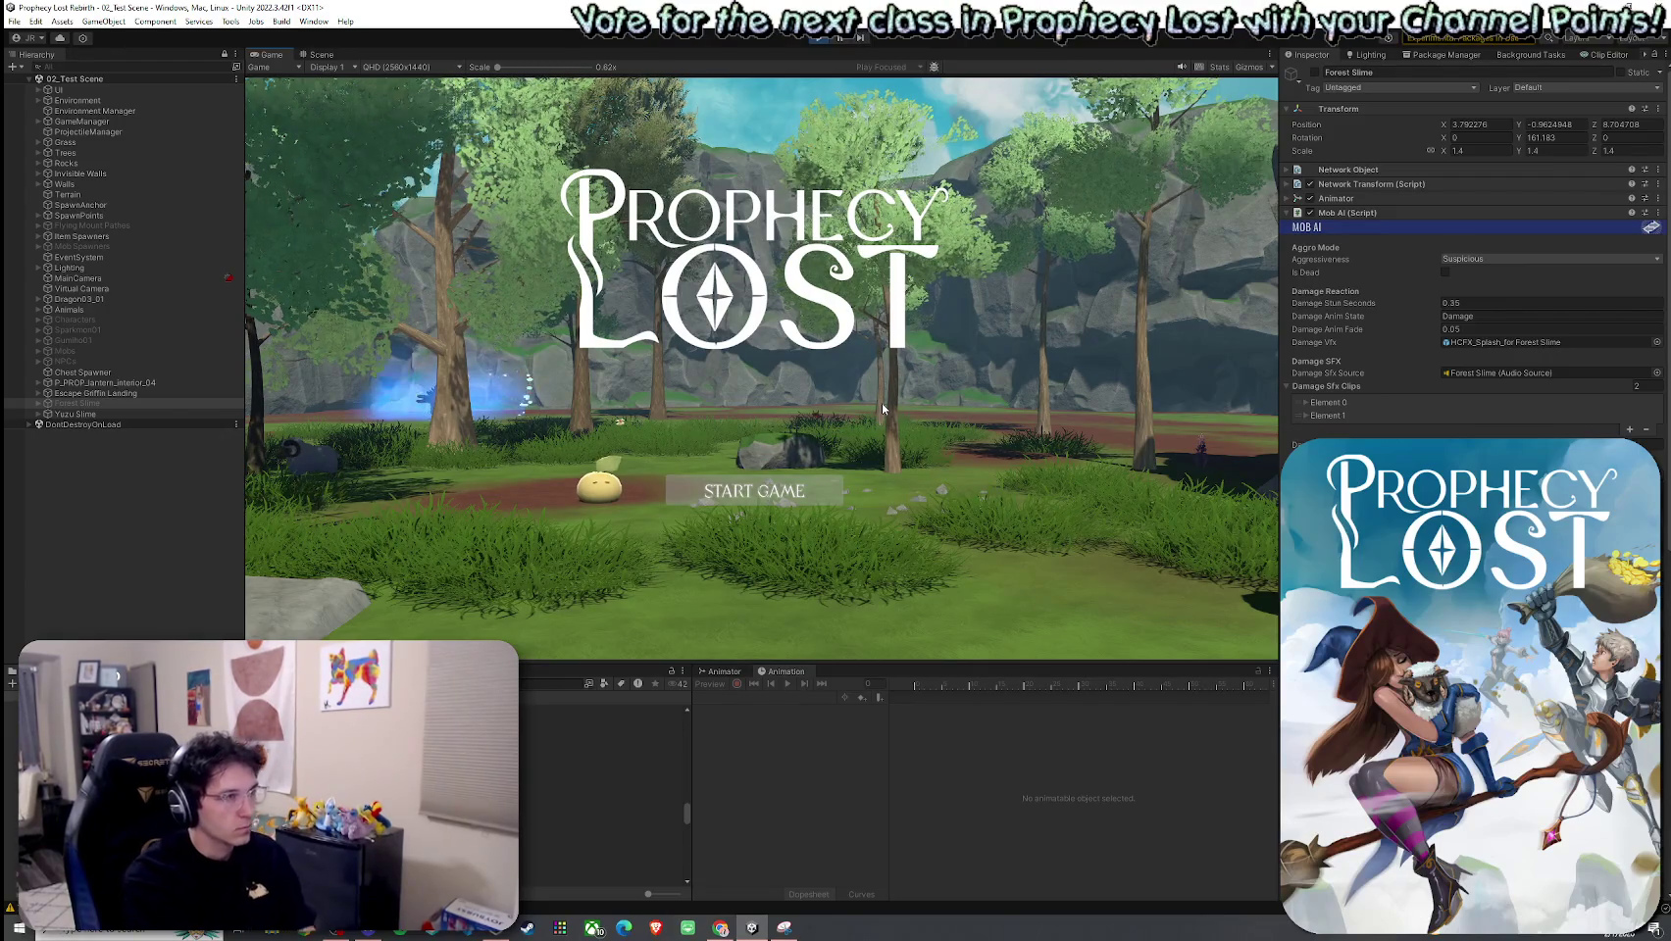
Step: Start the game session, walk to the slime, and attack it three times
left_click(754, 490)
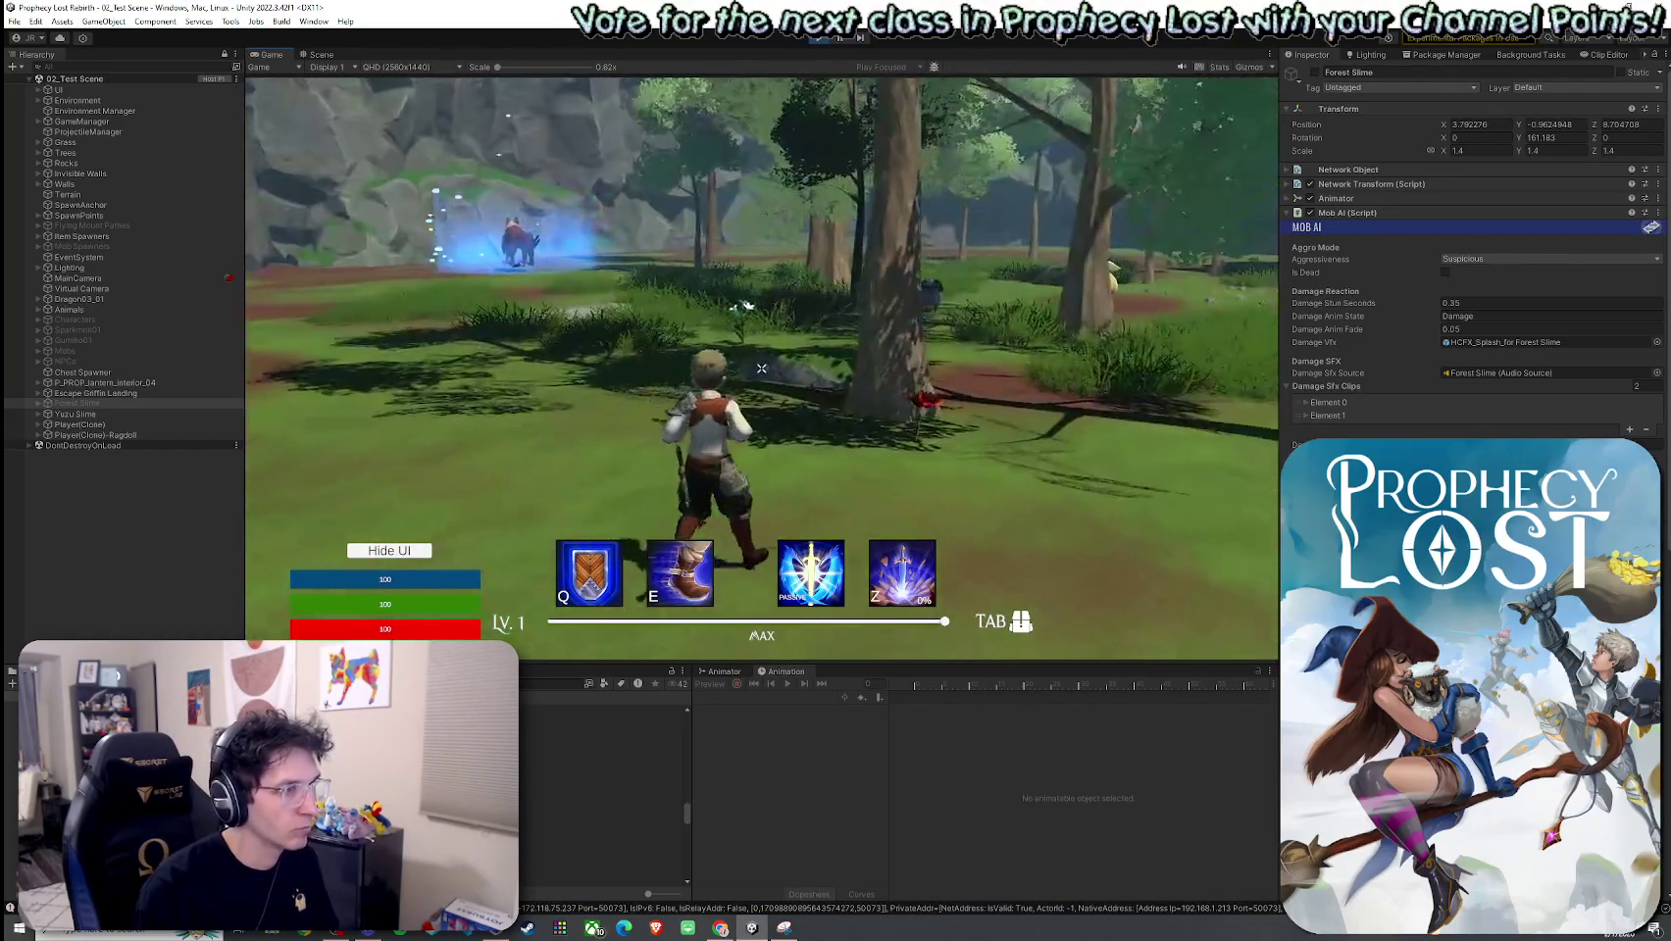
key("w")
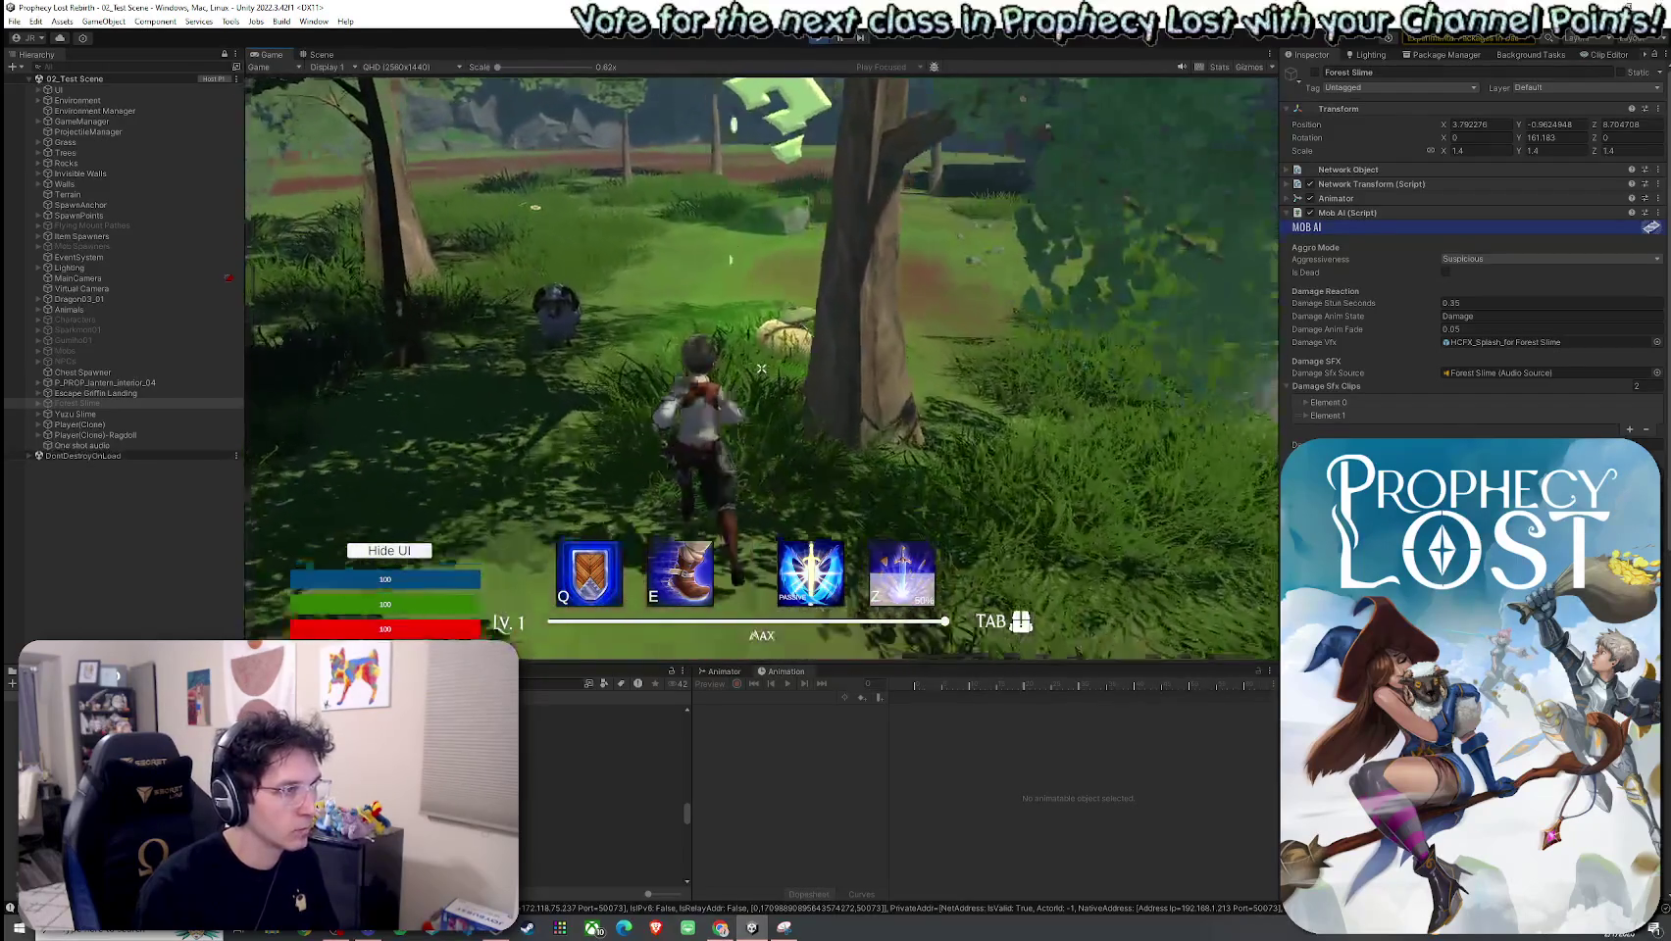
left_click(761, 369)
left_click(762, 369)
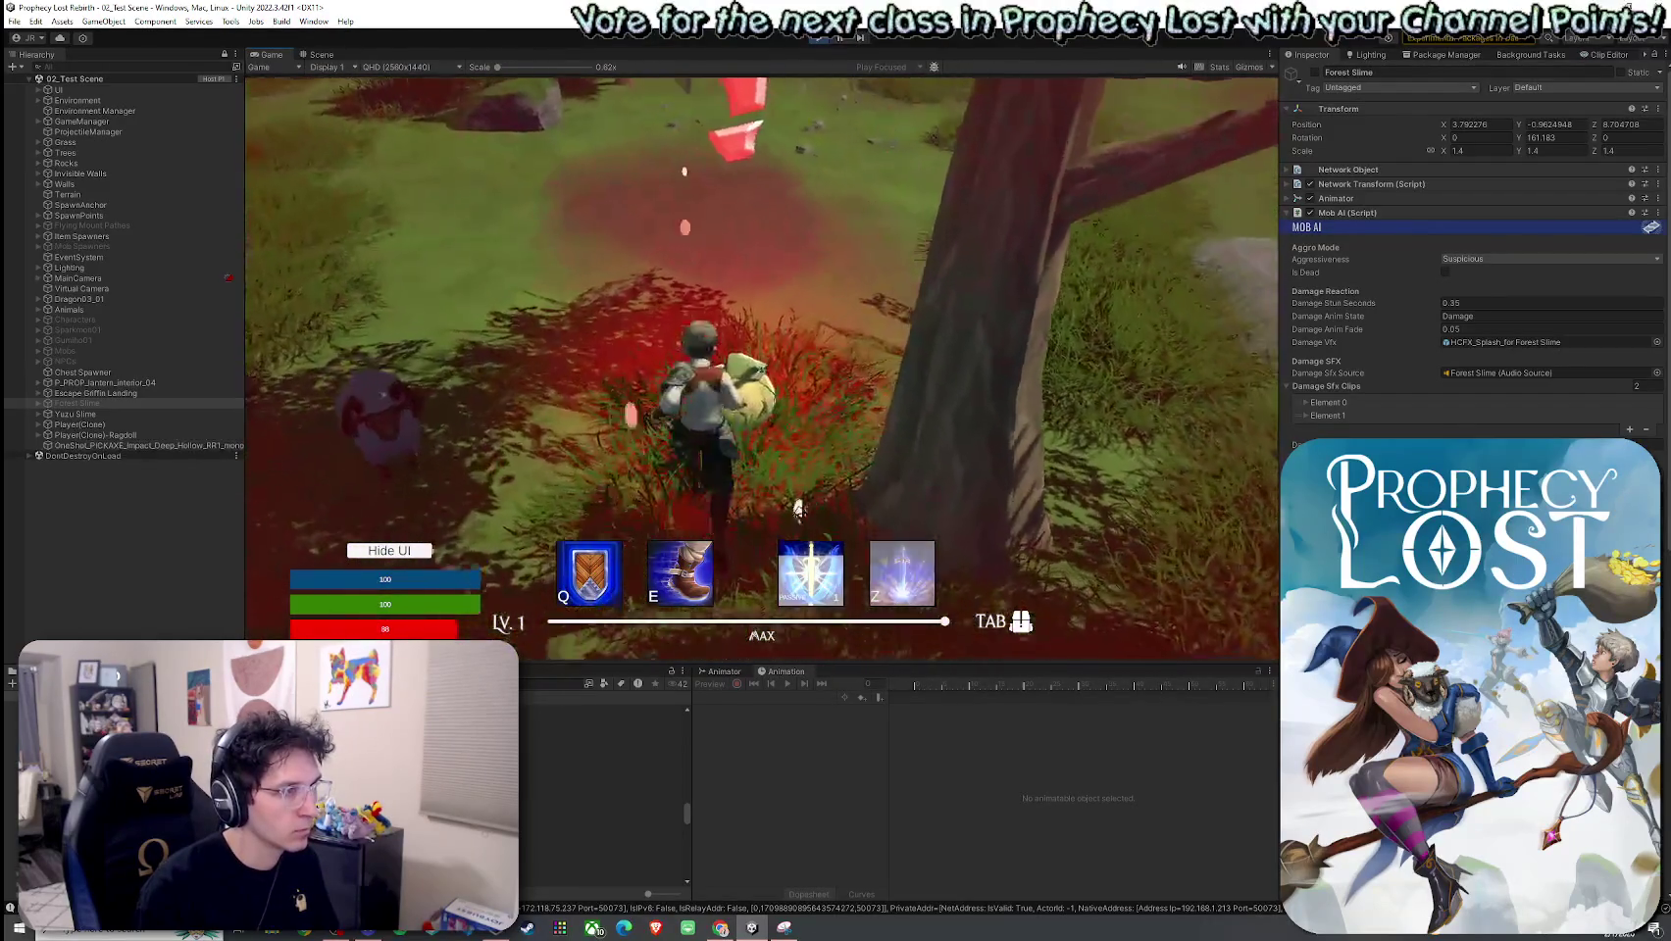
left_click(762, 369)
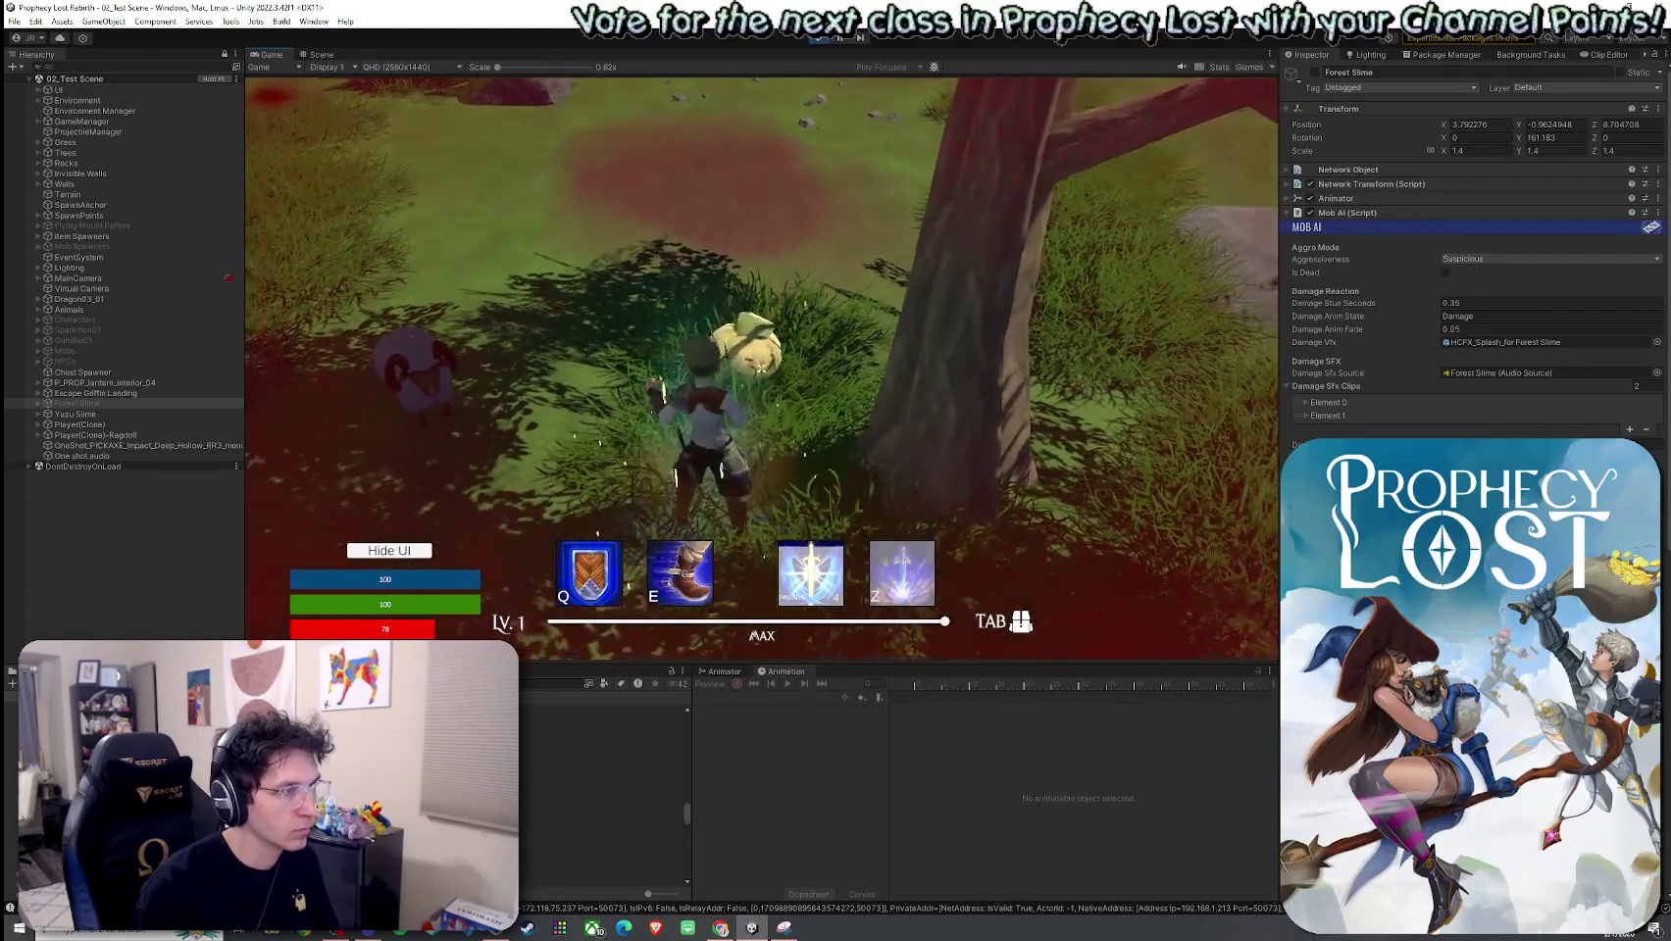
Step: Run around the large rock onto the grass, then exit Play Mode
key("w")
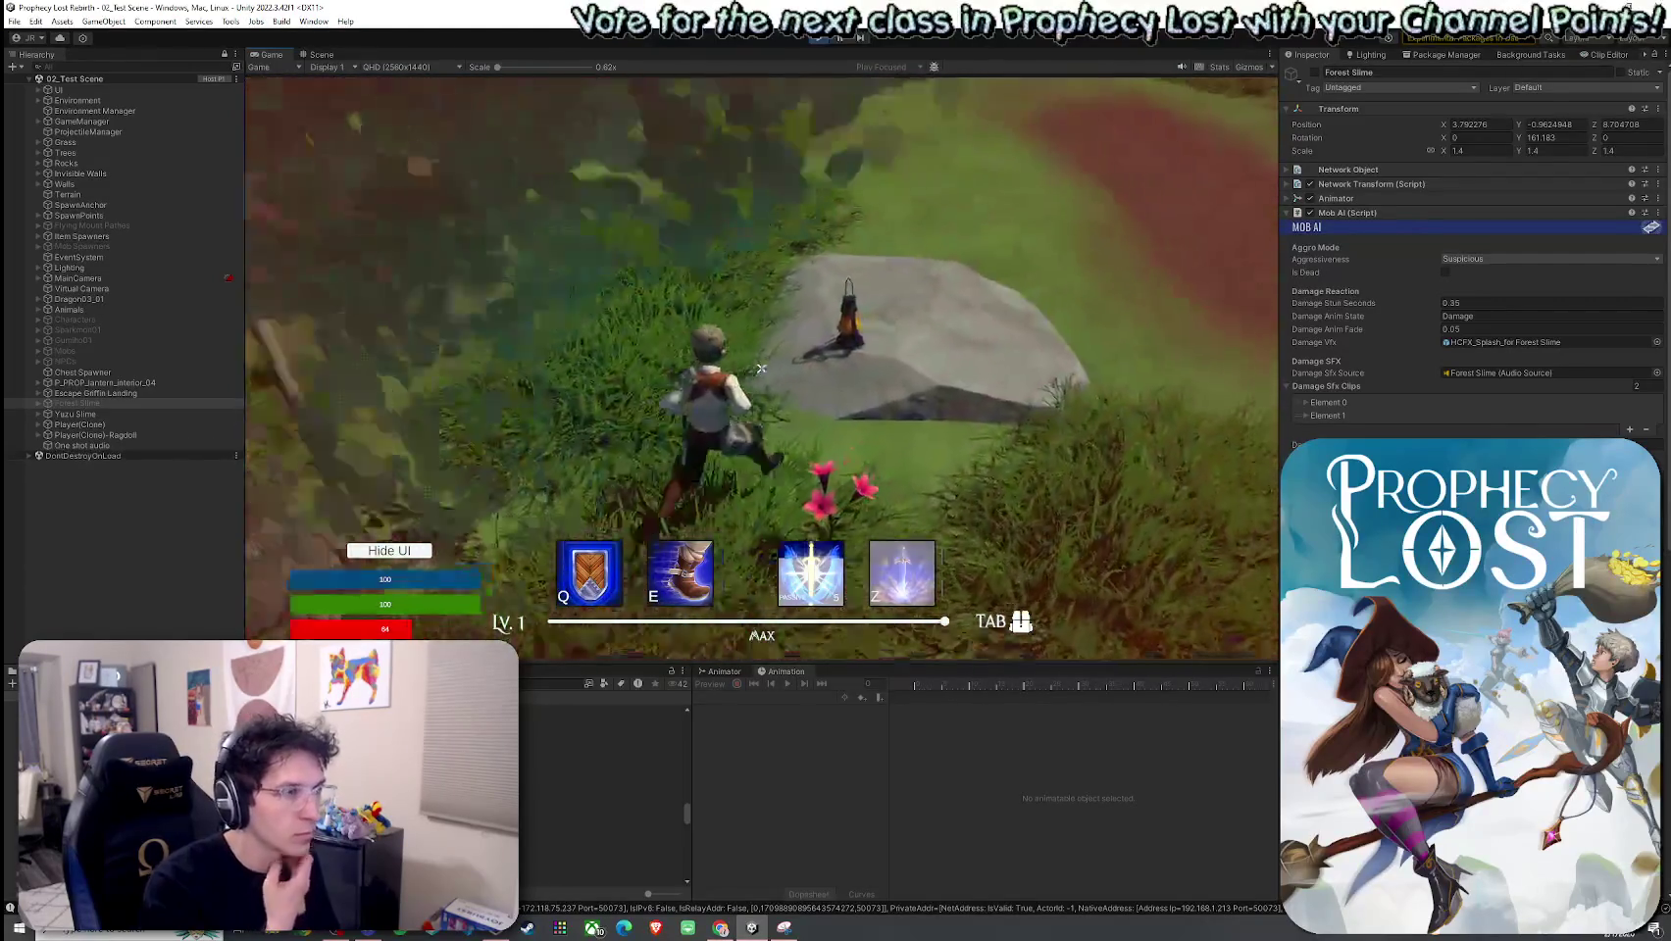
key("w")
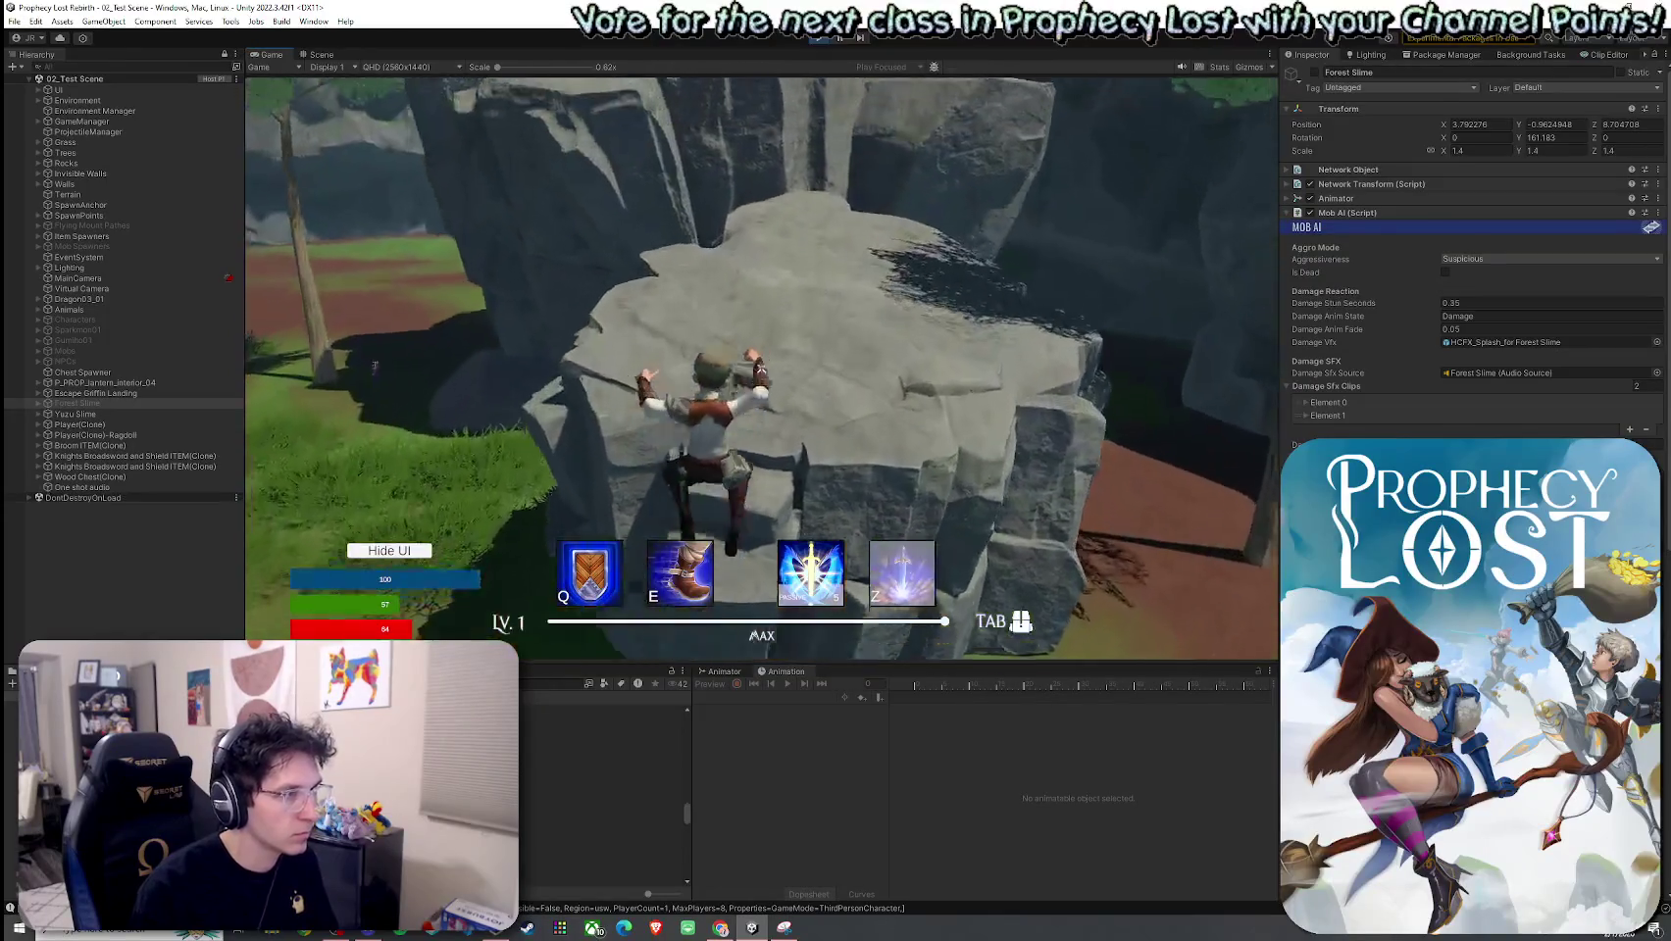
key("w")
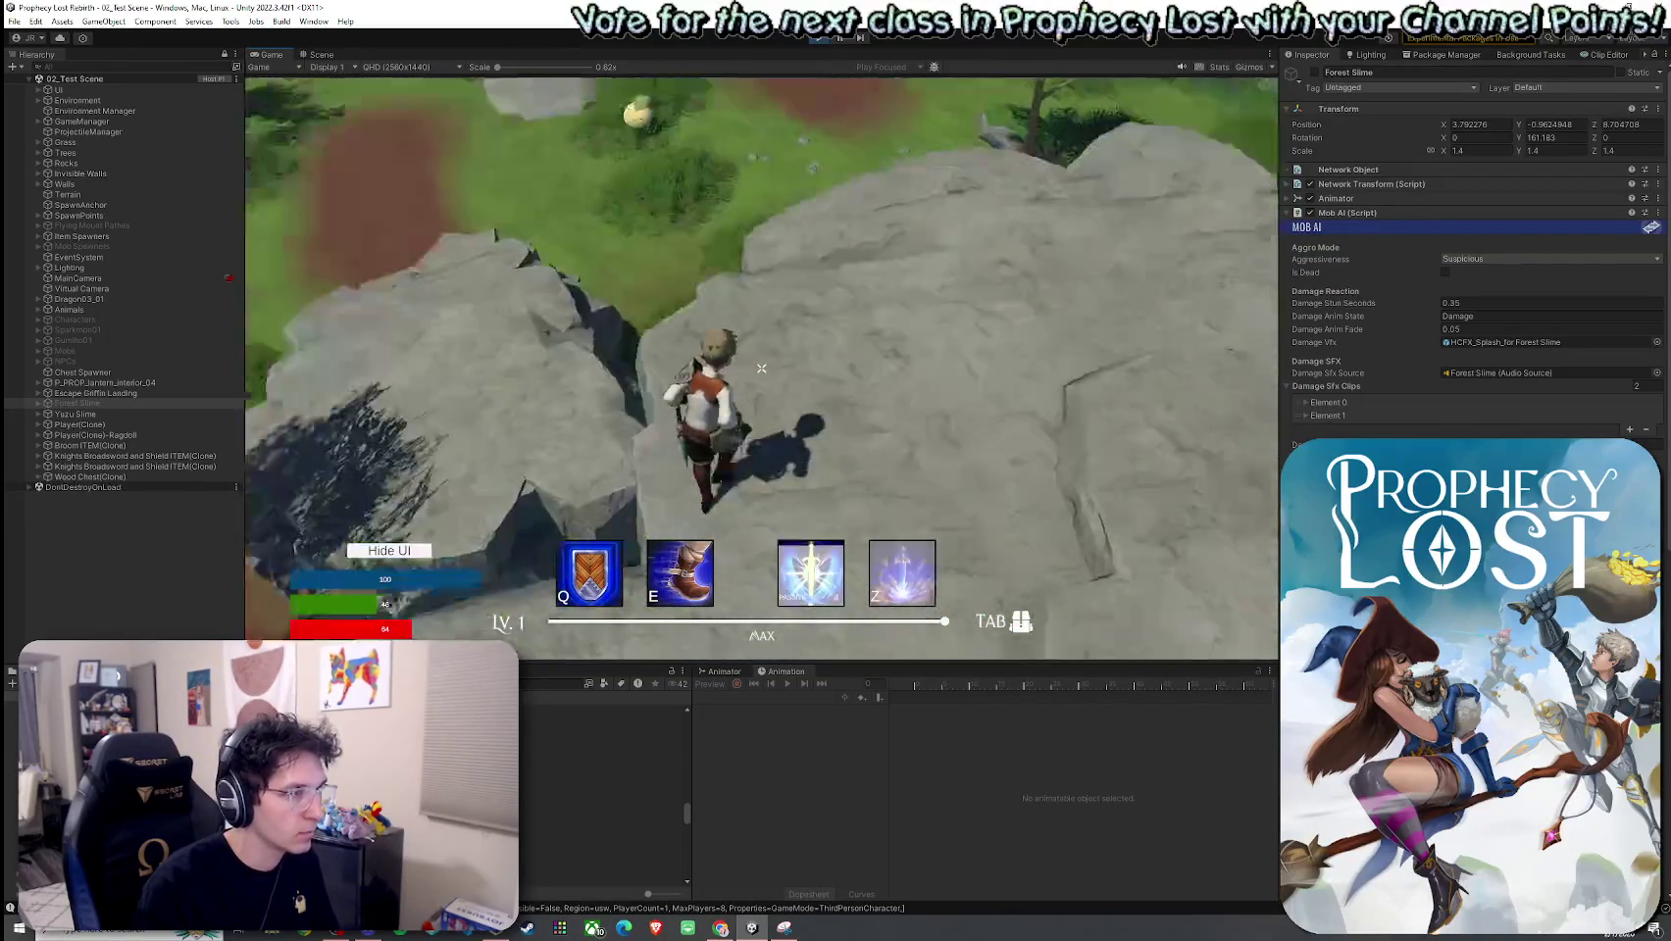
key("w")
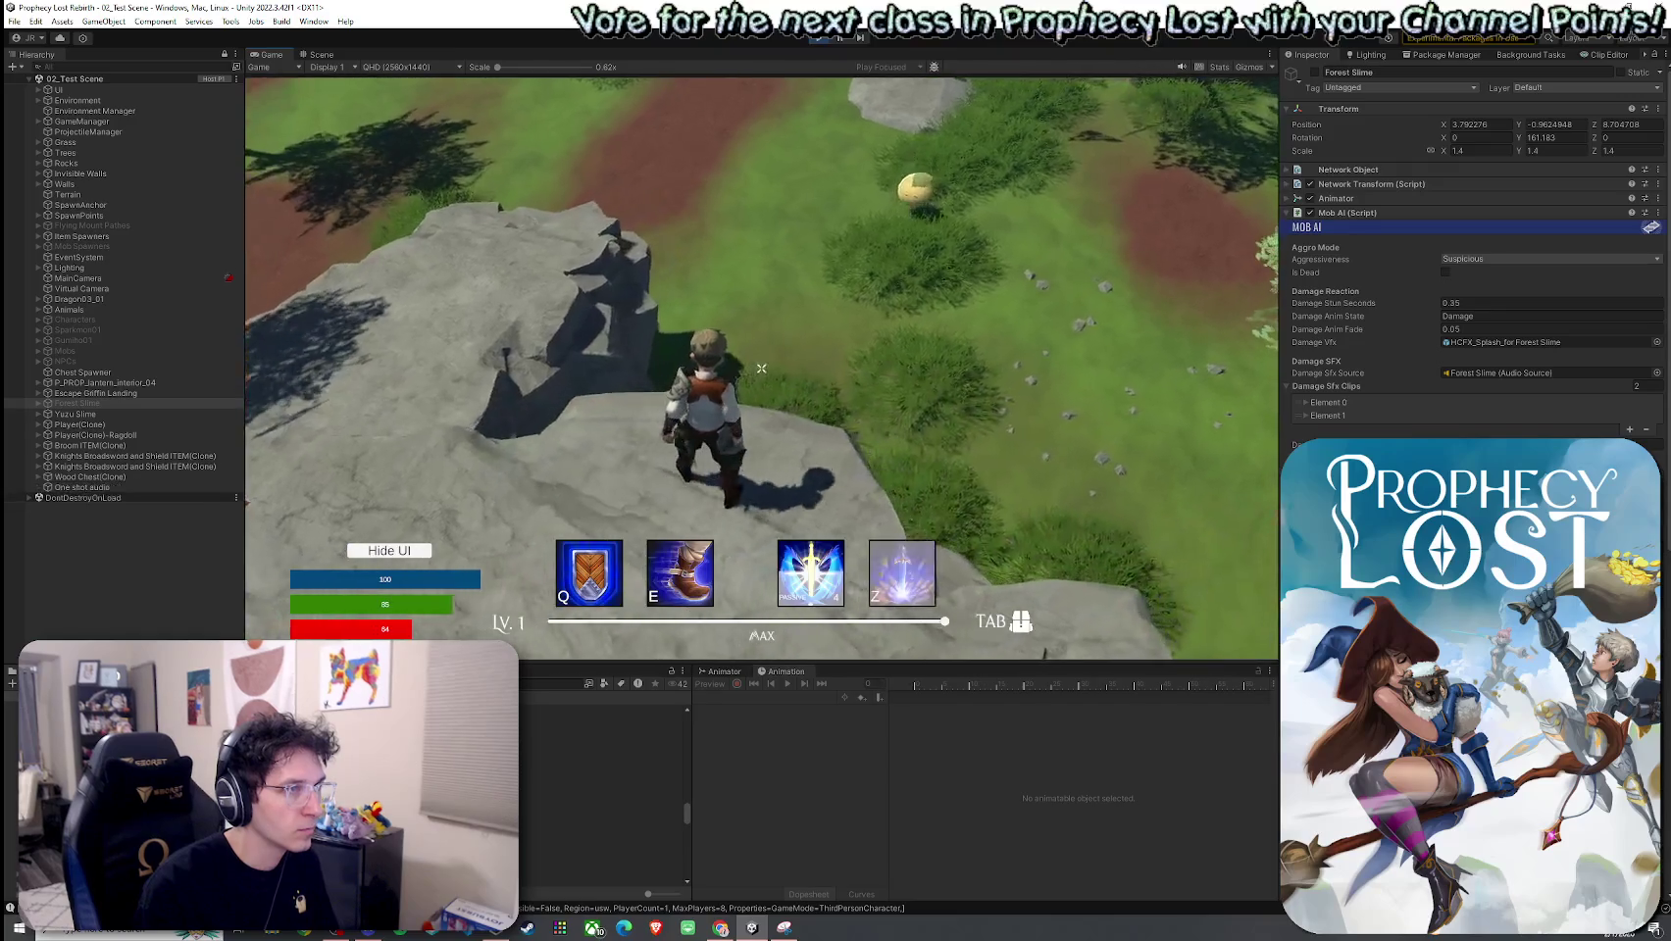
key("w")
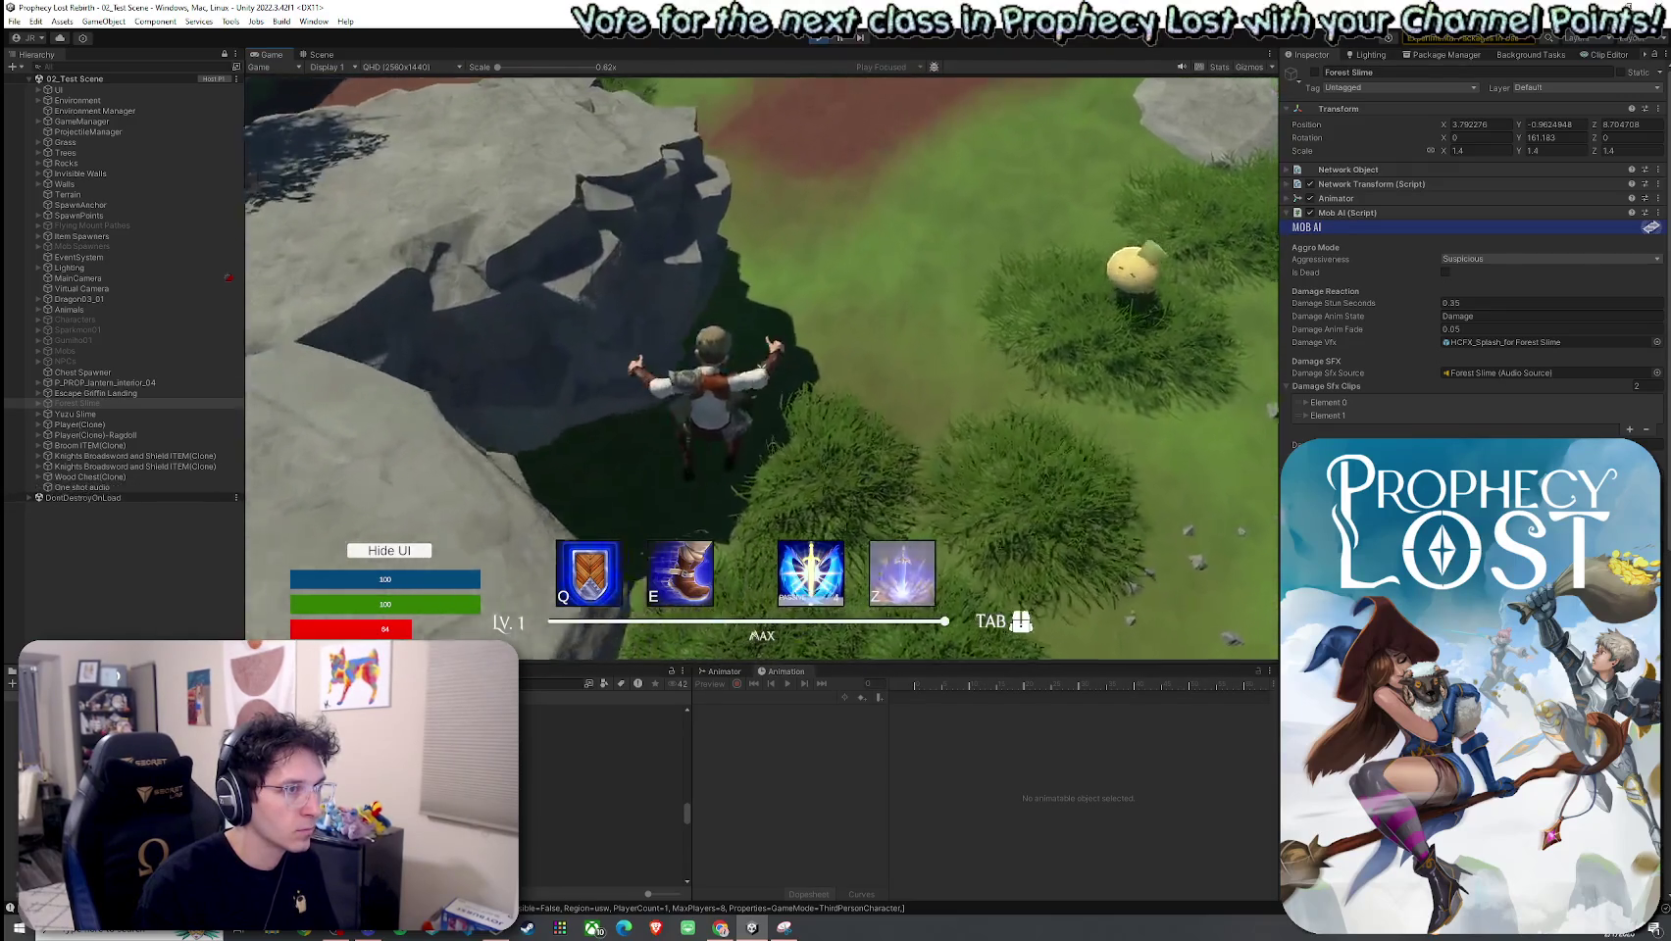
key("space")
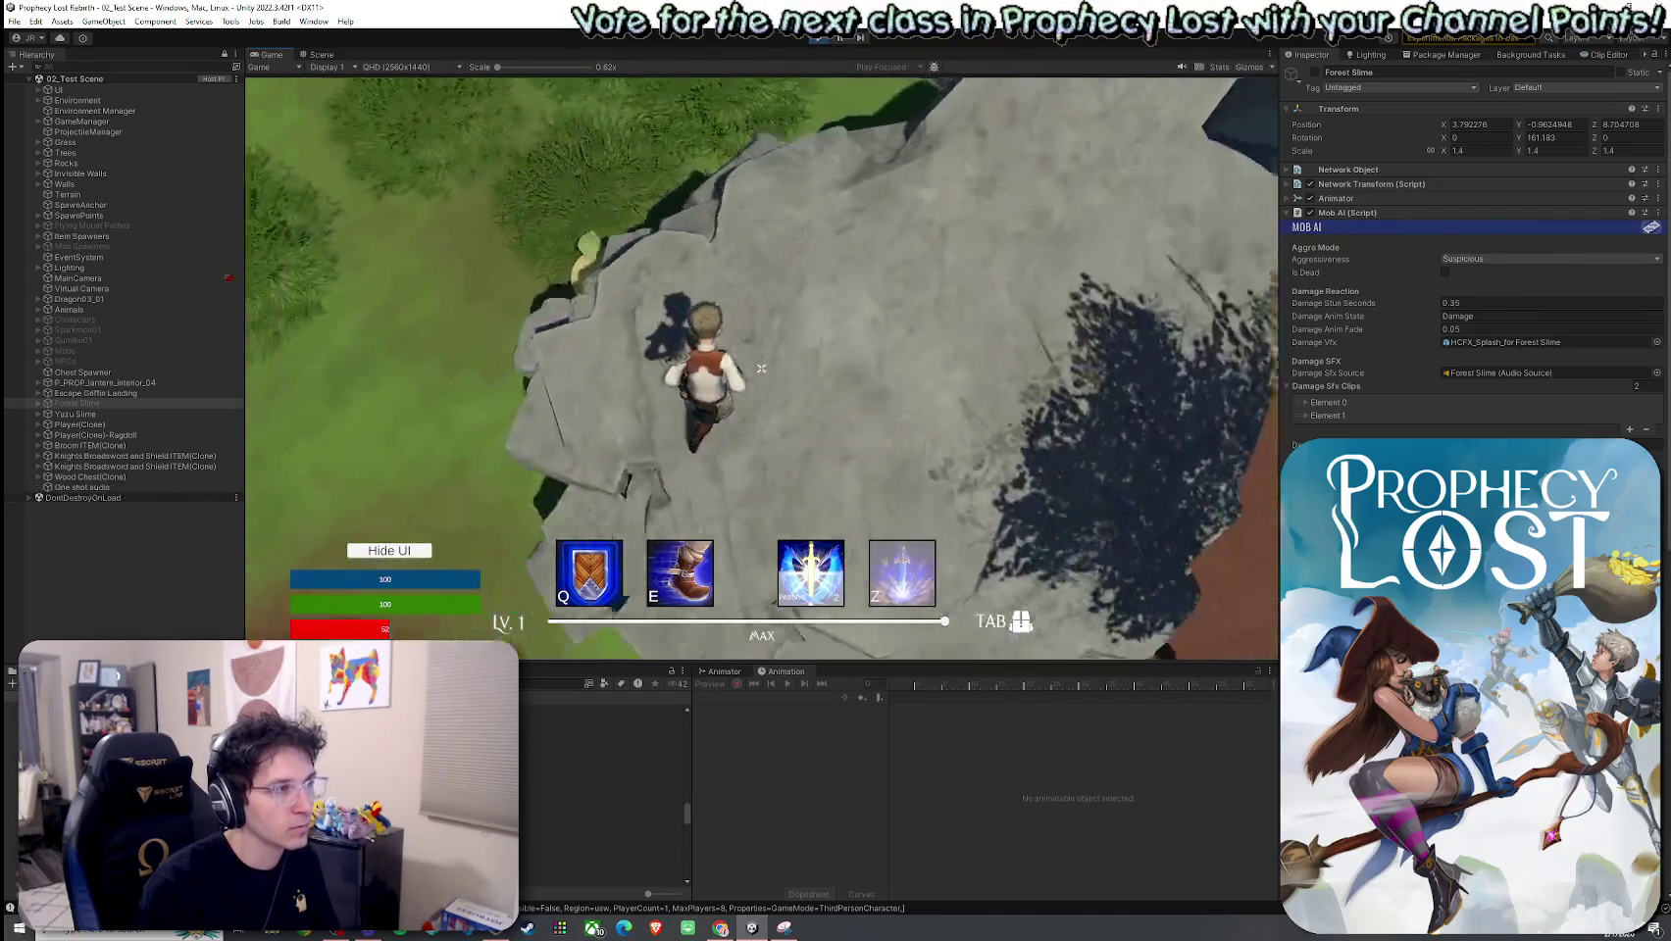
key("w")
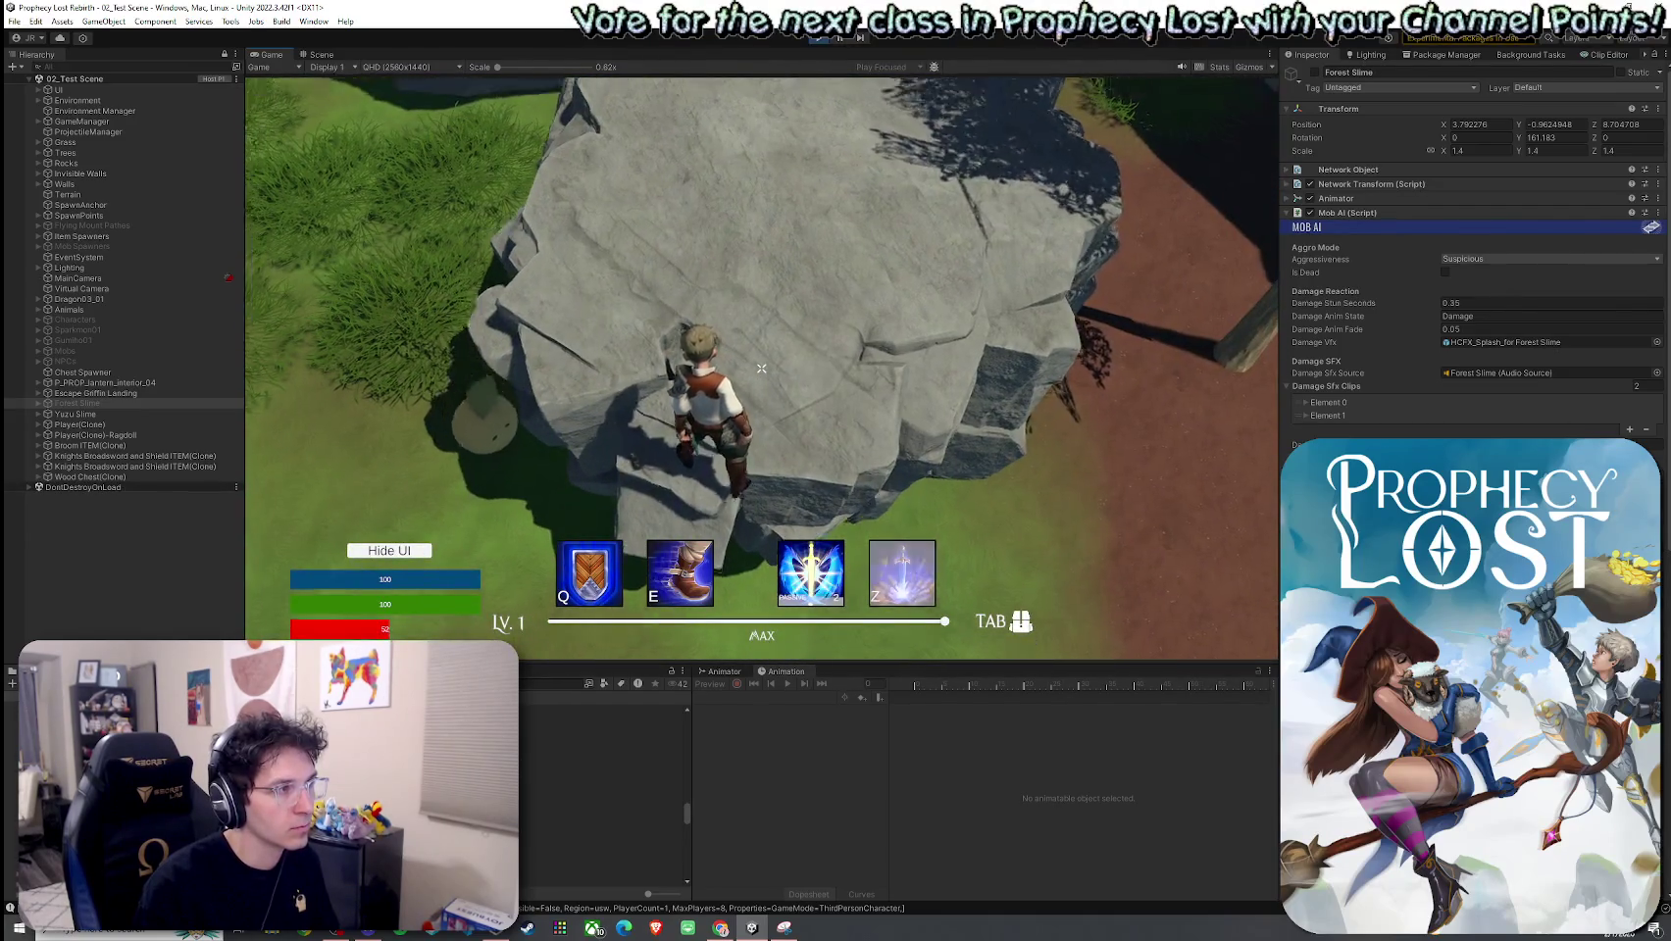
key("w")
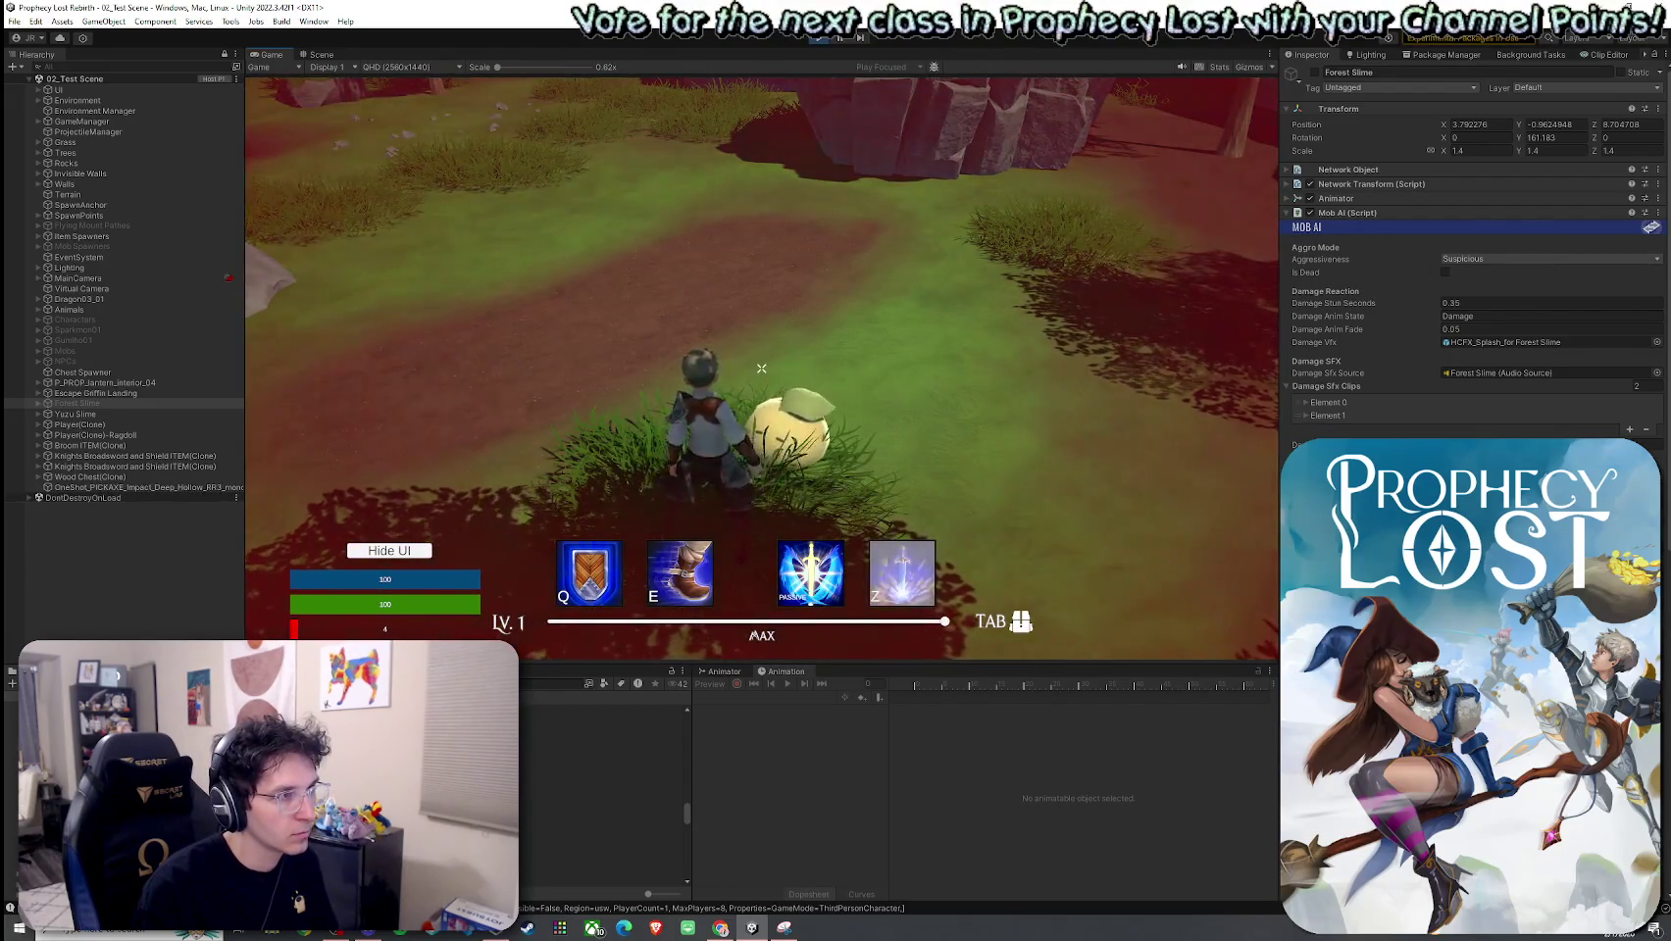
left_click(779, 590)
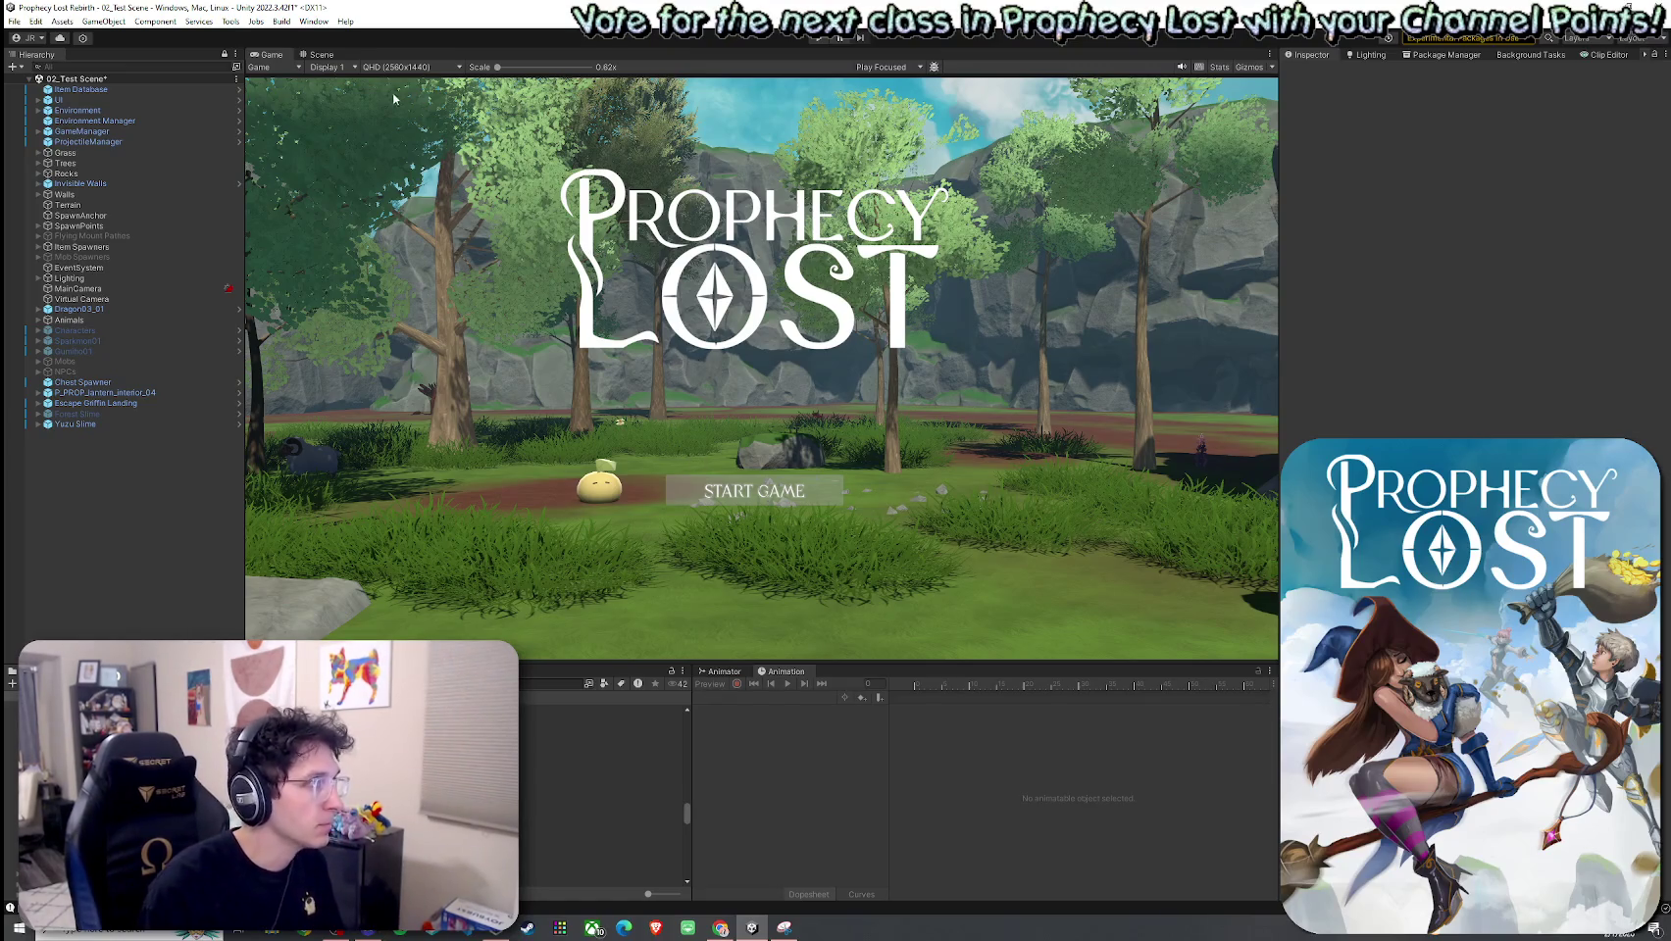
Step: Reactivate Forest Slime, apply all its overrides to the prefab, and delete it from the scene
left_click(321, 53)
left_click(15, 20)
key("Escape")
left_click(76, 414)
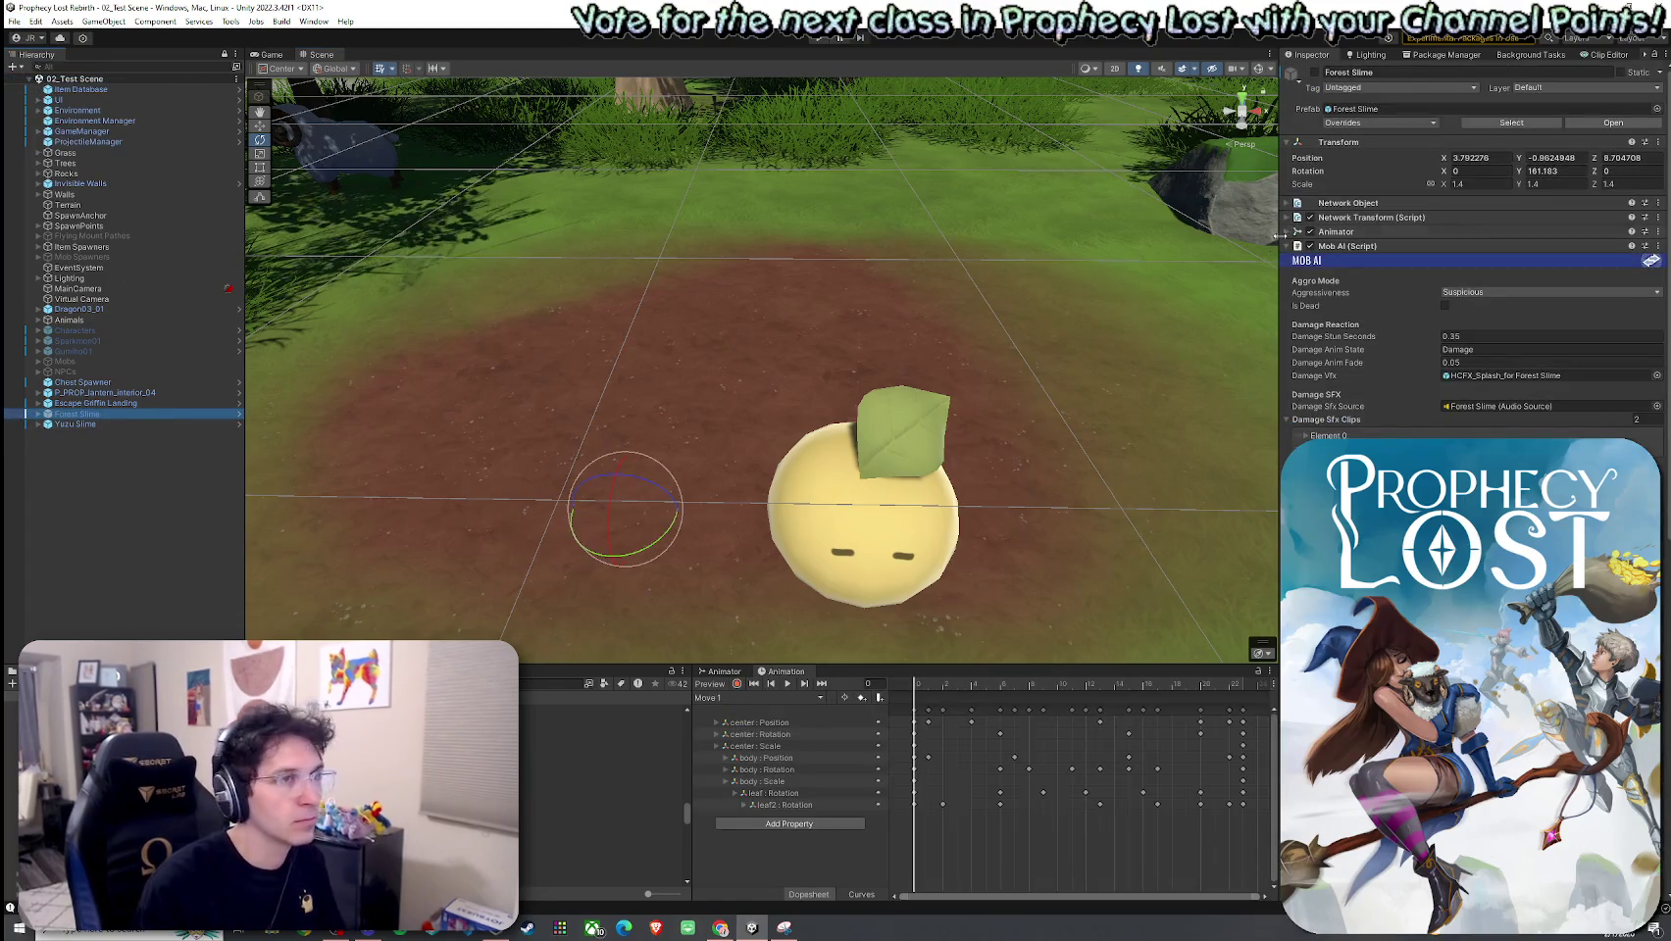
left_click(1313, 71)
left_click(1358, 122)
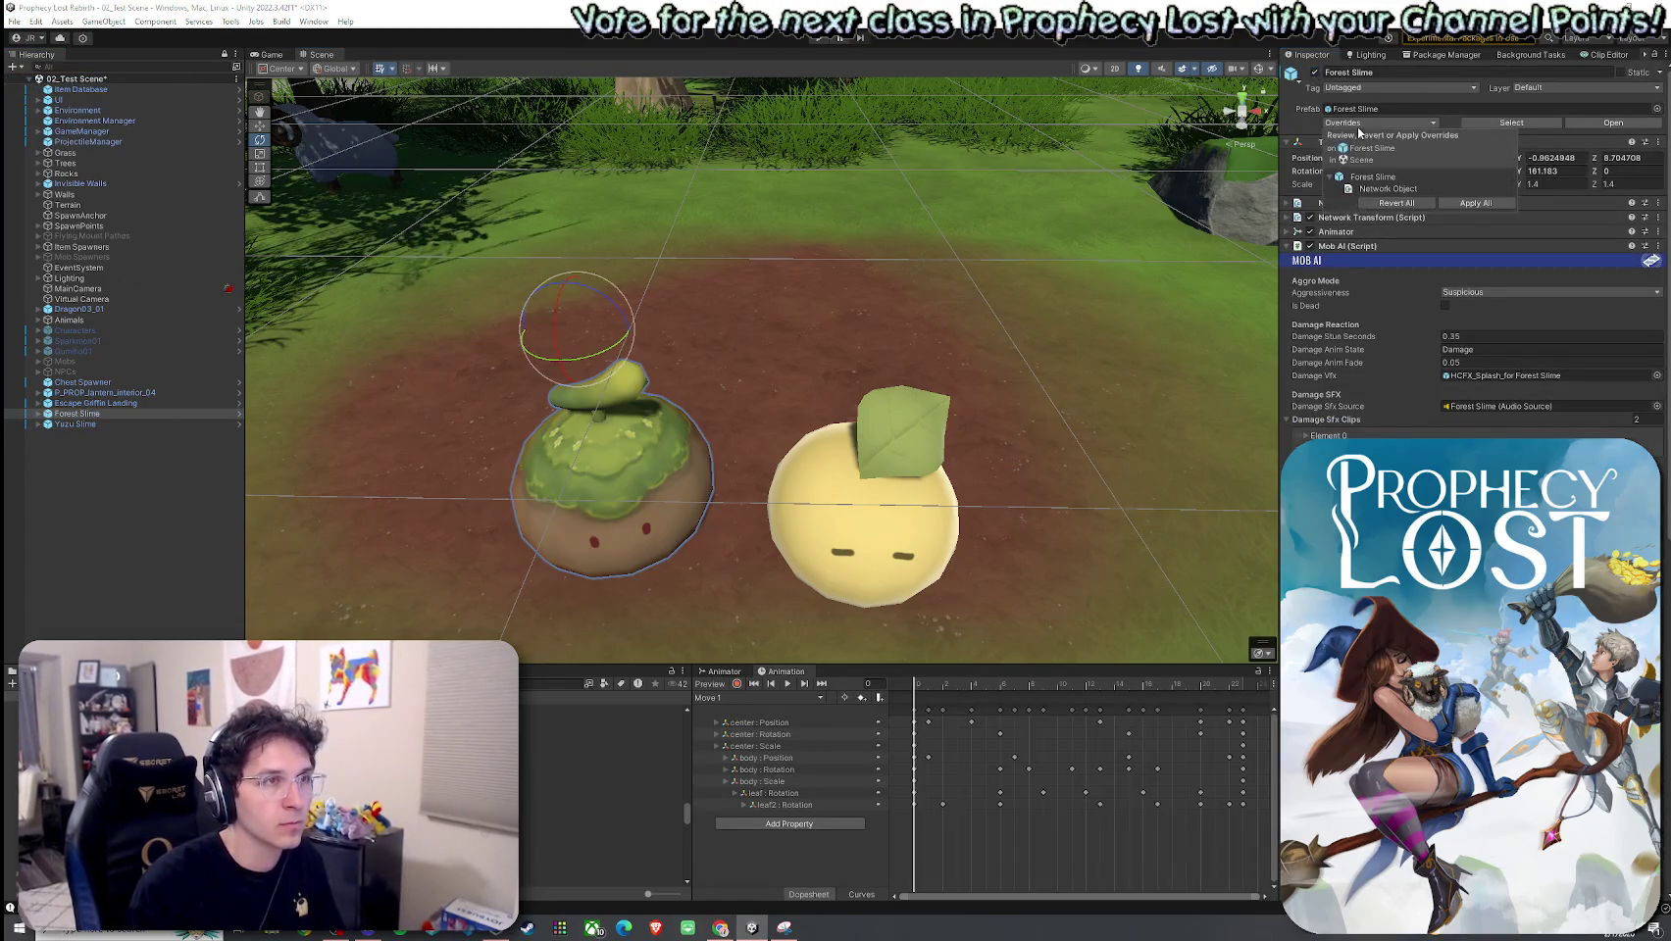
left_click(1476, 203)
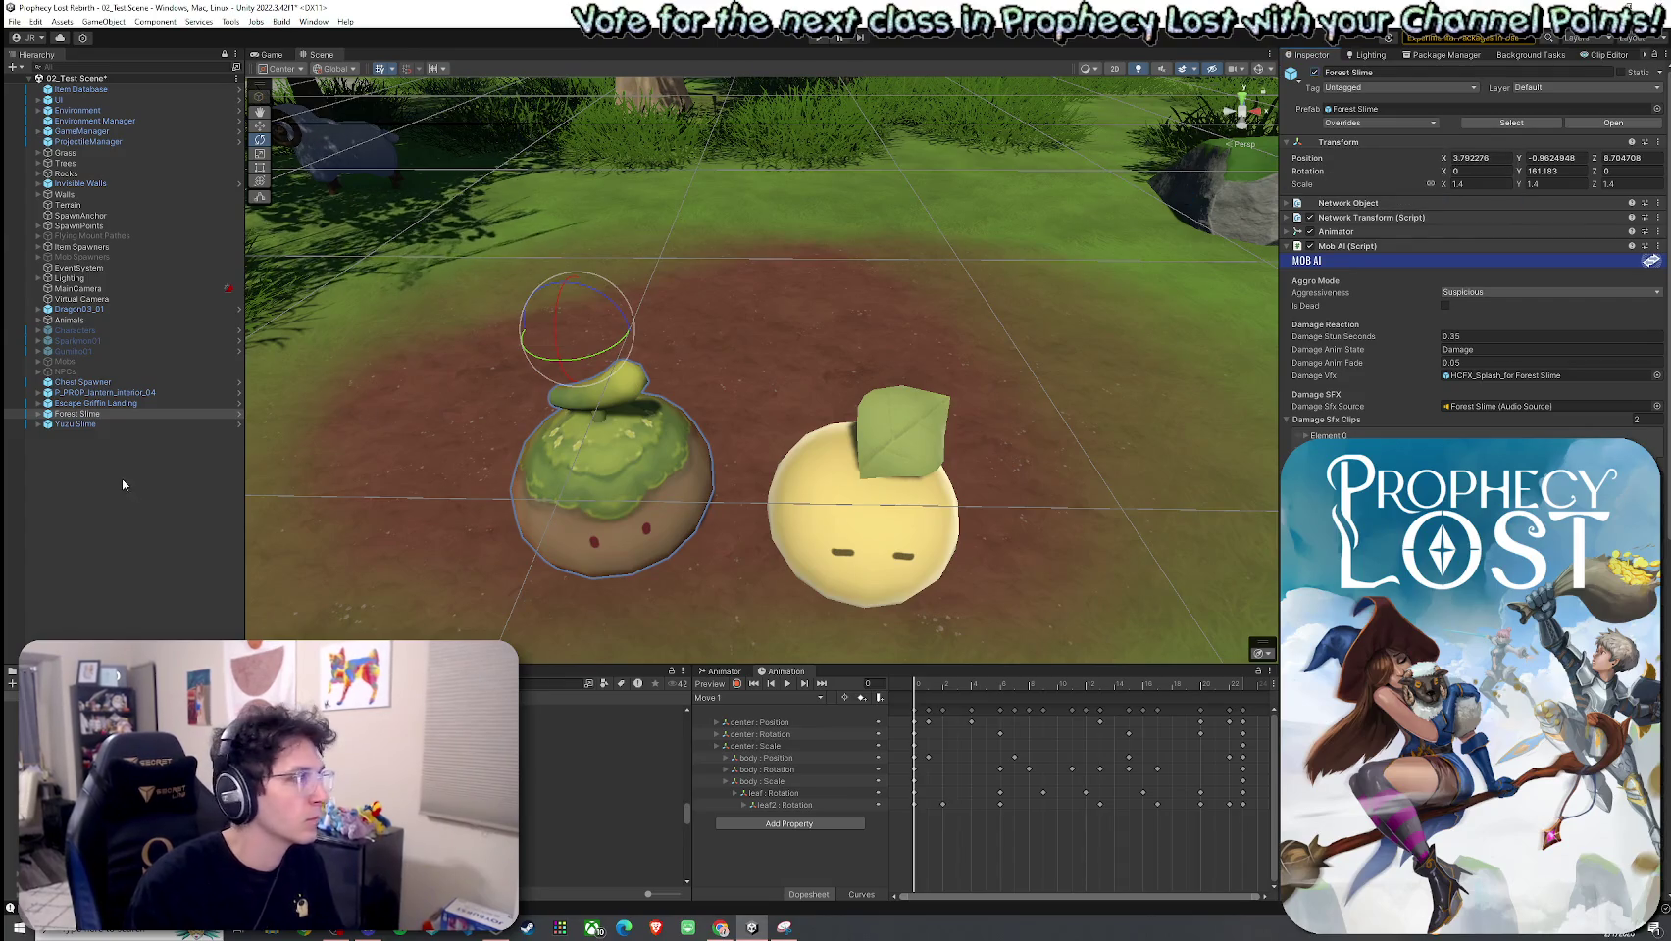
key("Delete")
Step: Apply all of Yuzu Slime's overrides to its prefab
left_click(78, 414)
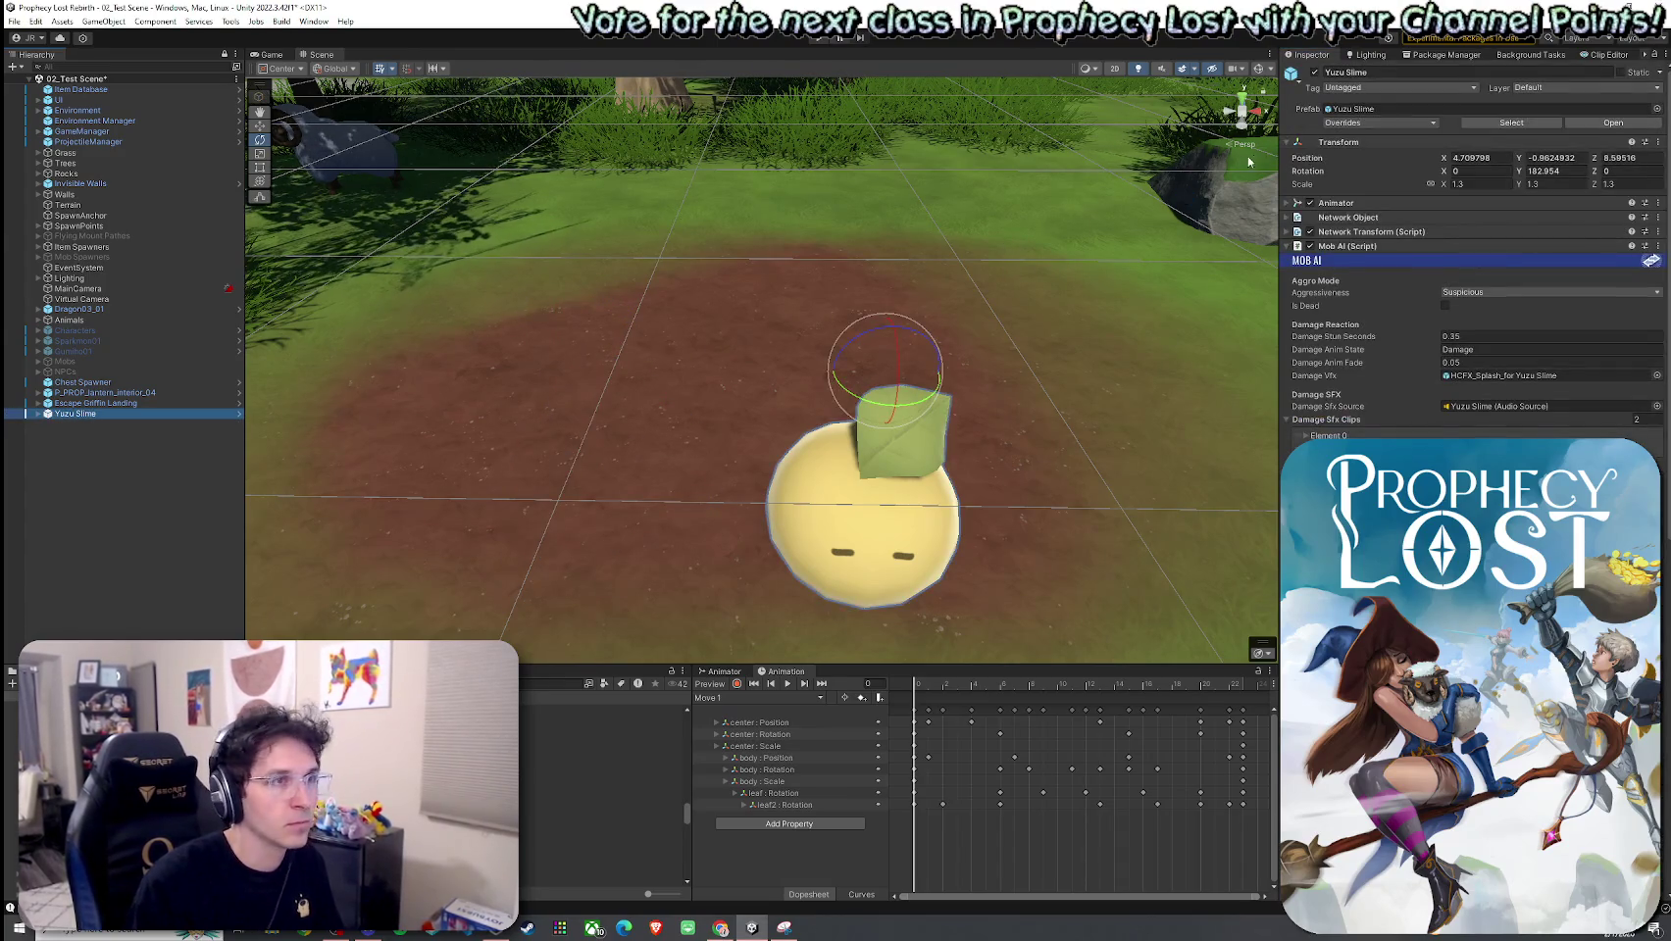
left_click(1378, 123)
left_click(1476, 203)
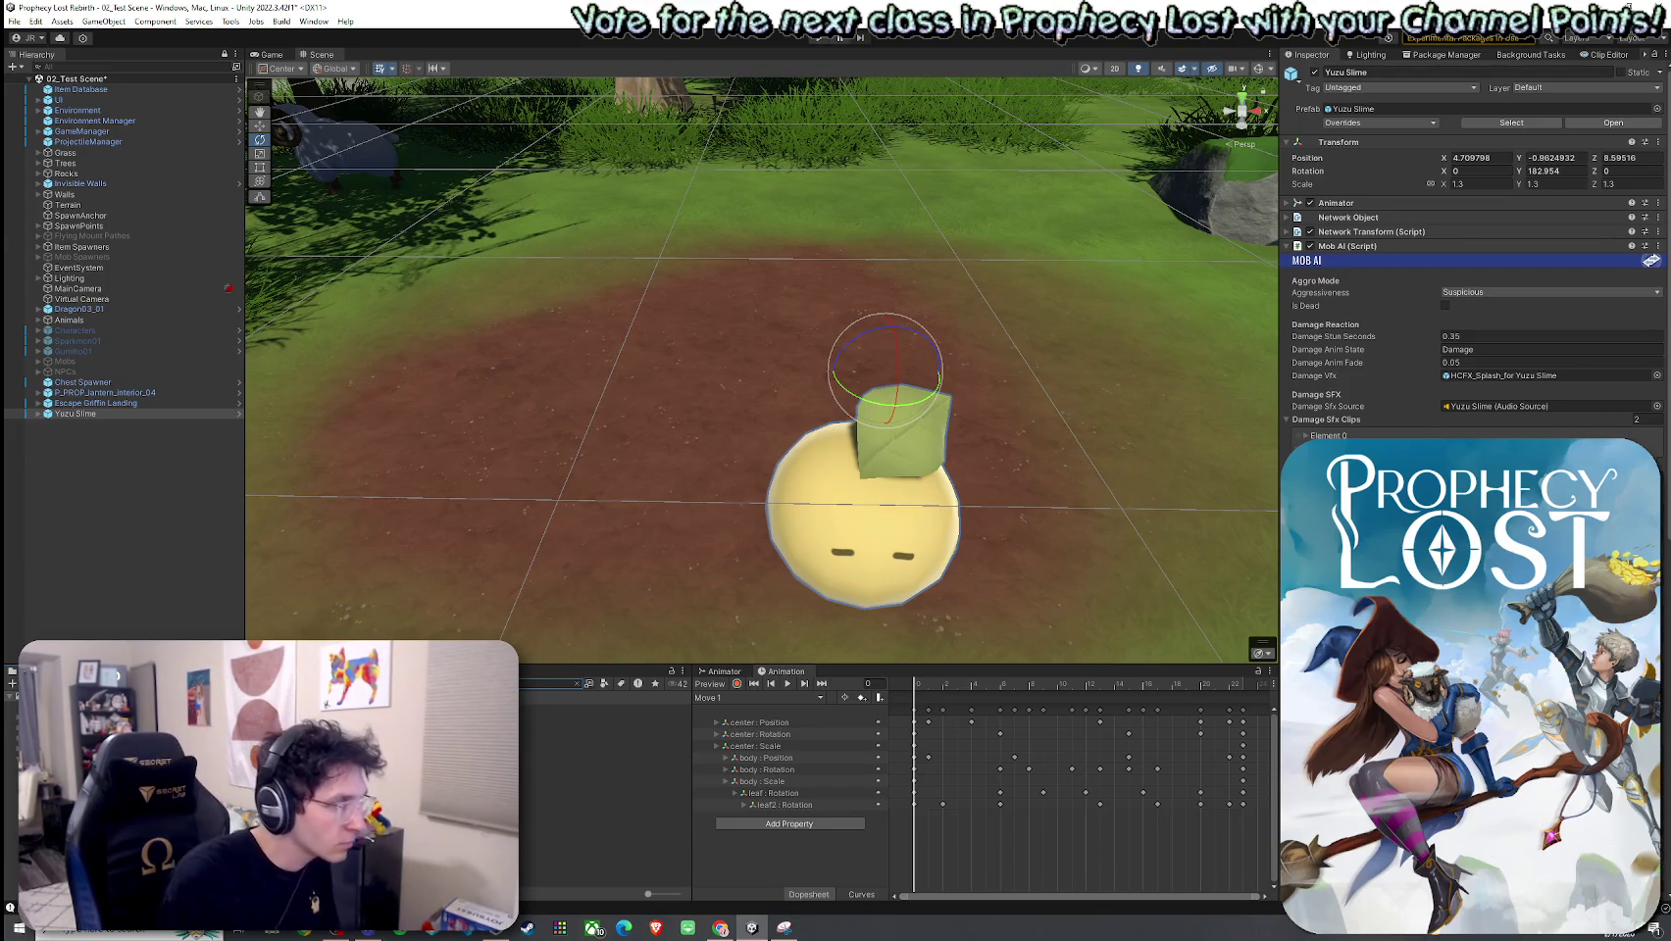
Step: Place a Young Slime prefab beside Yuzu Slime and rotate it to face the camera
key("Escape")
mouse_move(549, 711)
left_mouse_down()
mouse_move(597, 505)
mouse_move(643, 490)
left_mouse_up()
mouse_move(648, 348)
left_mouse_down()
mouse_move(328, 446)
mouse_move(449, 472)
left_mouse_up()
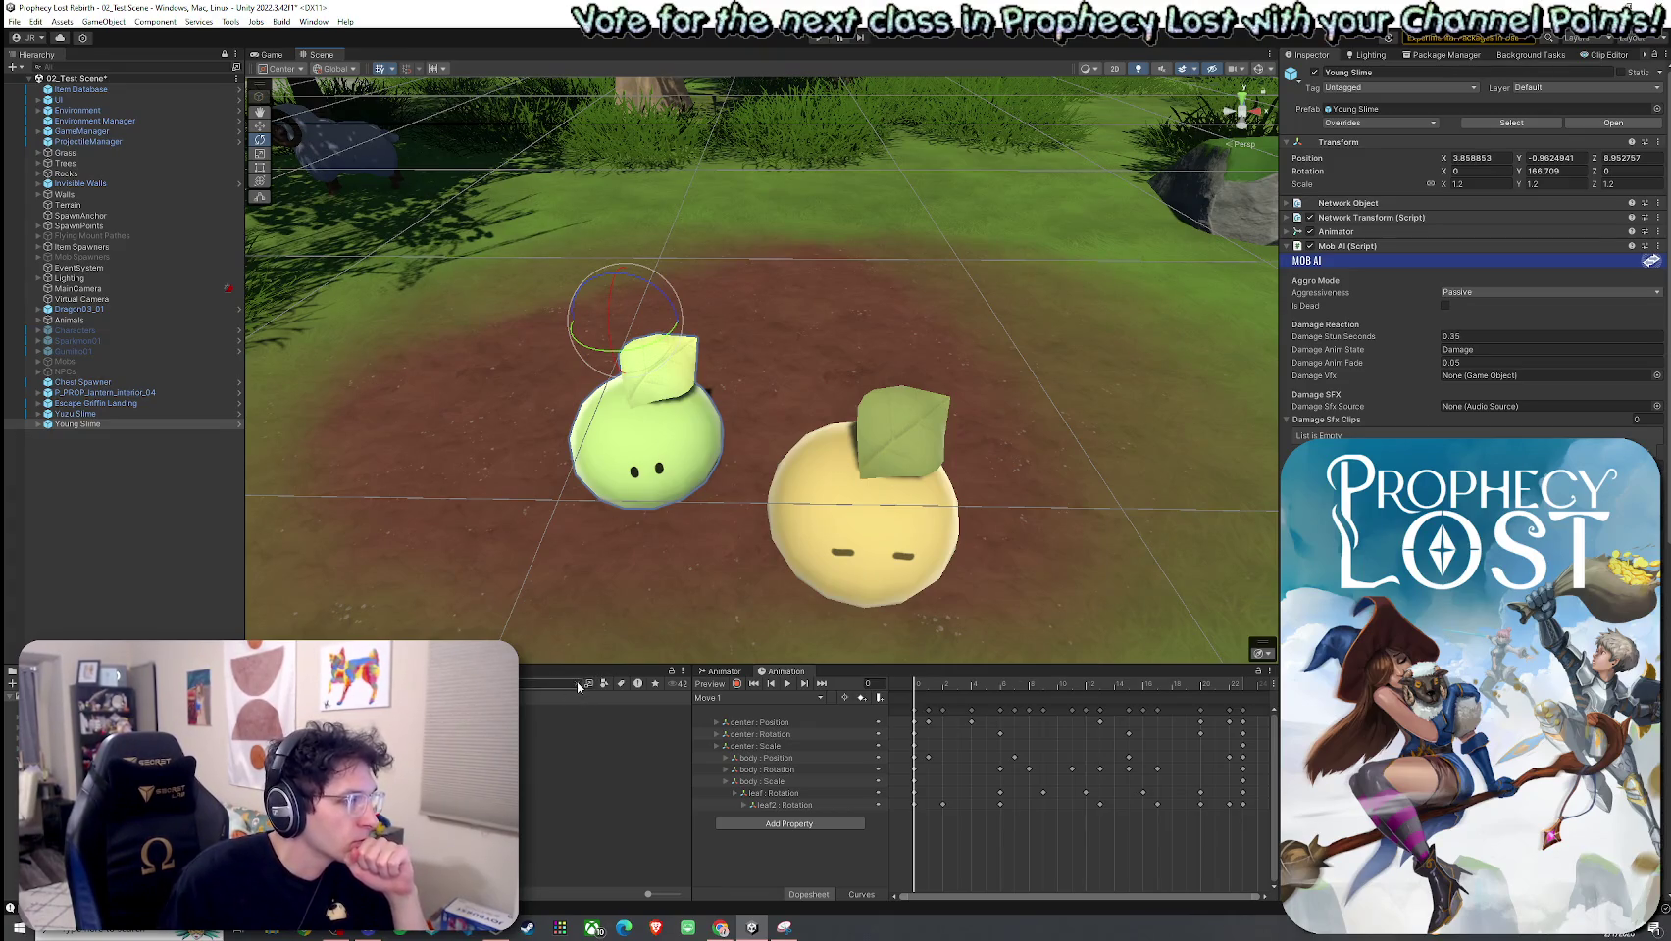
Step: Duplicate Yuzu Slime's splash VFX as HCFX_Splash_for Young Slime and open it in Prefab Mode
left_click(118, 413)
double_click(1544, 376)
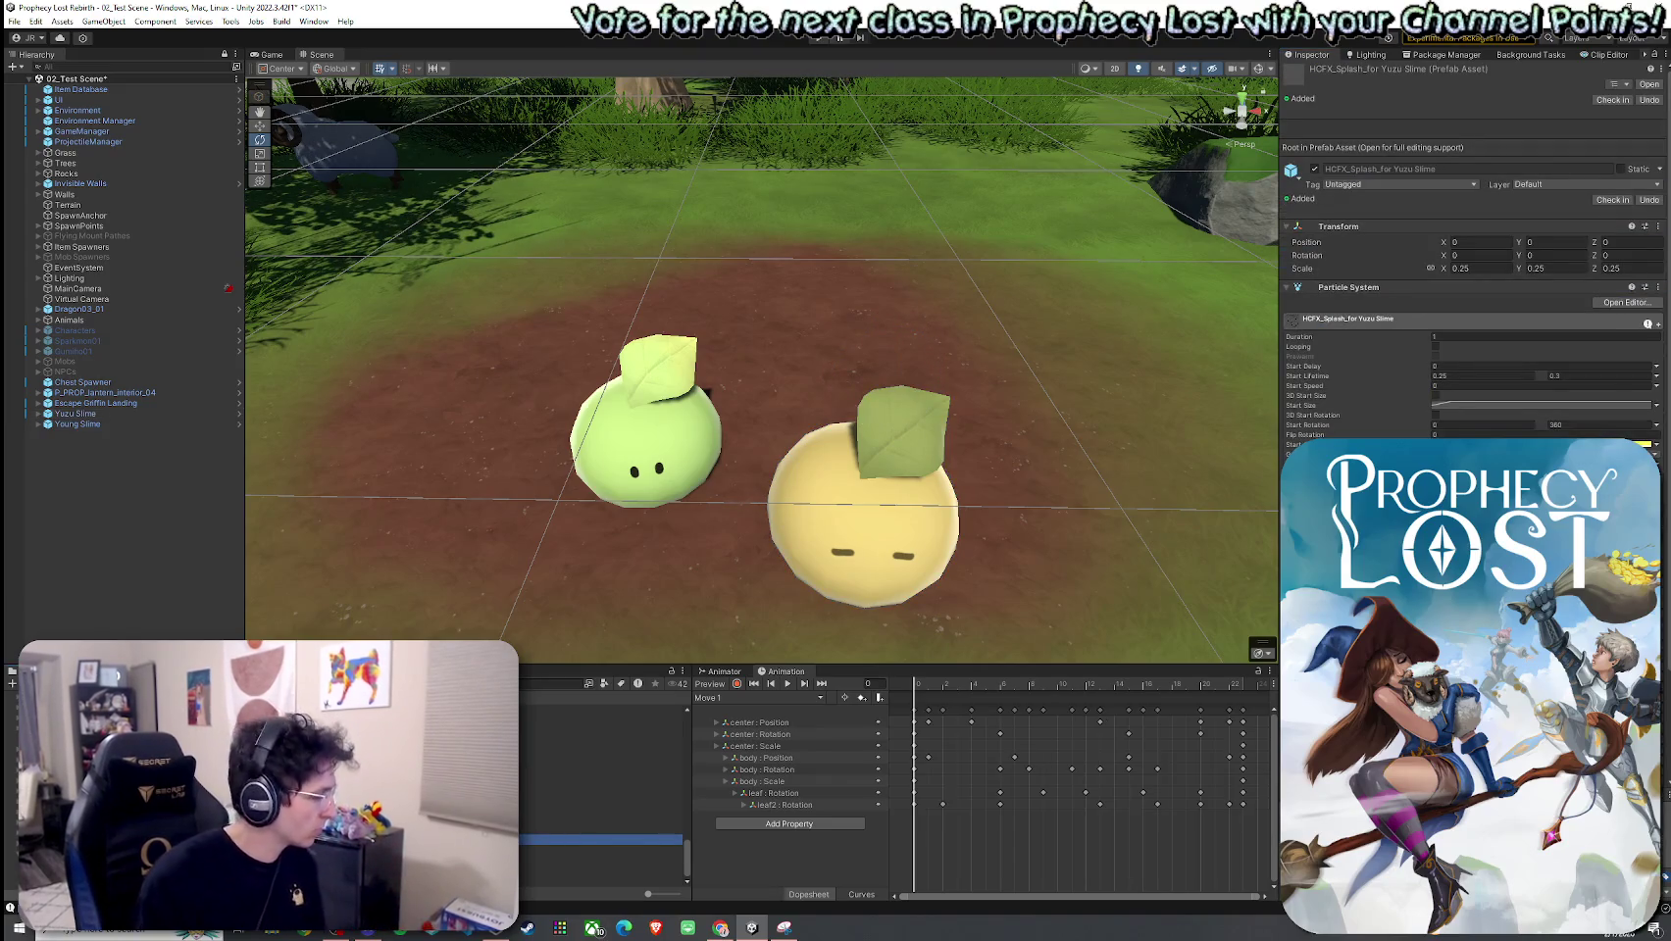
key("ctrl+d")
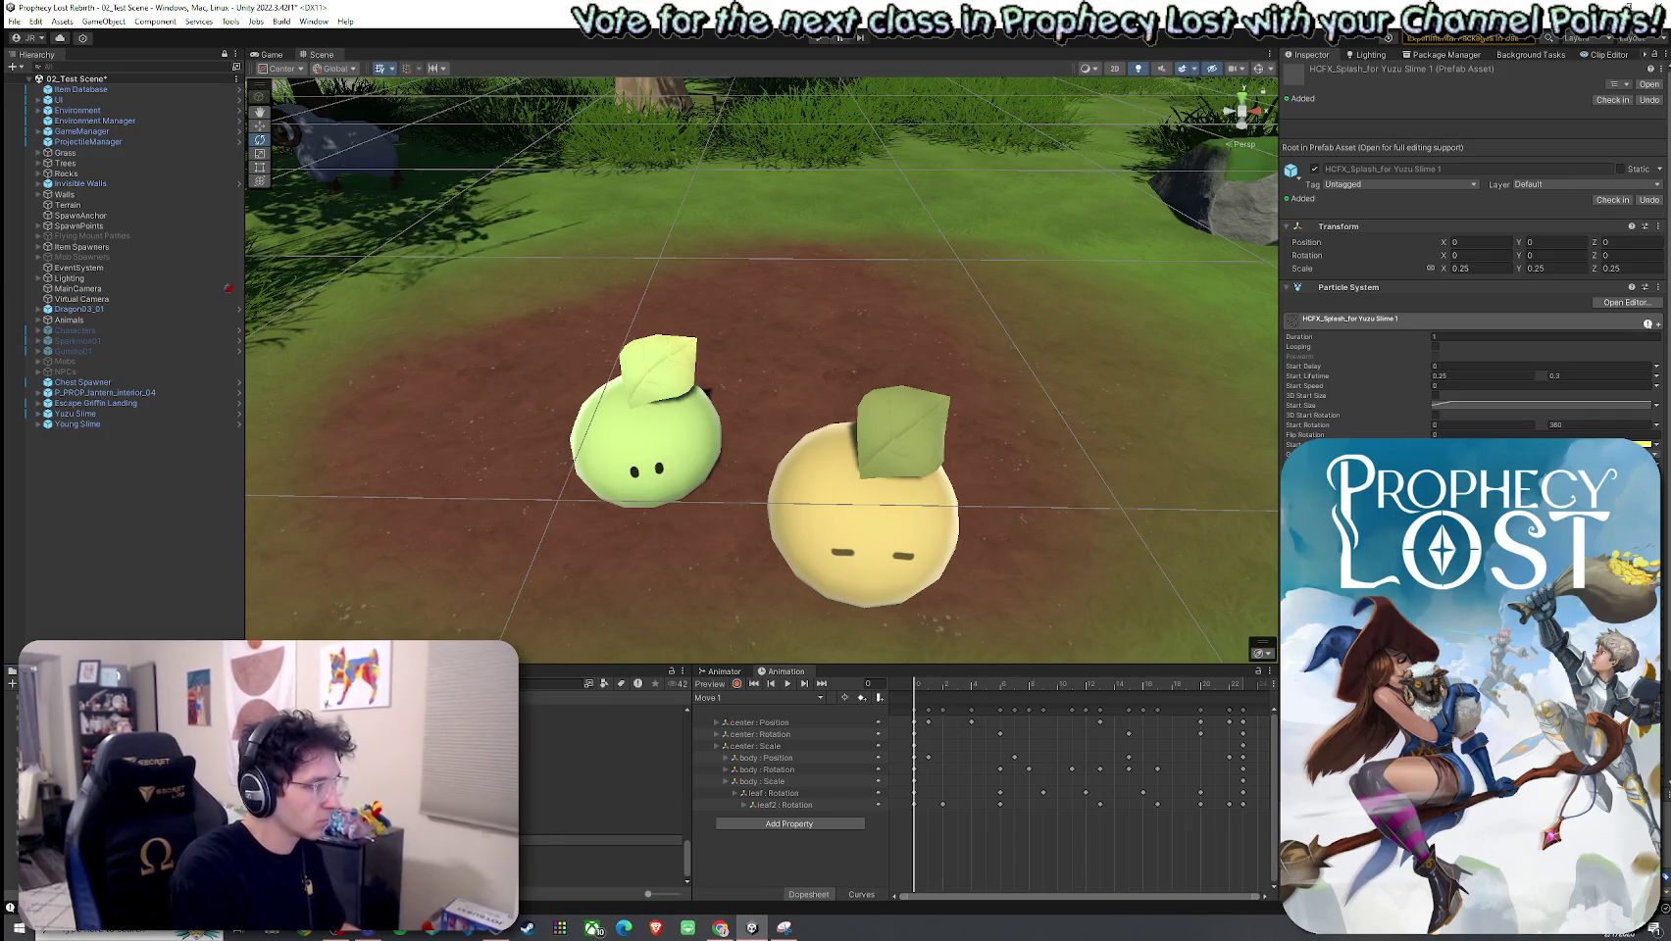
key("Return")
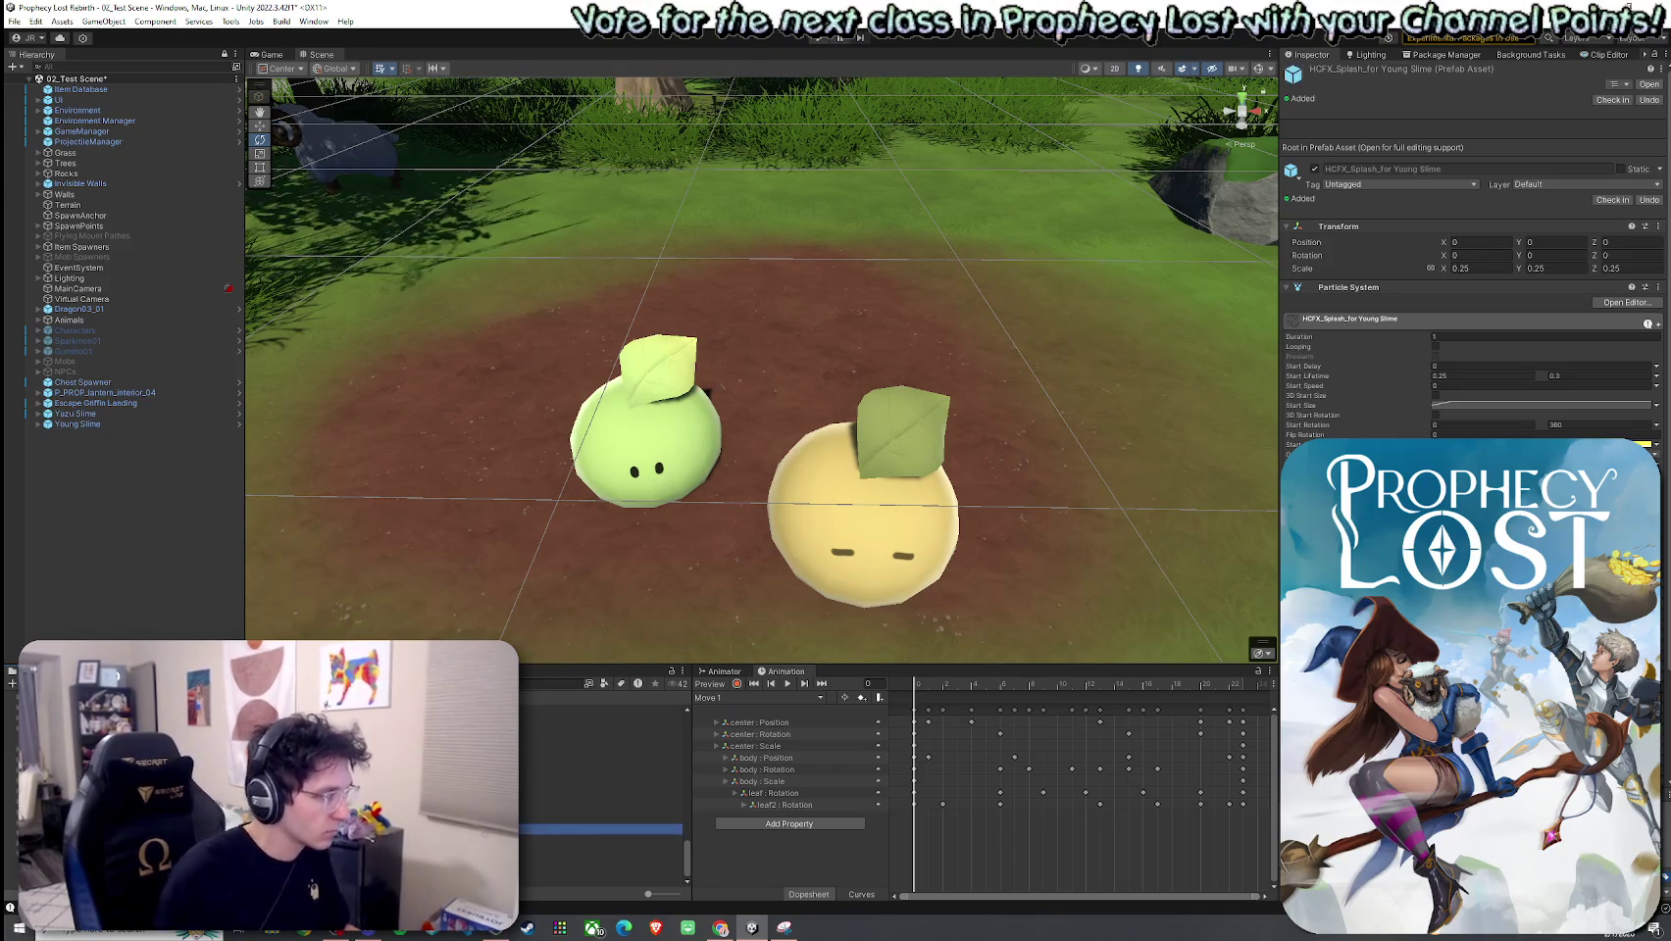
double_click(676, 829)
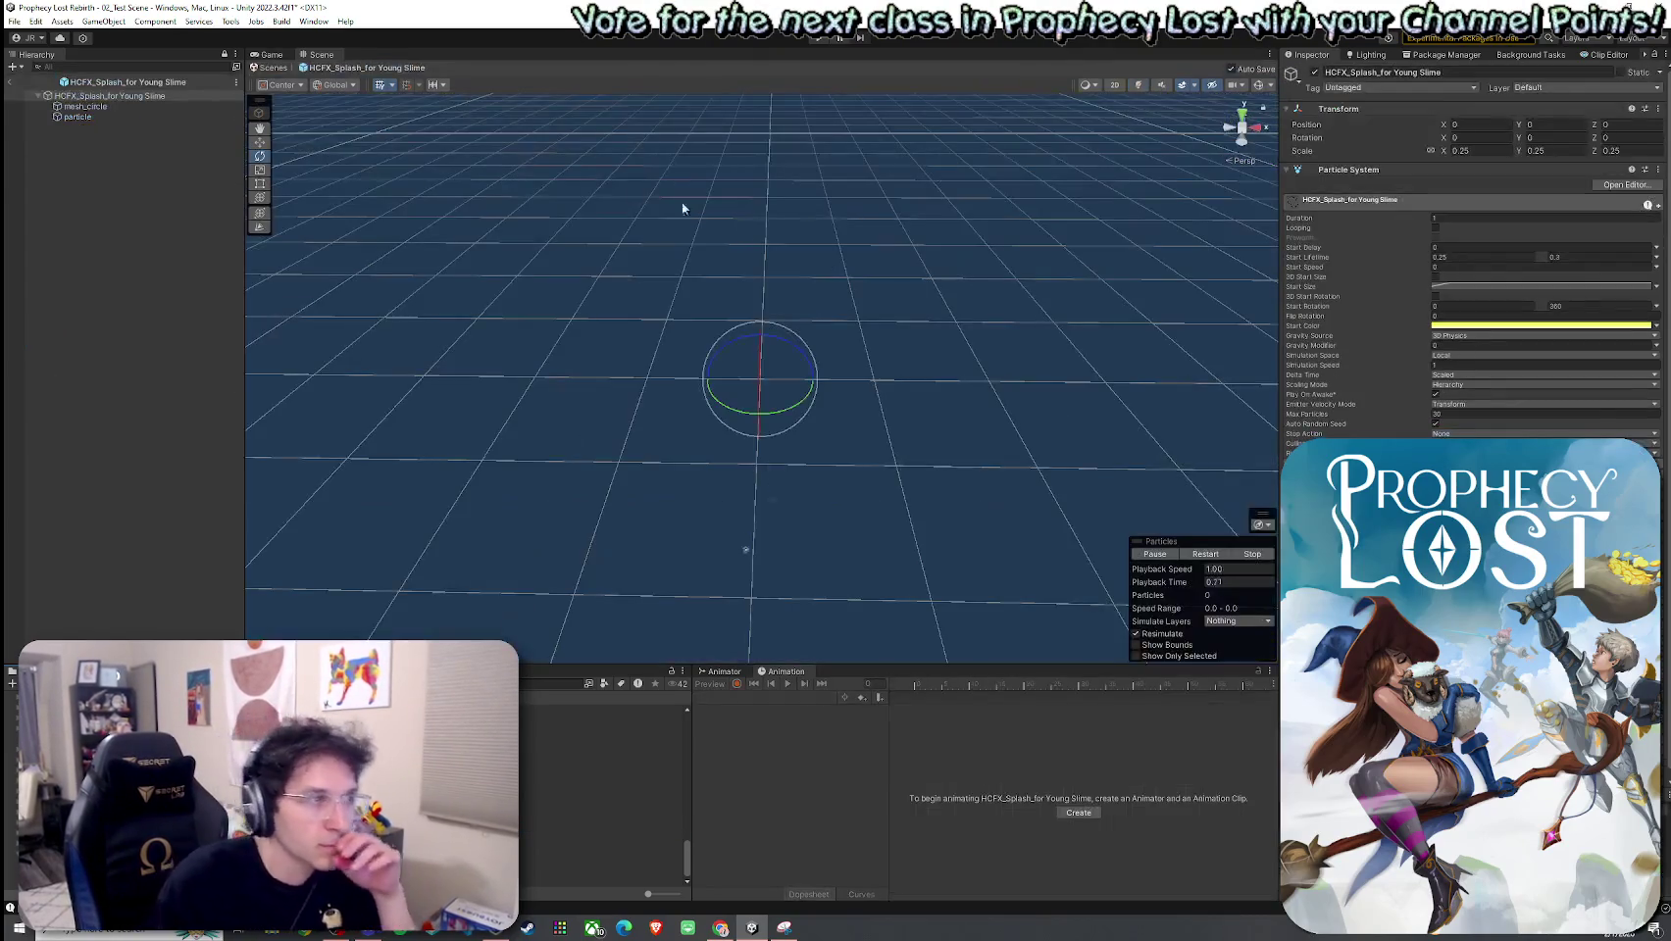
Step: Change the splash's start colour to green, leave its gradient as is, and save the prefab
left_click(1485, 329)
left_click(1564, 366)
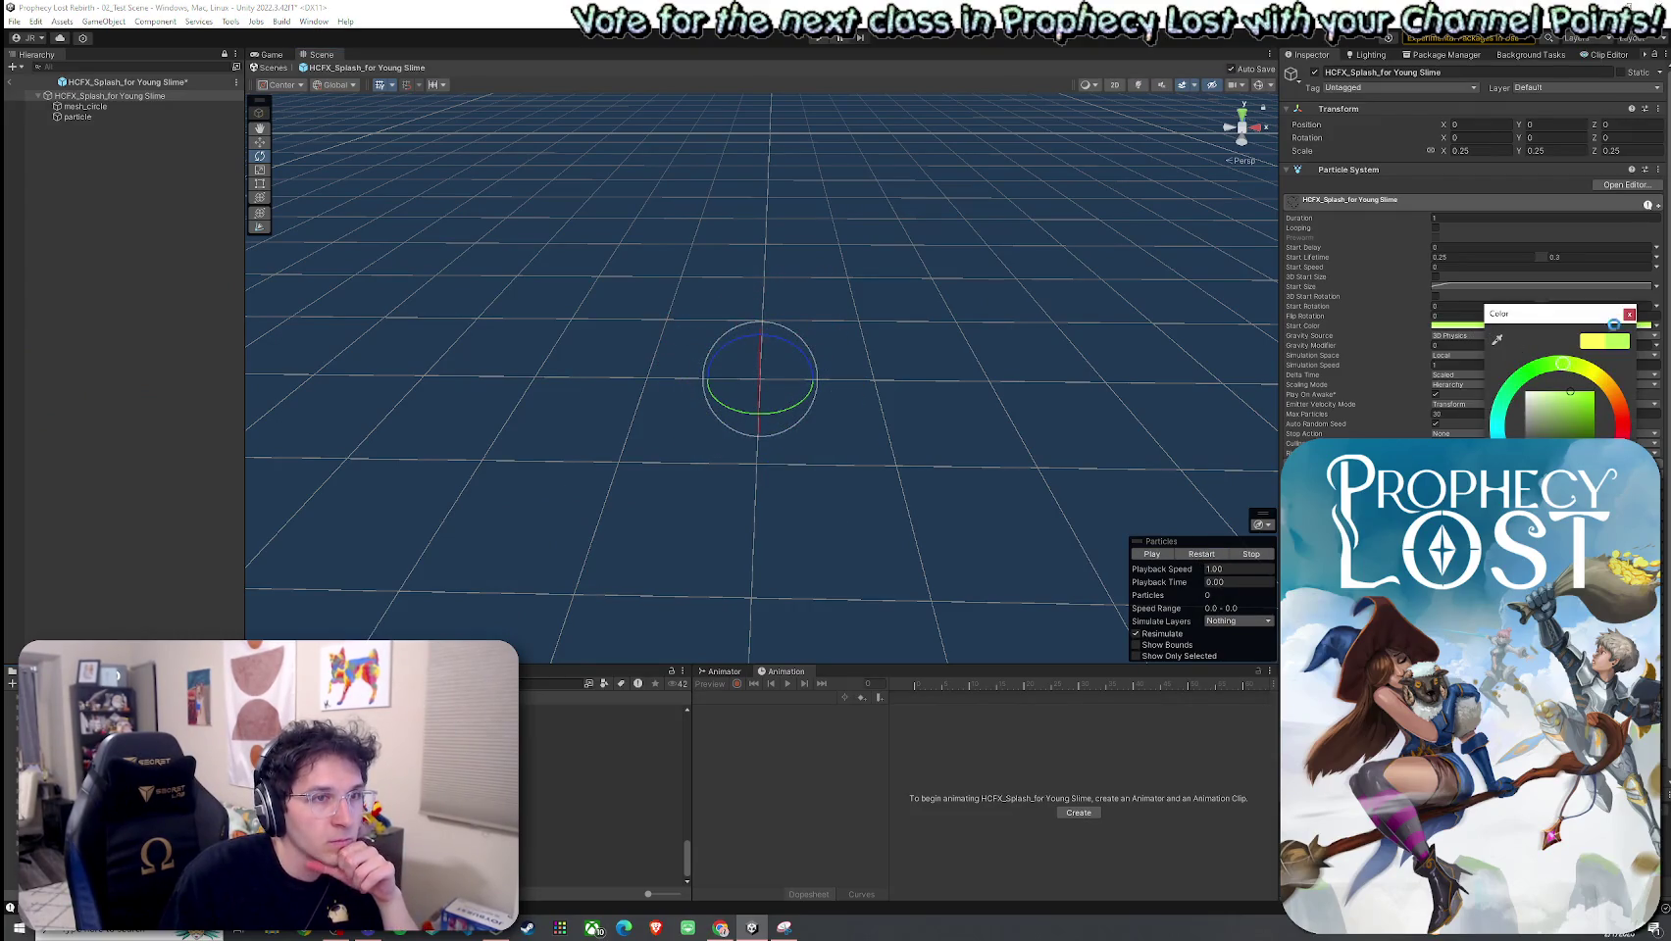
left_click(1628, 314)
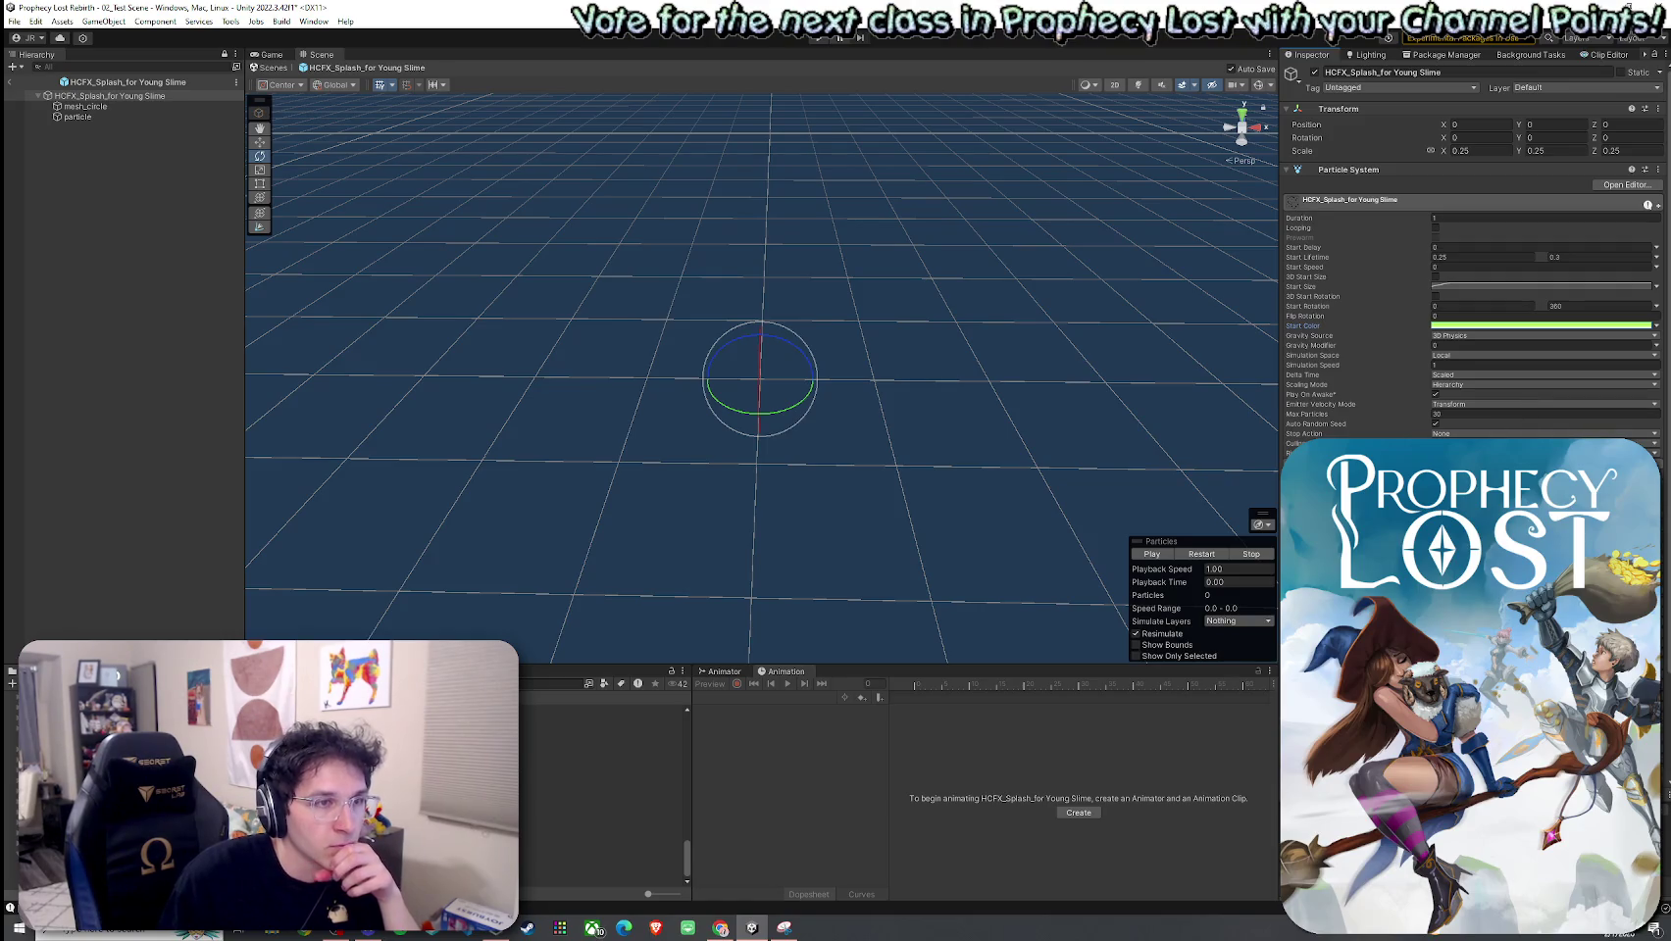
scroll(1471, 245, "down", 5)
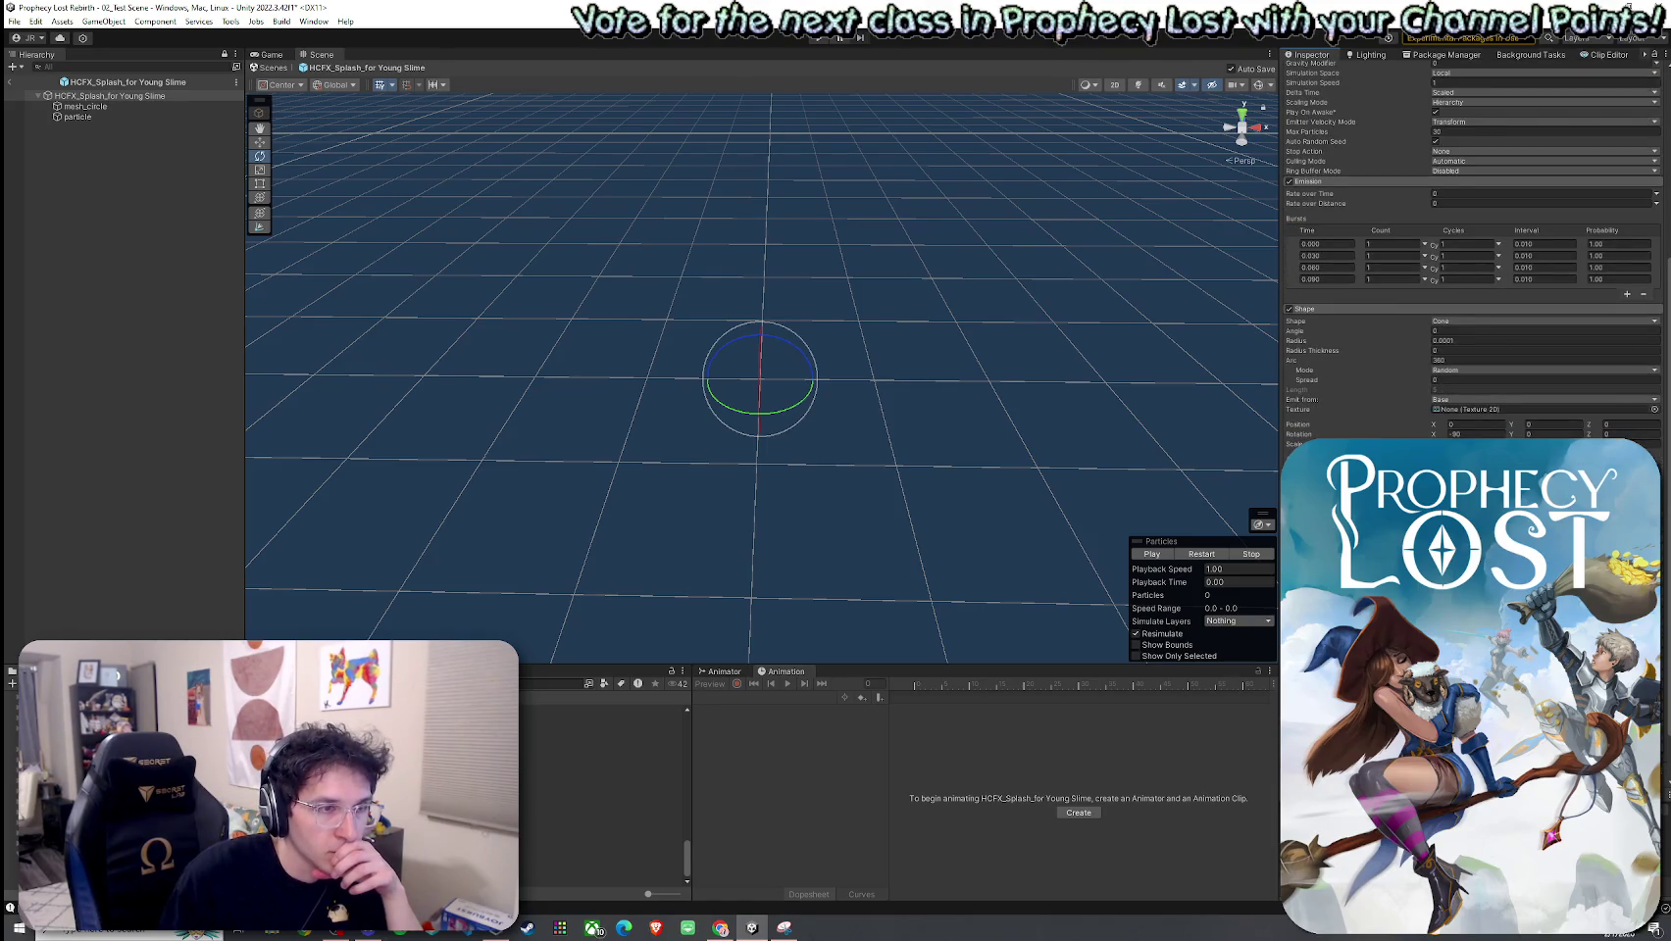
scroll(1471, 245, "down", 3)
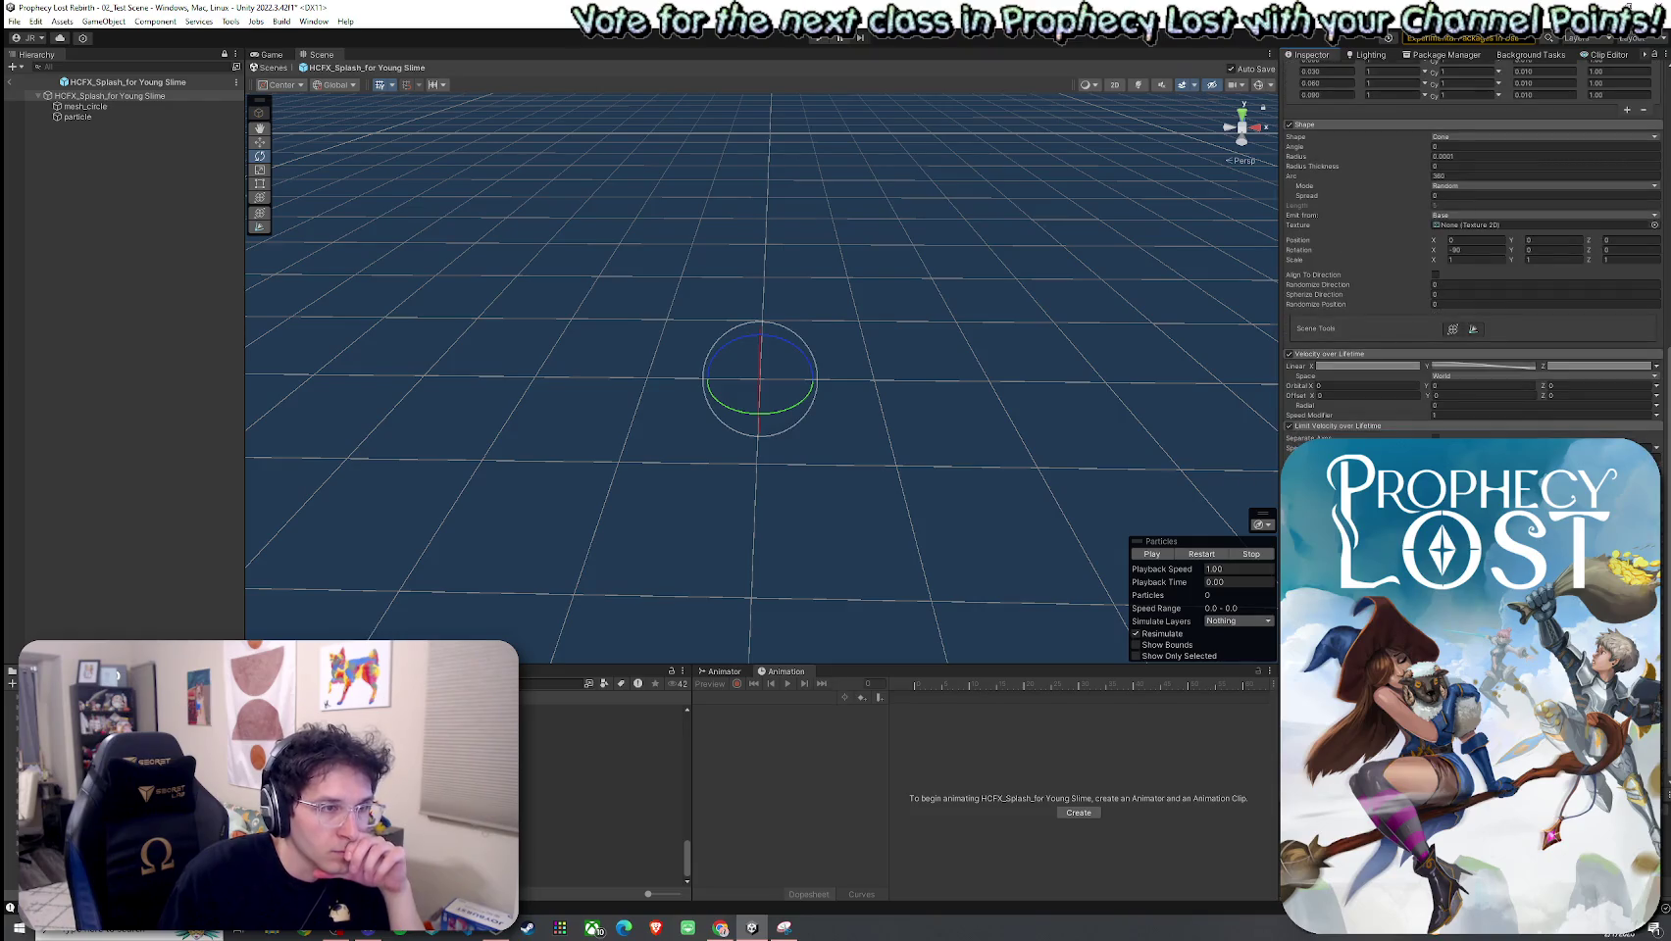
left_click(1470, 449)
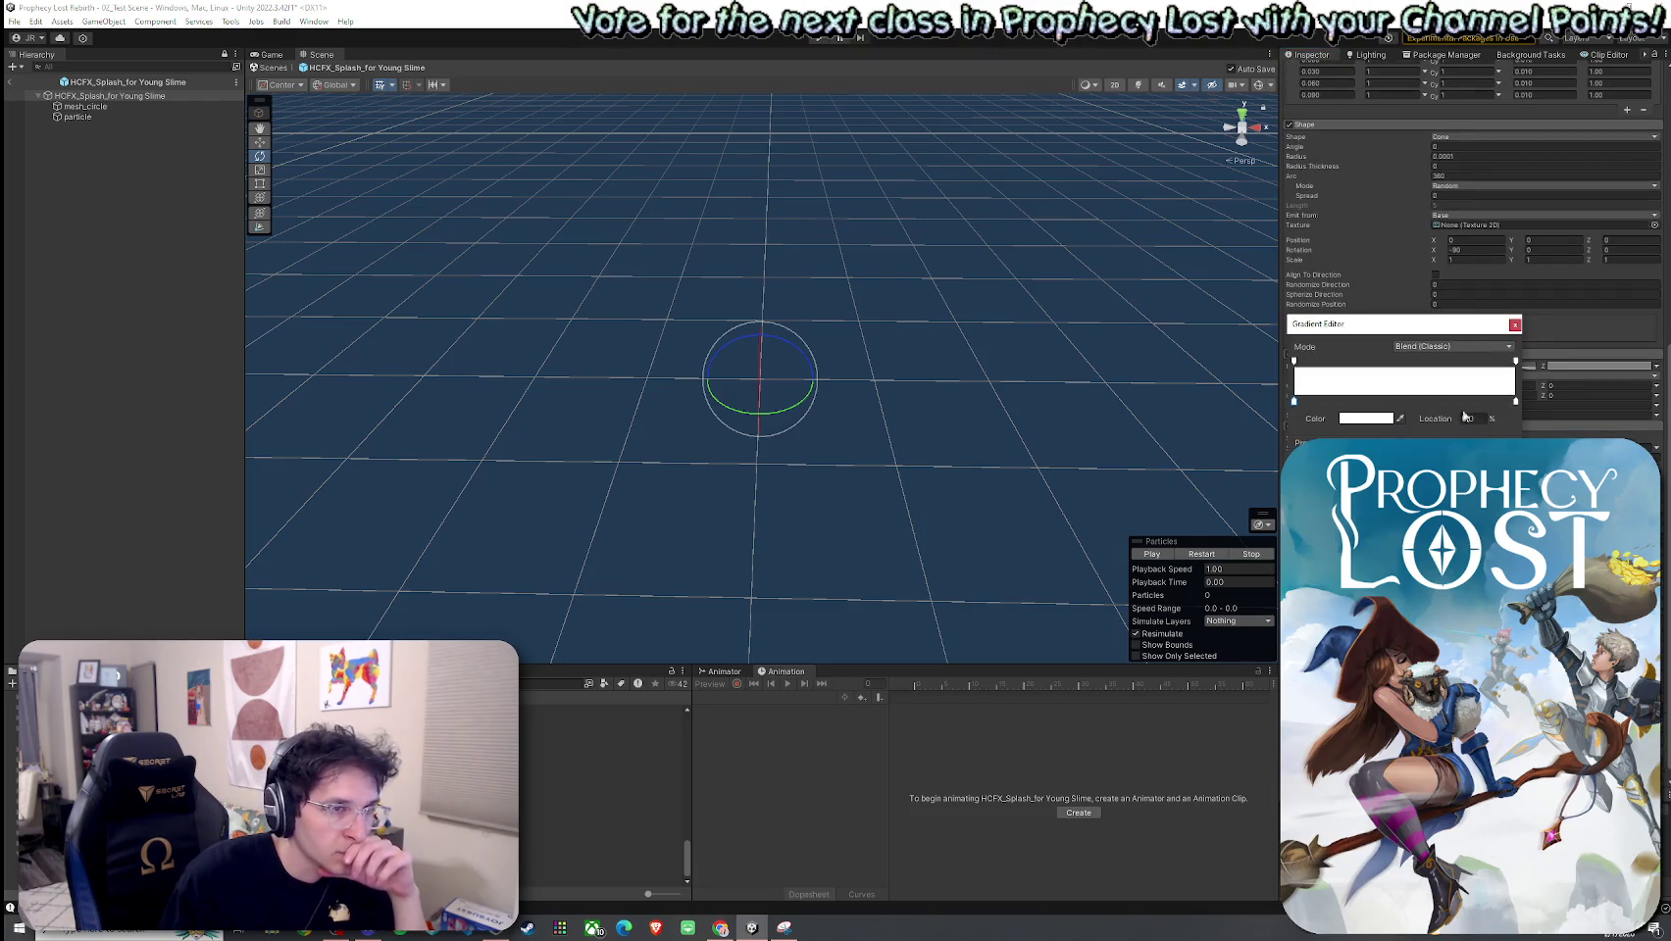
left_click(1515, 325)
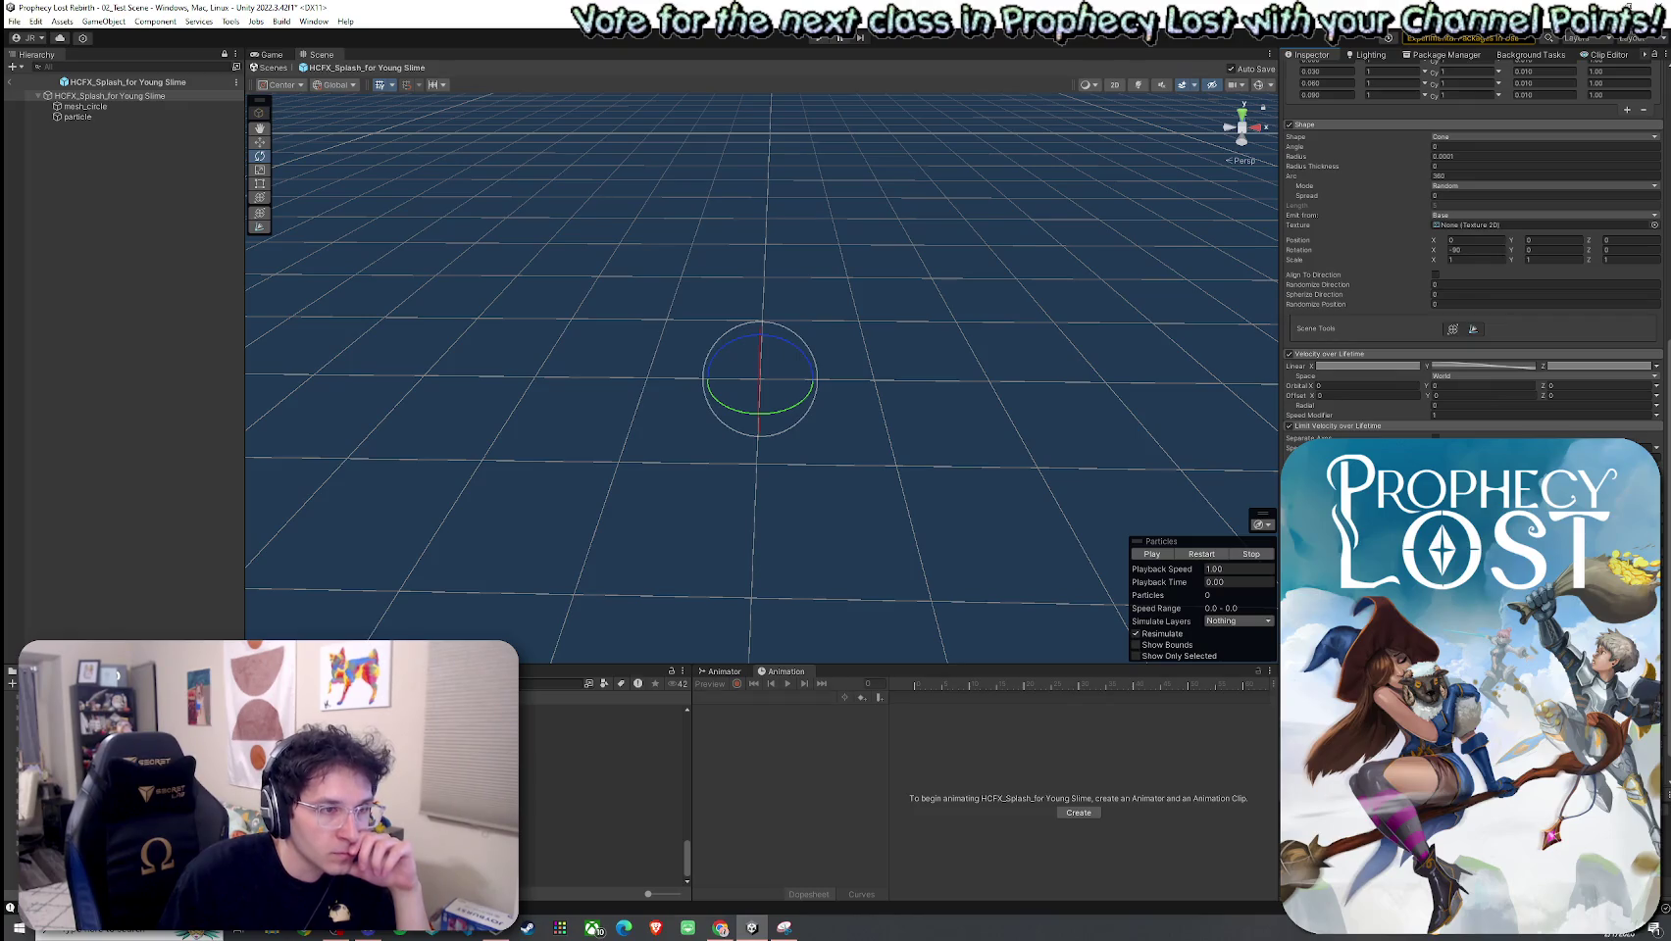
scroll(1470, 245, "down", 1)
scroll(1470, 254, "down", 5)
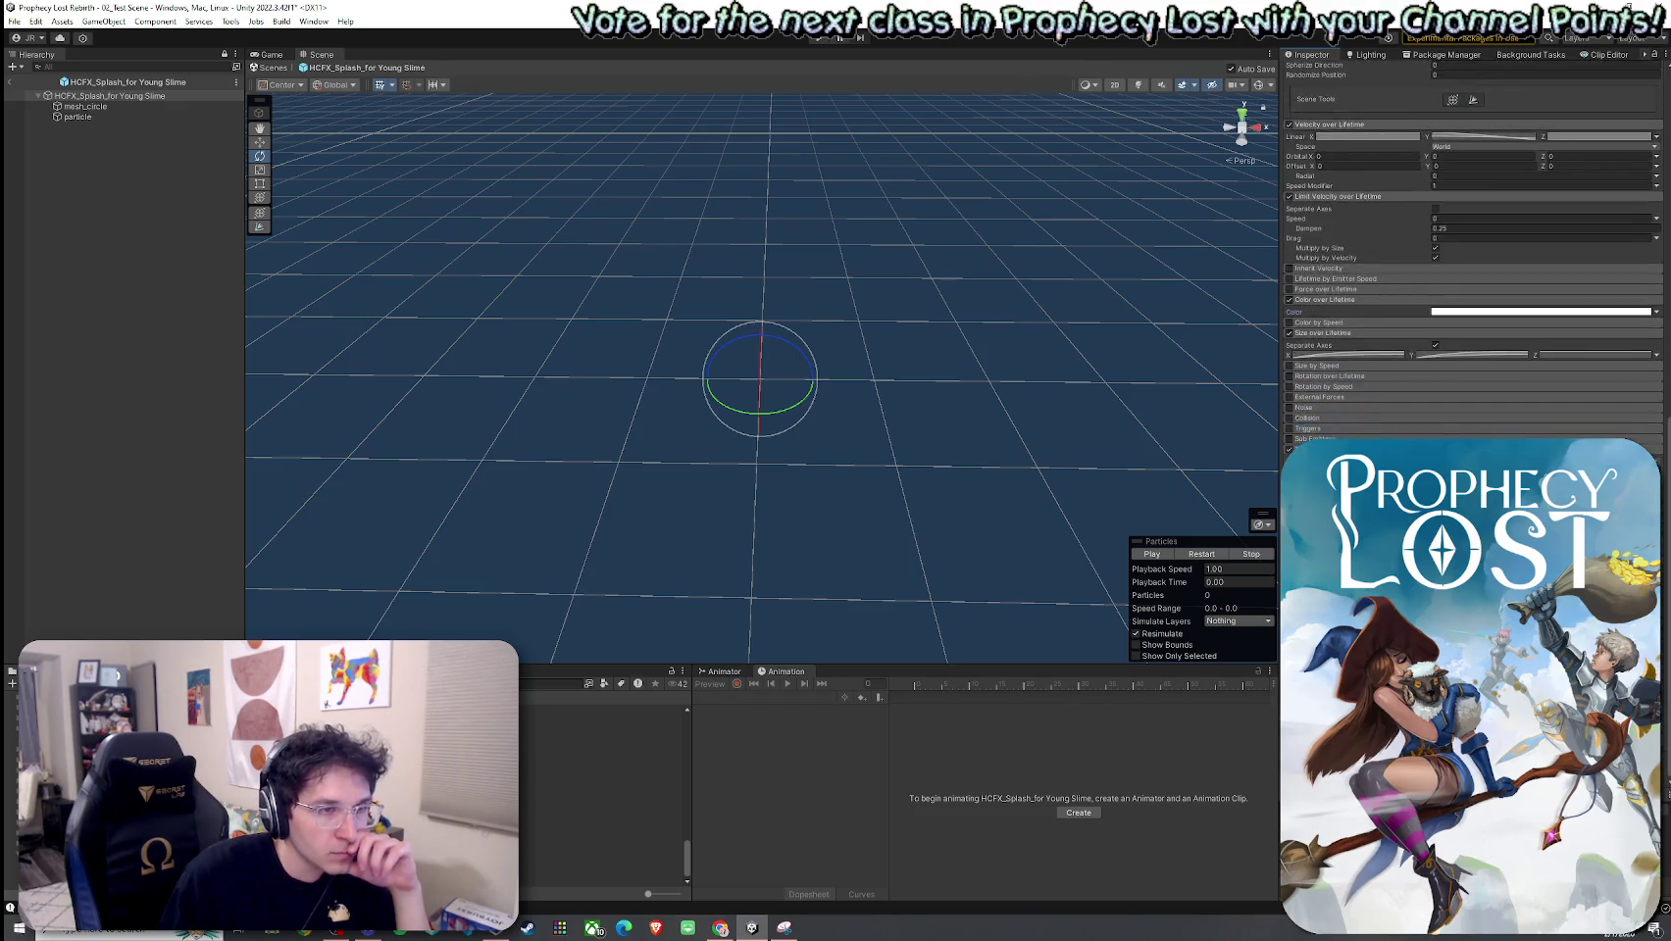
key("ctrl+s")
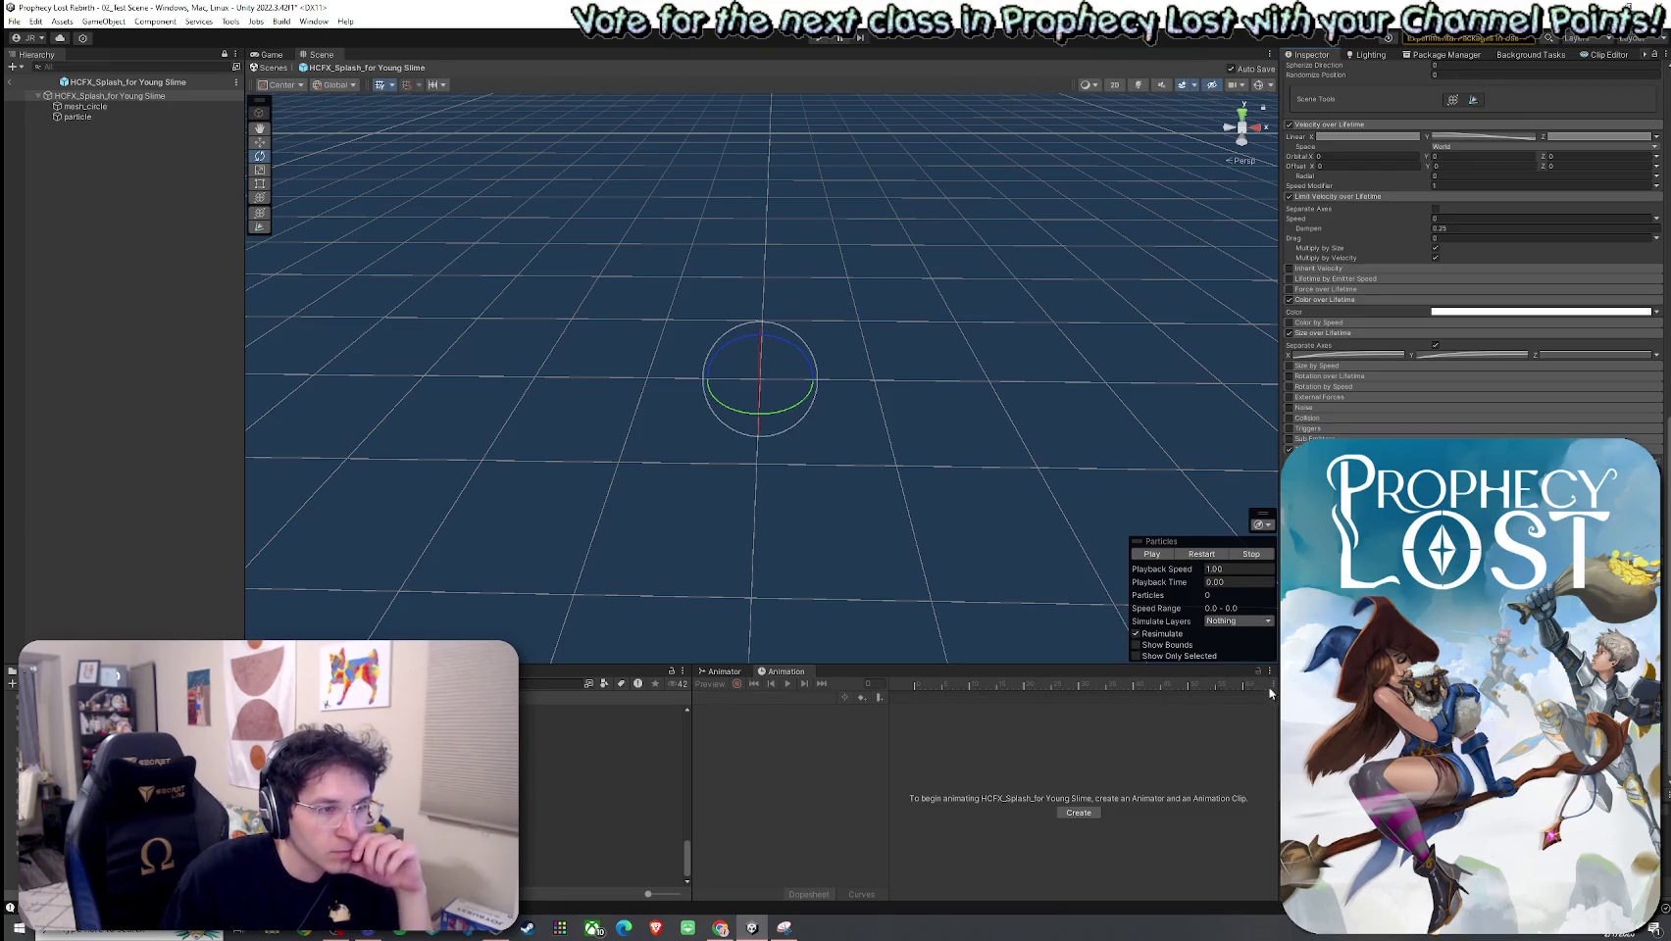
Step: Shift mesh_circle's start colour from yellow to green and preview the splash
scroll(1470, 265, "down", 5)
left_click(1201, 554)
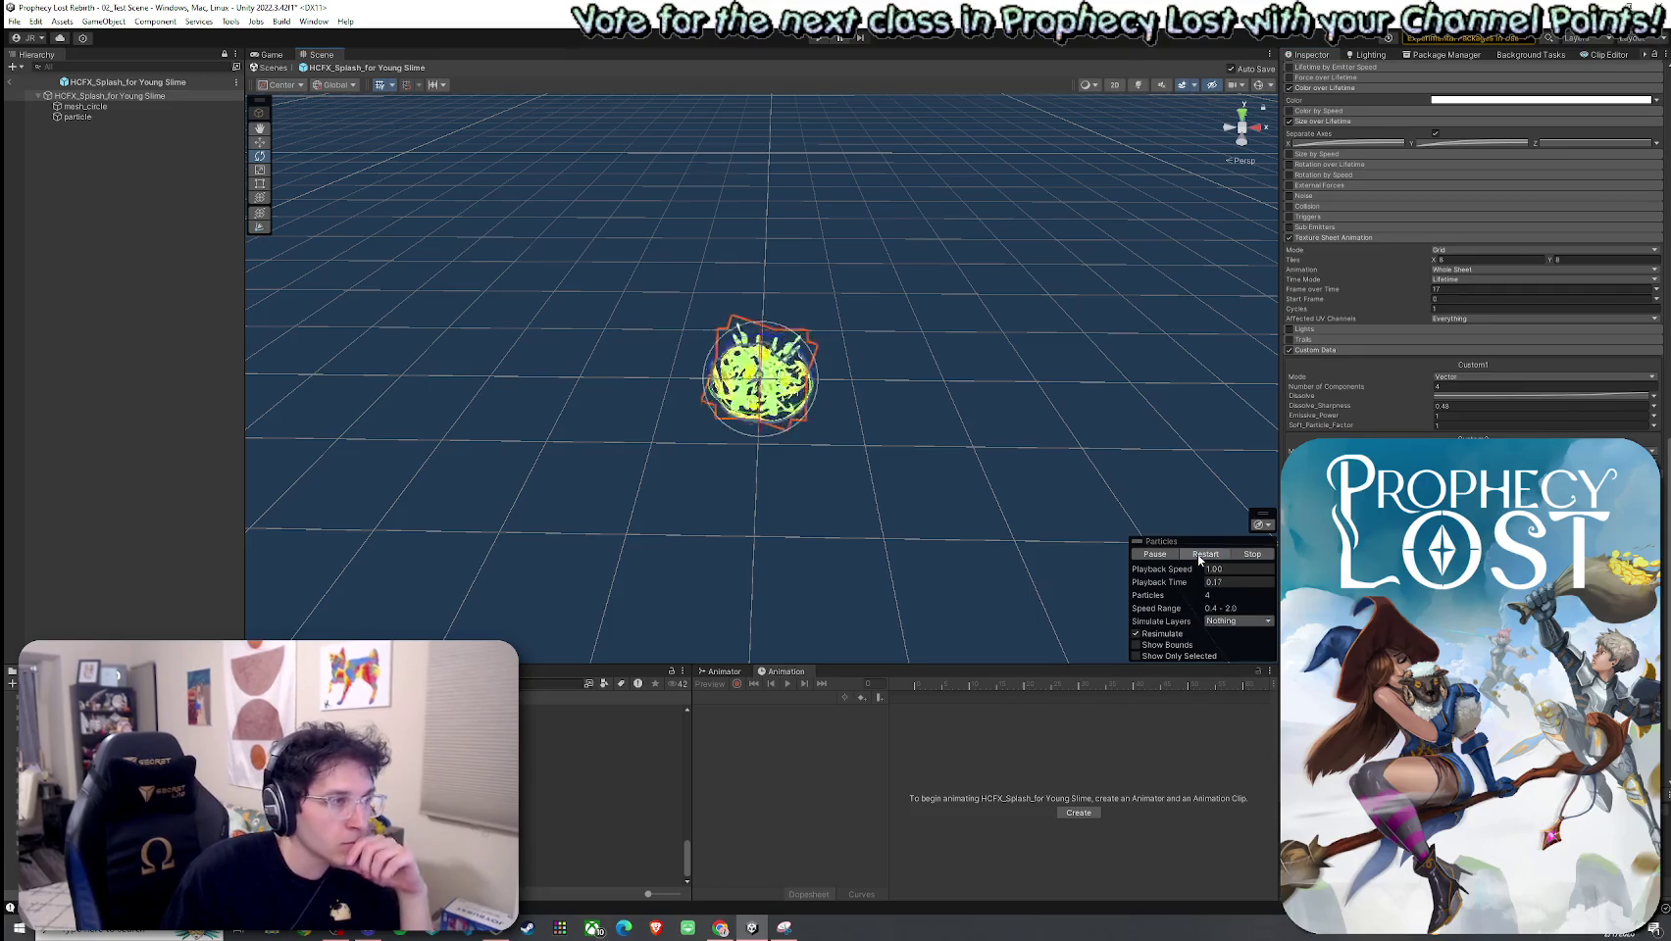
left_click(86, 106)
left_click(1479, 331)
left_click_drag(1559, 382, 1525, 377)
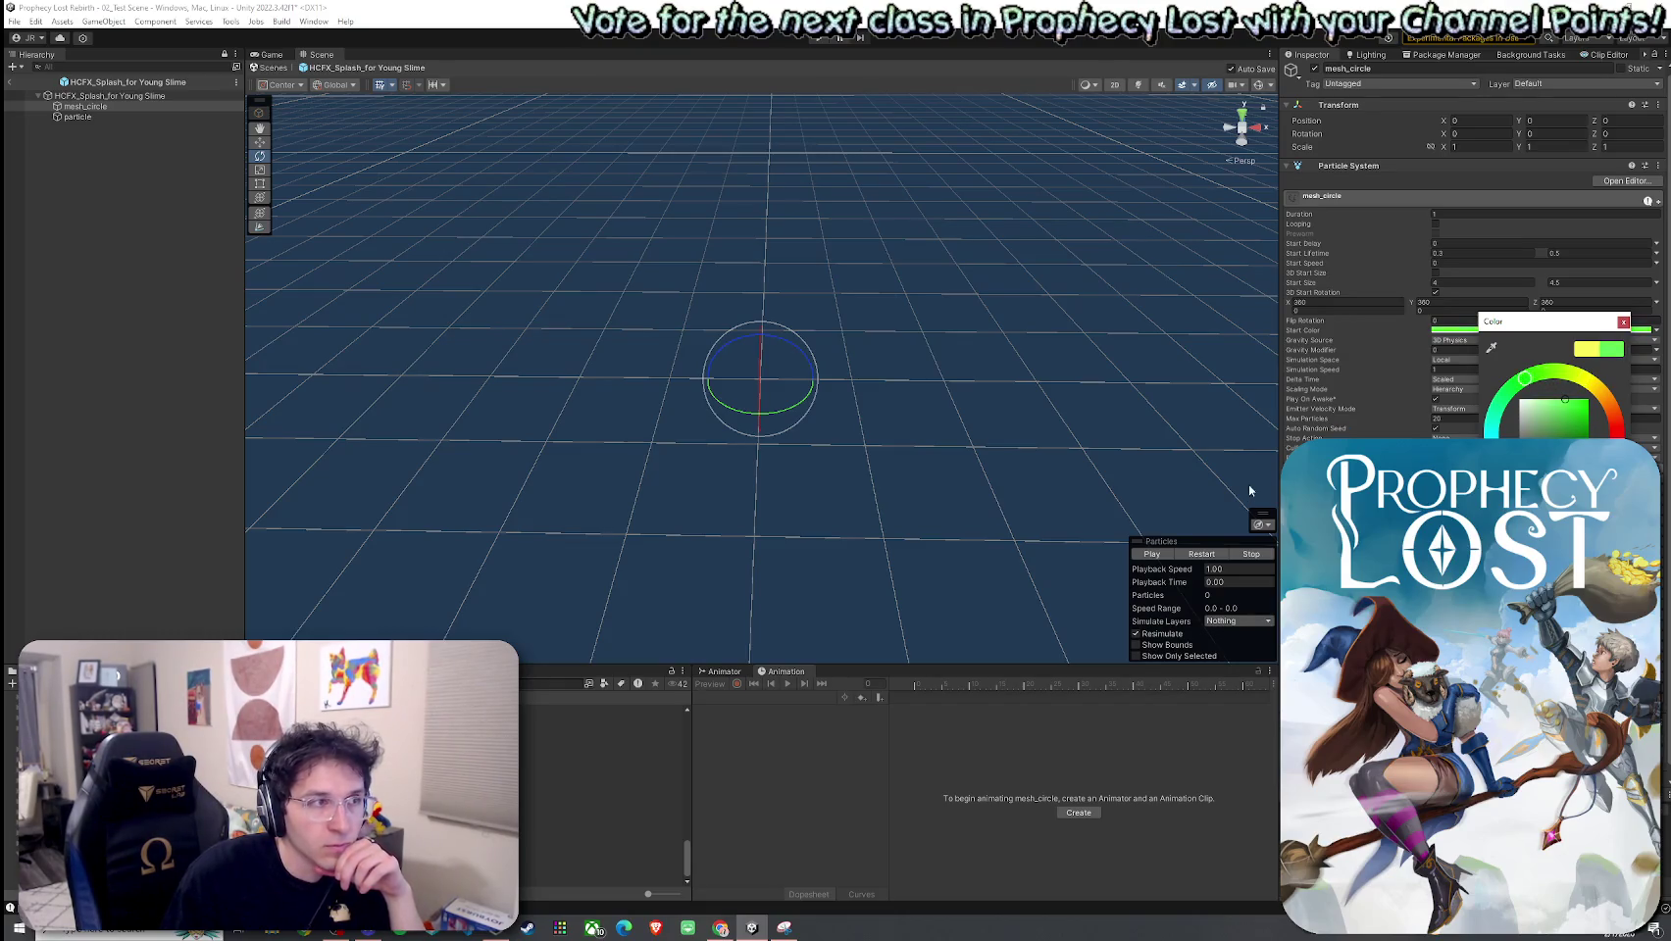
left_click(1204, 554)
left_click(1206, 555)
Step: Inspect mesh_circle's Shape settings, replay the splash, and select the particle emitter object
left_click(119, 118)
key("Up")
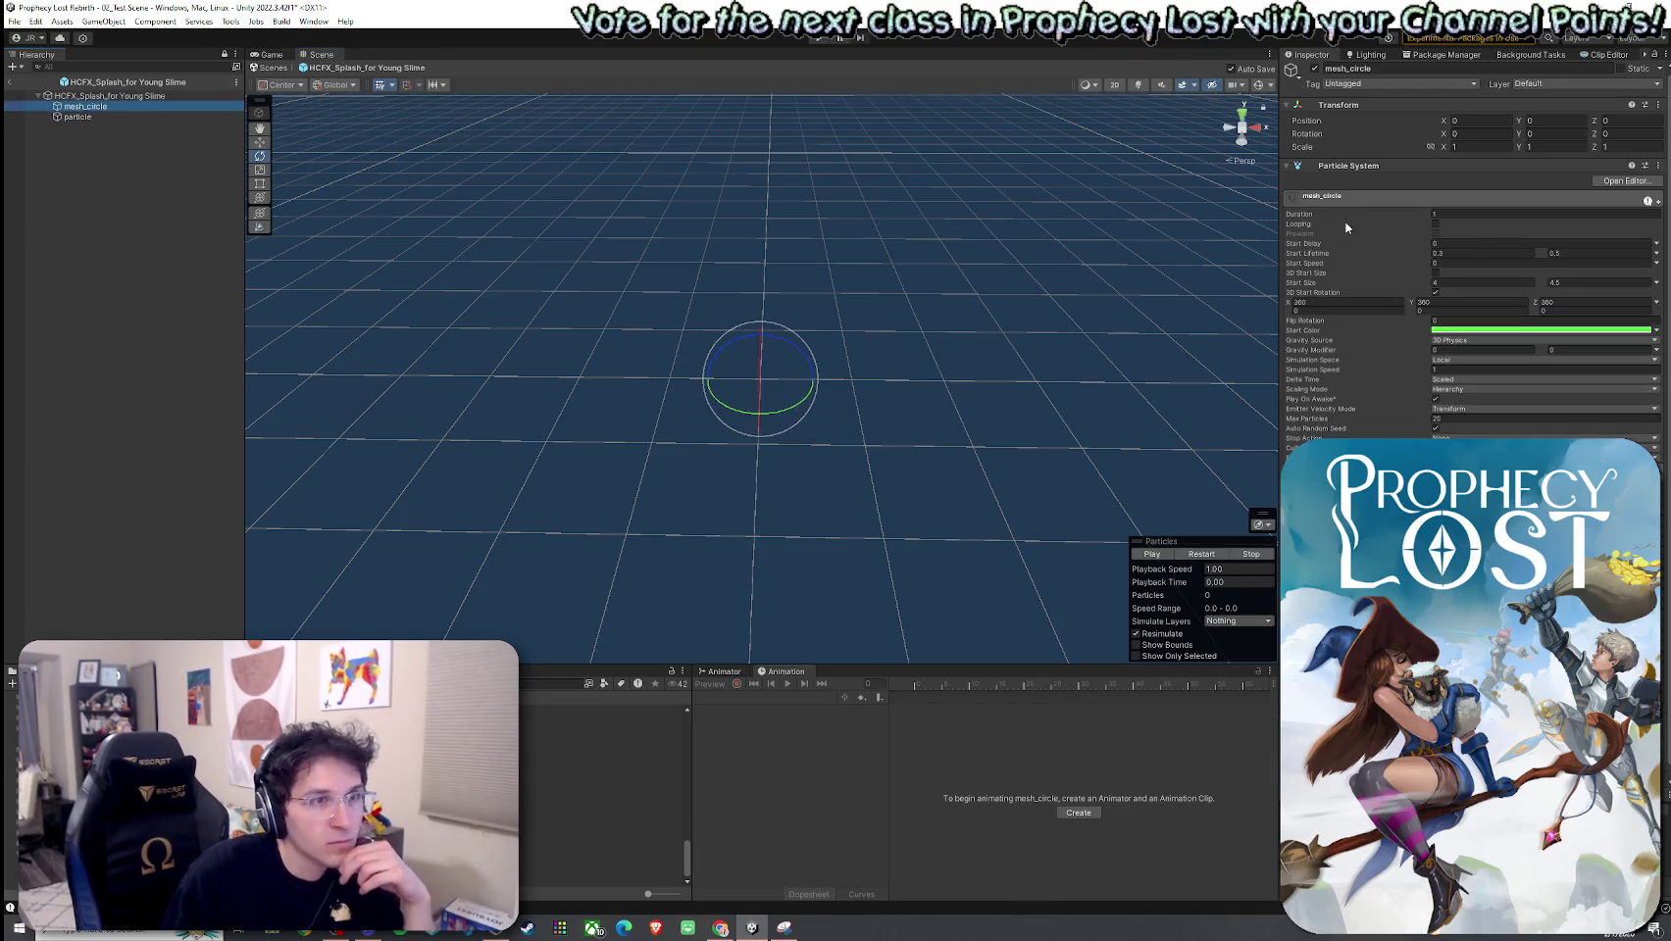
left_click(1332, 217)
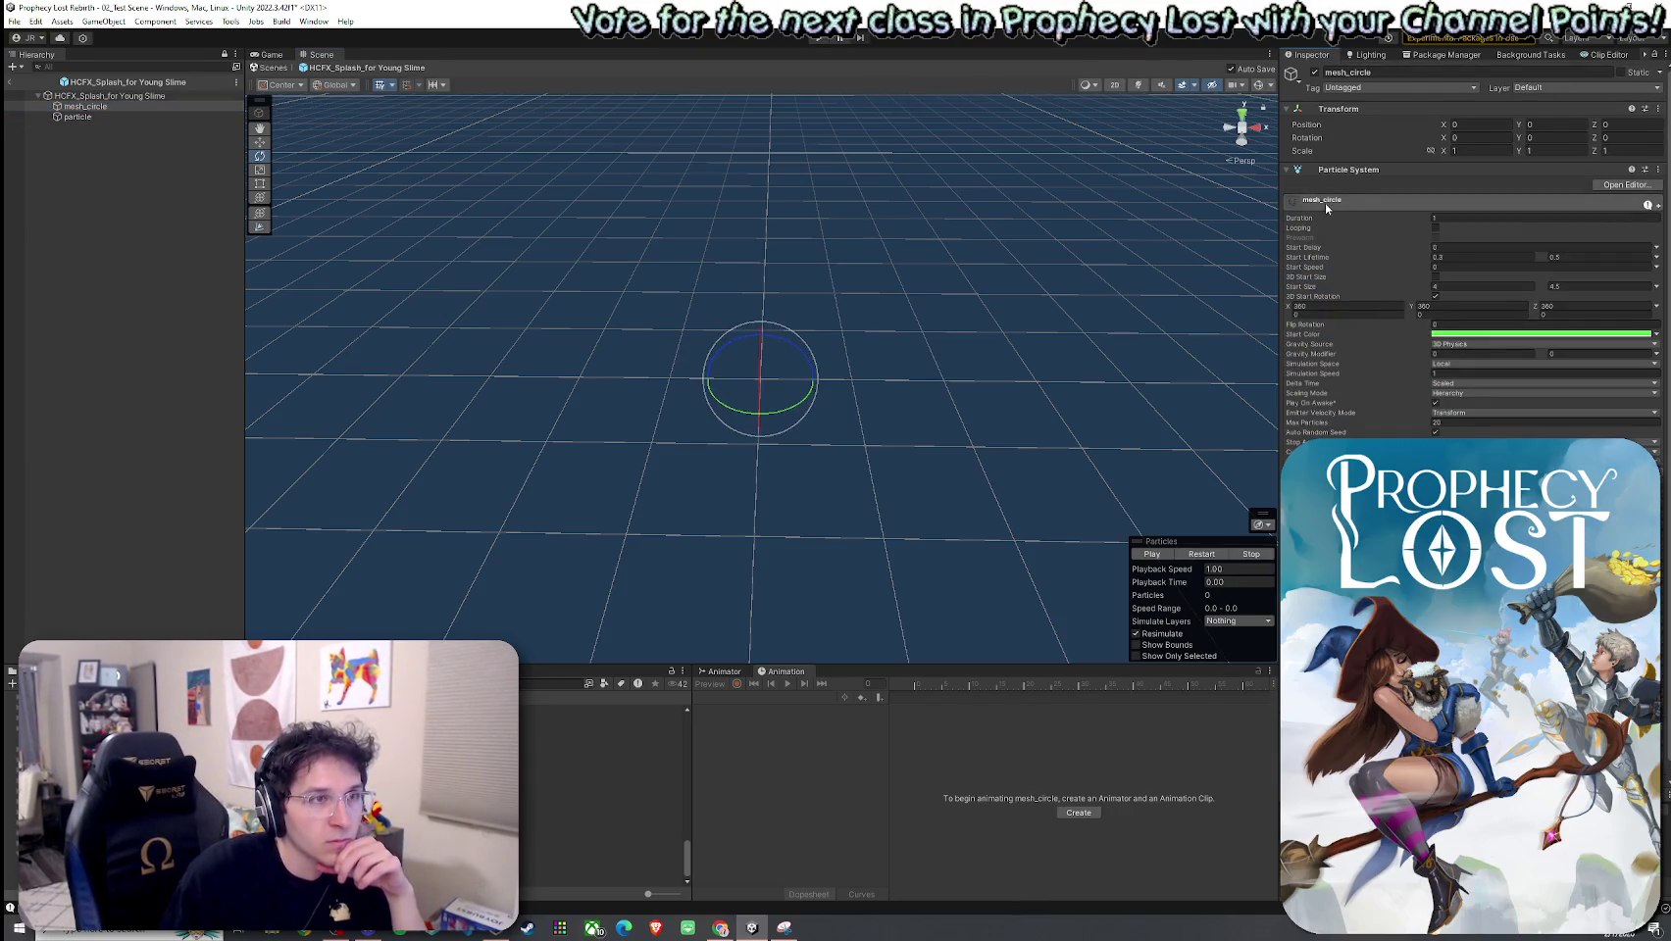
left_click(1326, 203)
left_click(1321, 344)
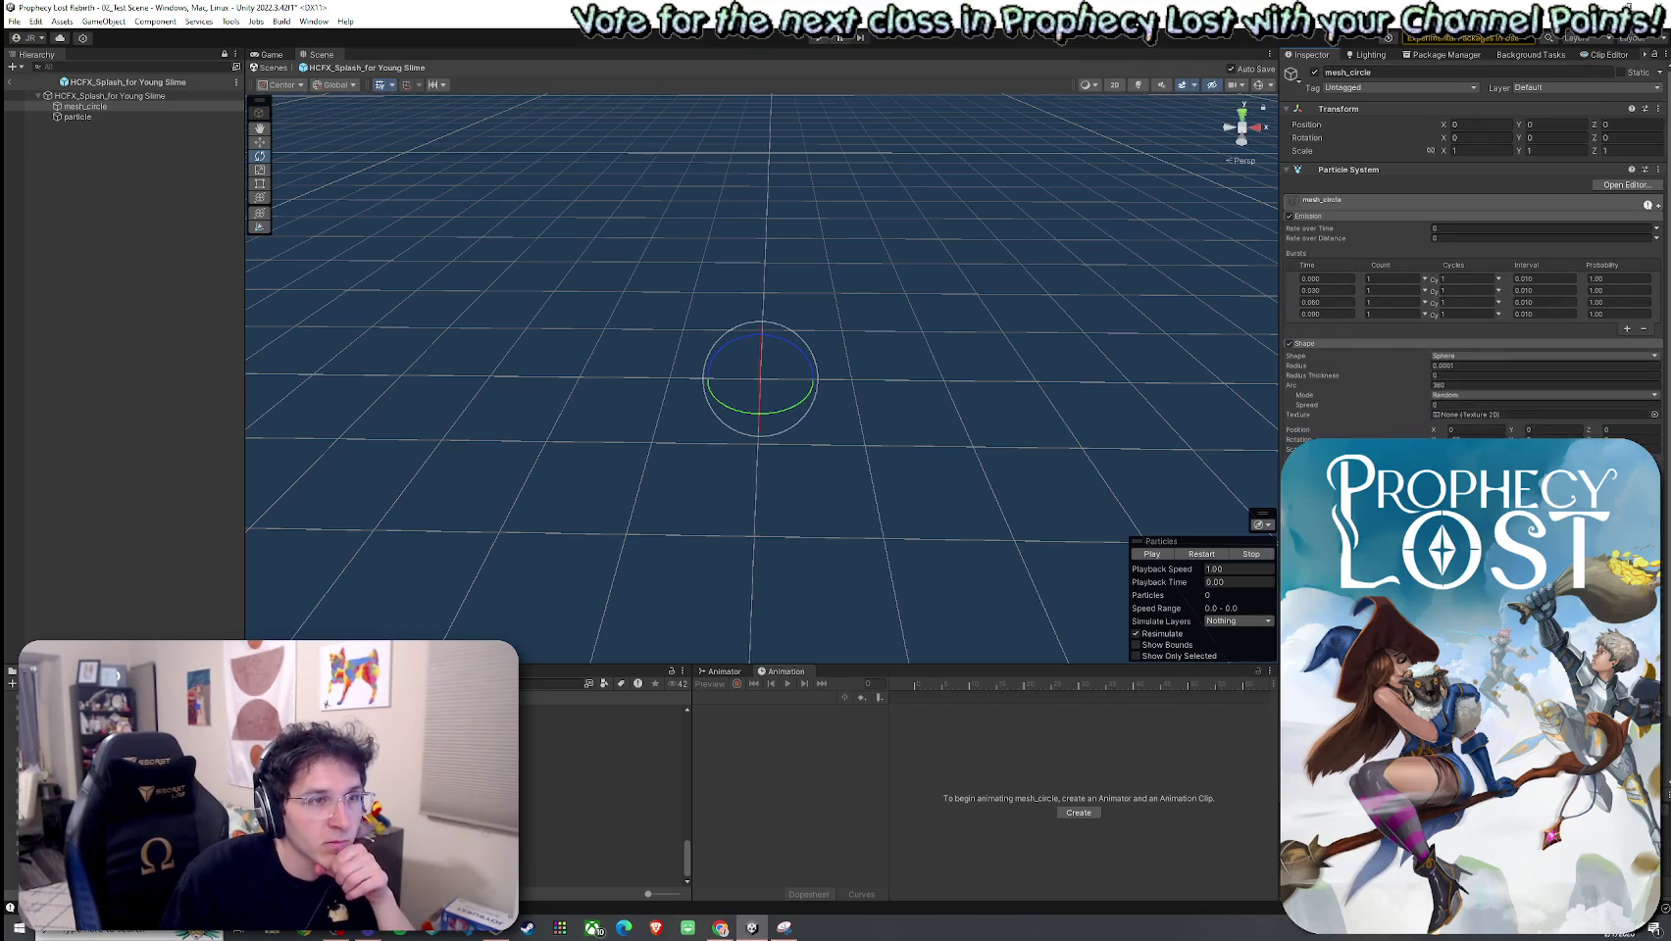
scroll(1471, 294, "down", 3)
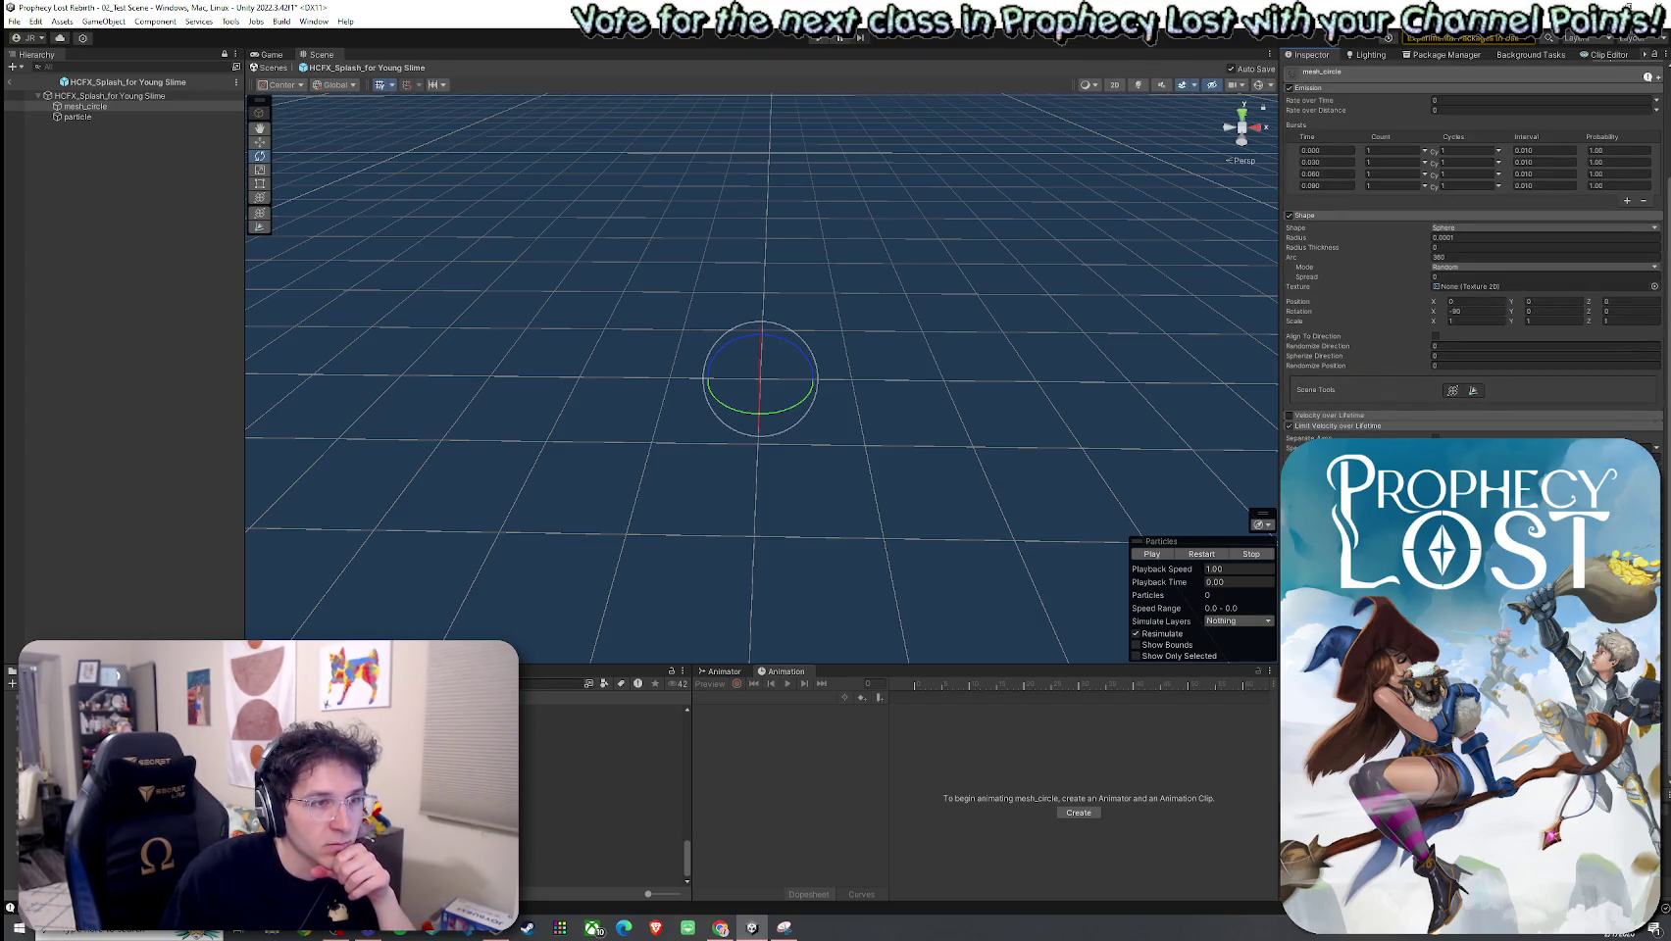
scroll(1471, 275, "down", 1)
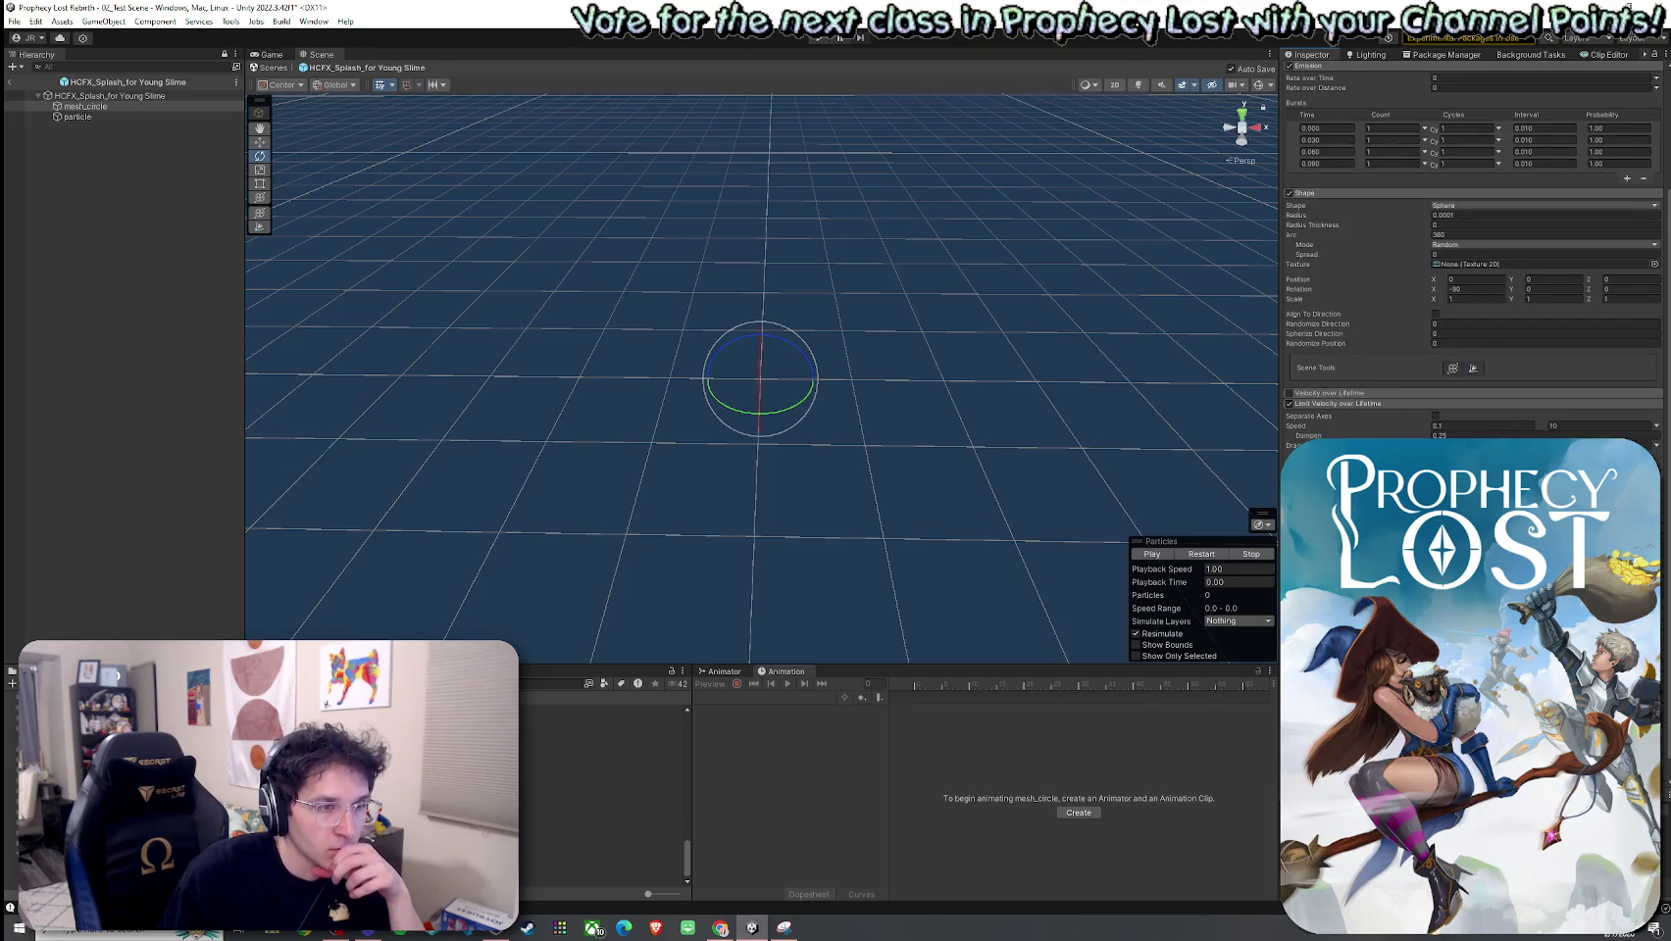
scroll(1471, 294, "down", 3)
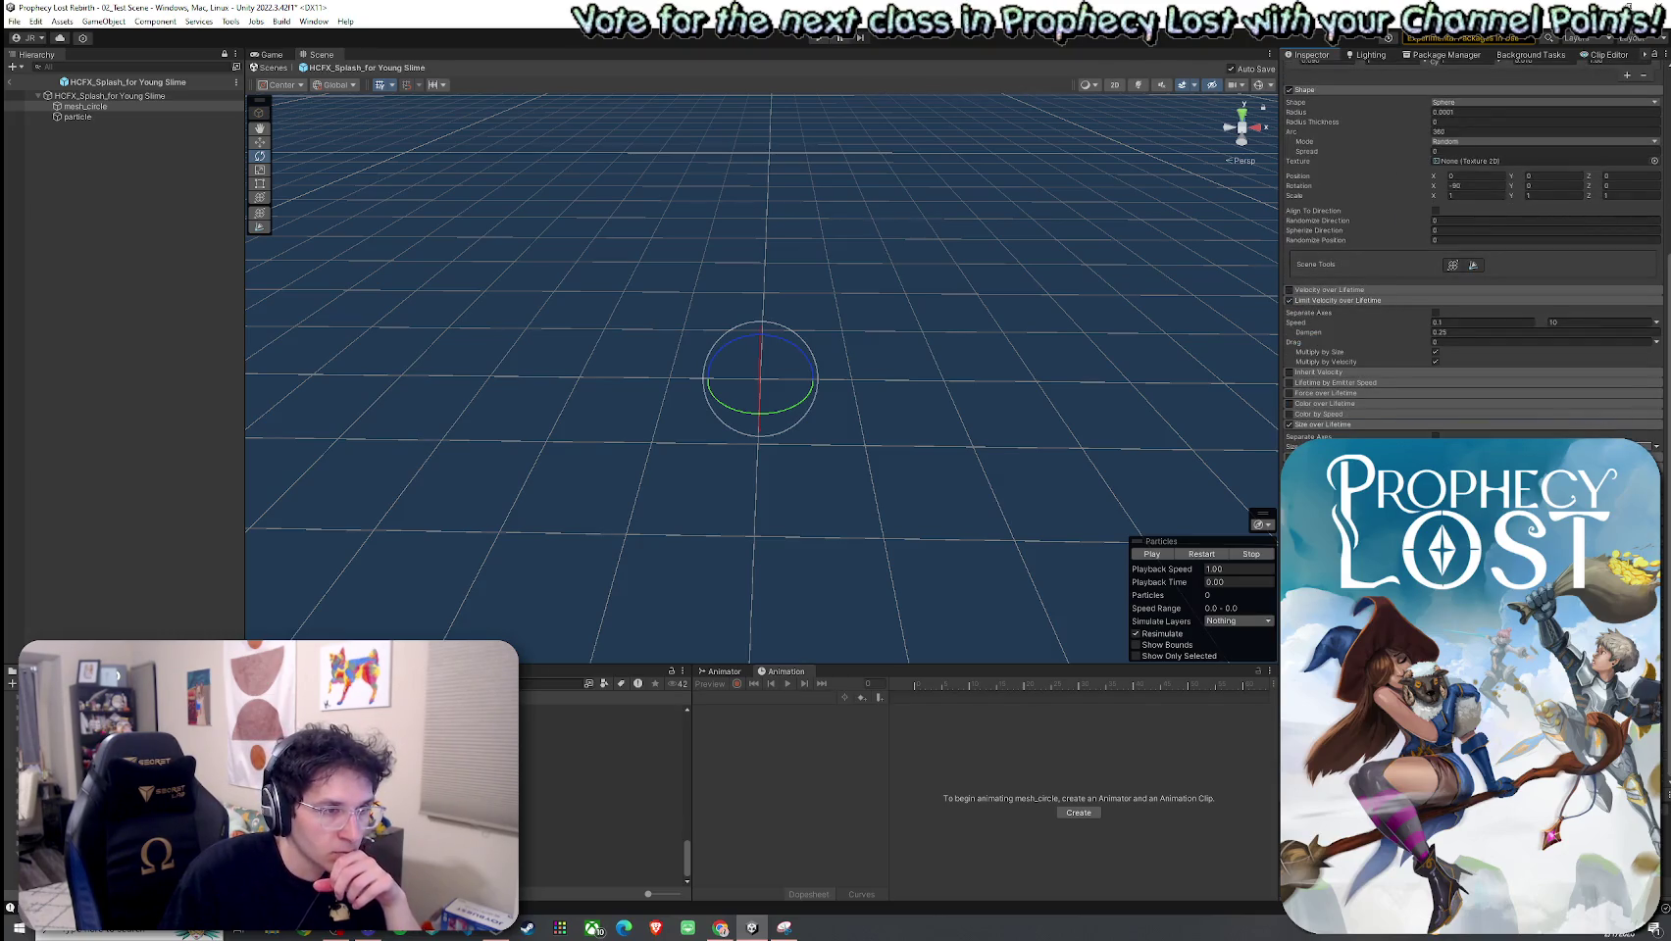
scroll(1470, 294, "down", 3)
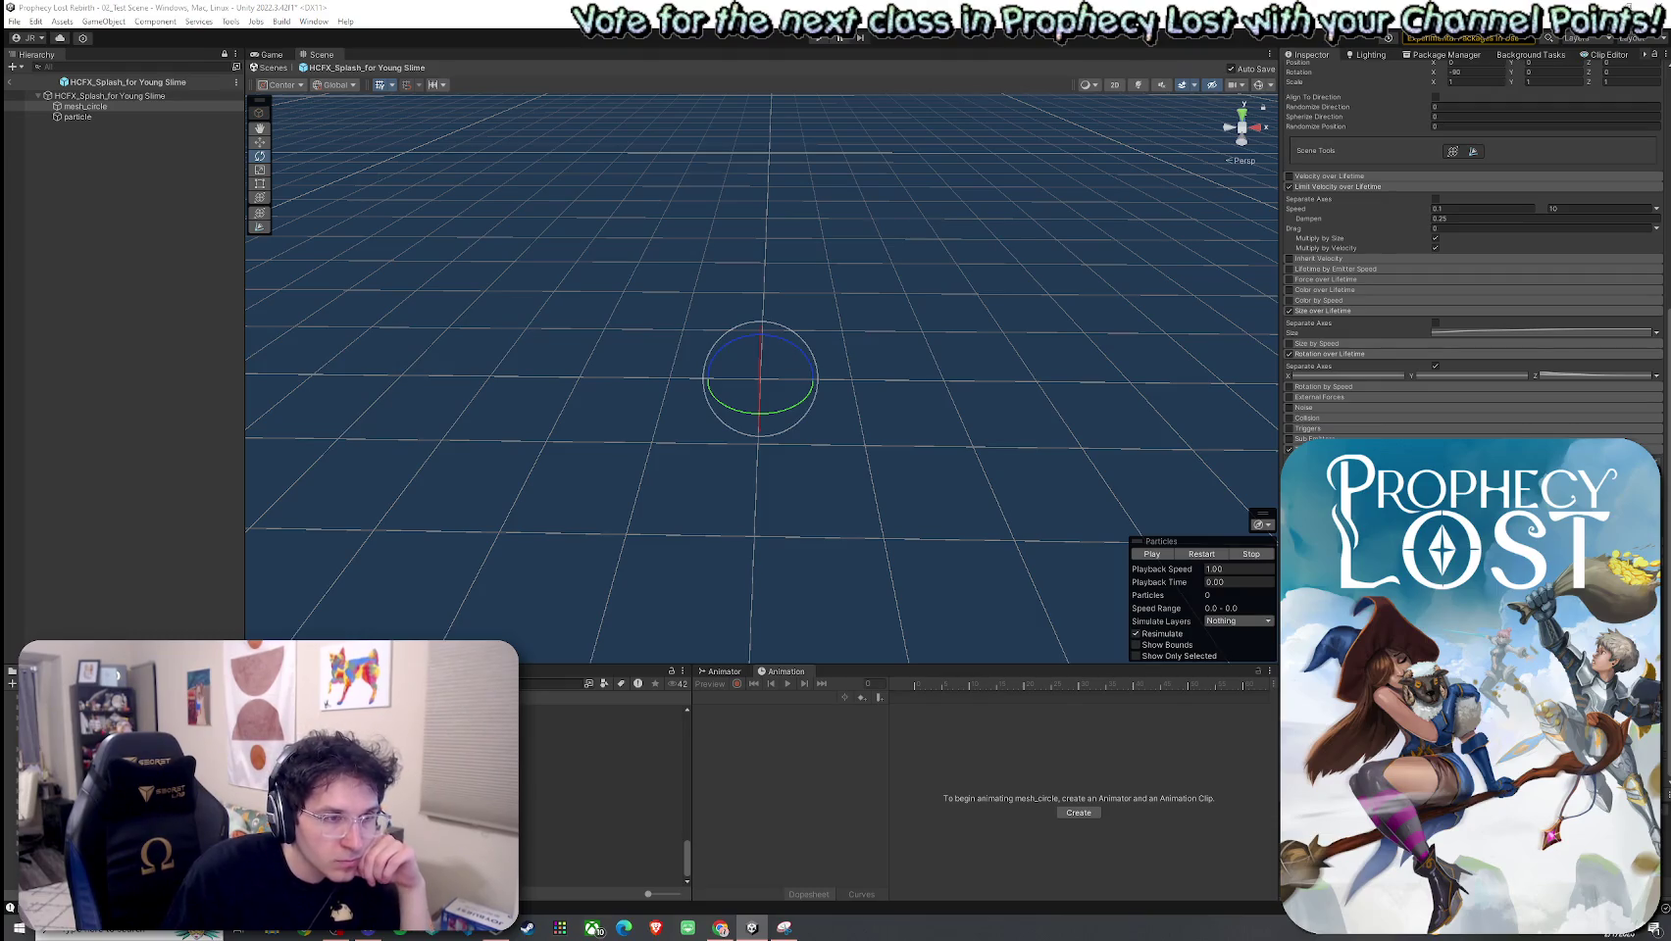
scroll(1470, 245, "down", 5)
left_click(1151, 554)
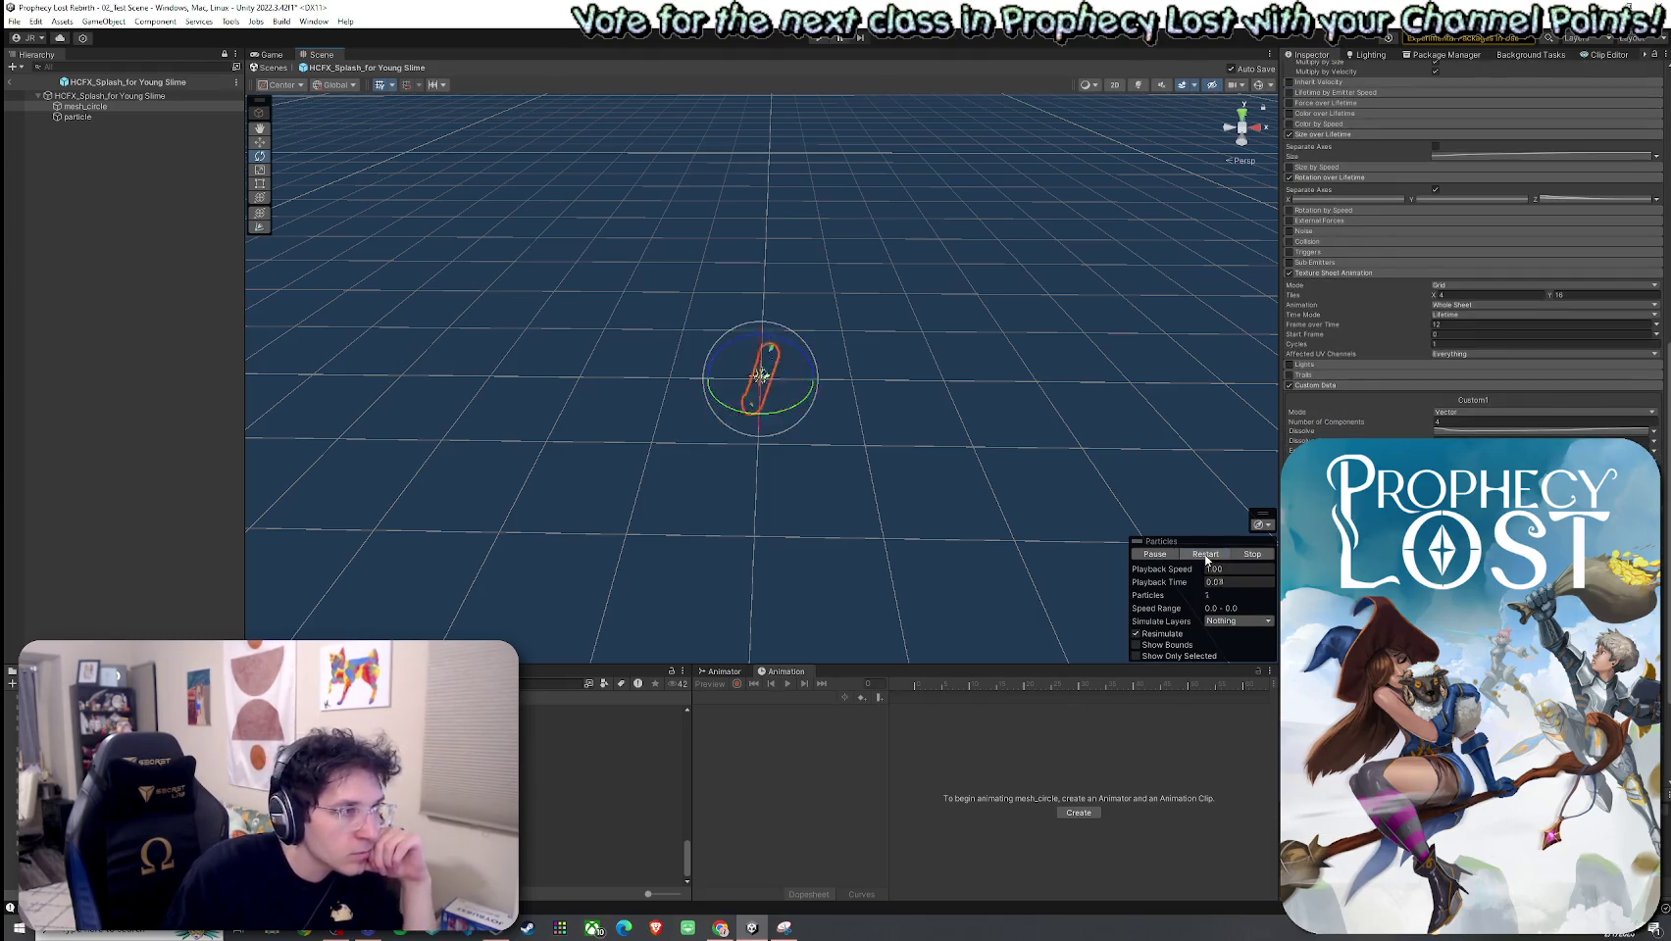
left_click(107, 118)
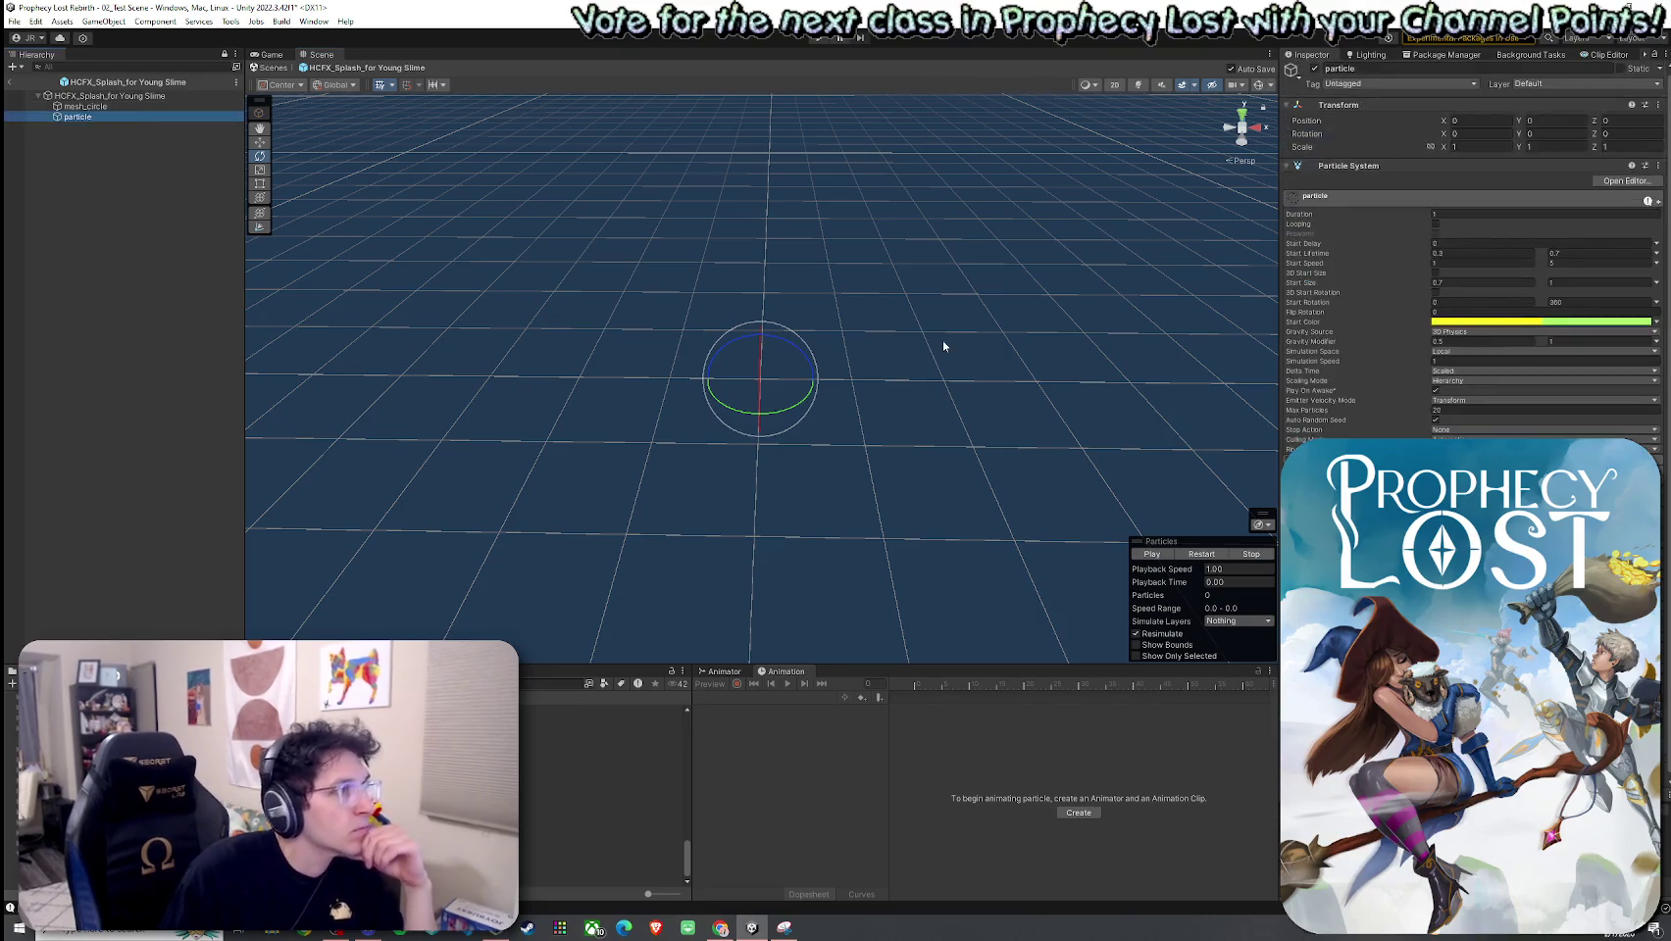
Step: Recolour the particles' start colour gradient keys from yellow to green and a deeper green
left_click(1536, 322)
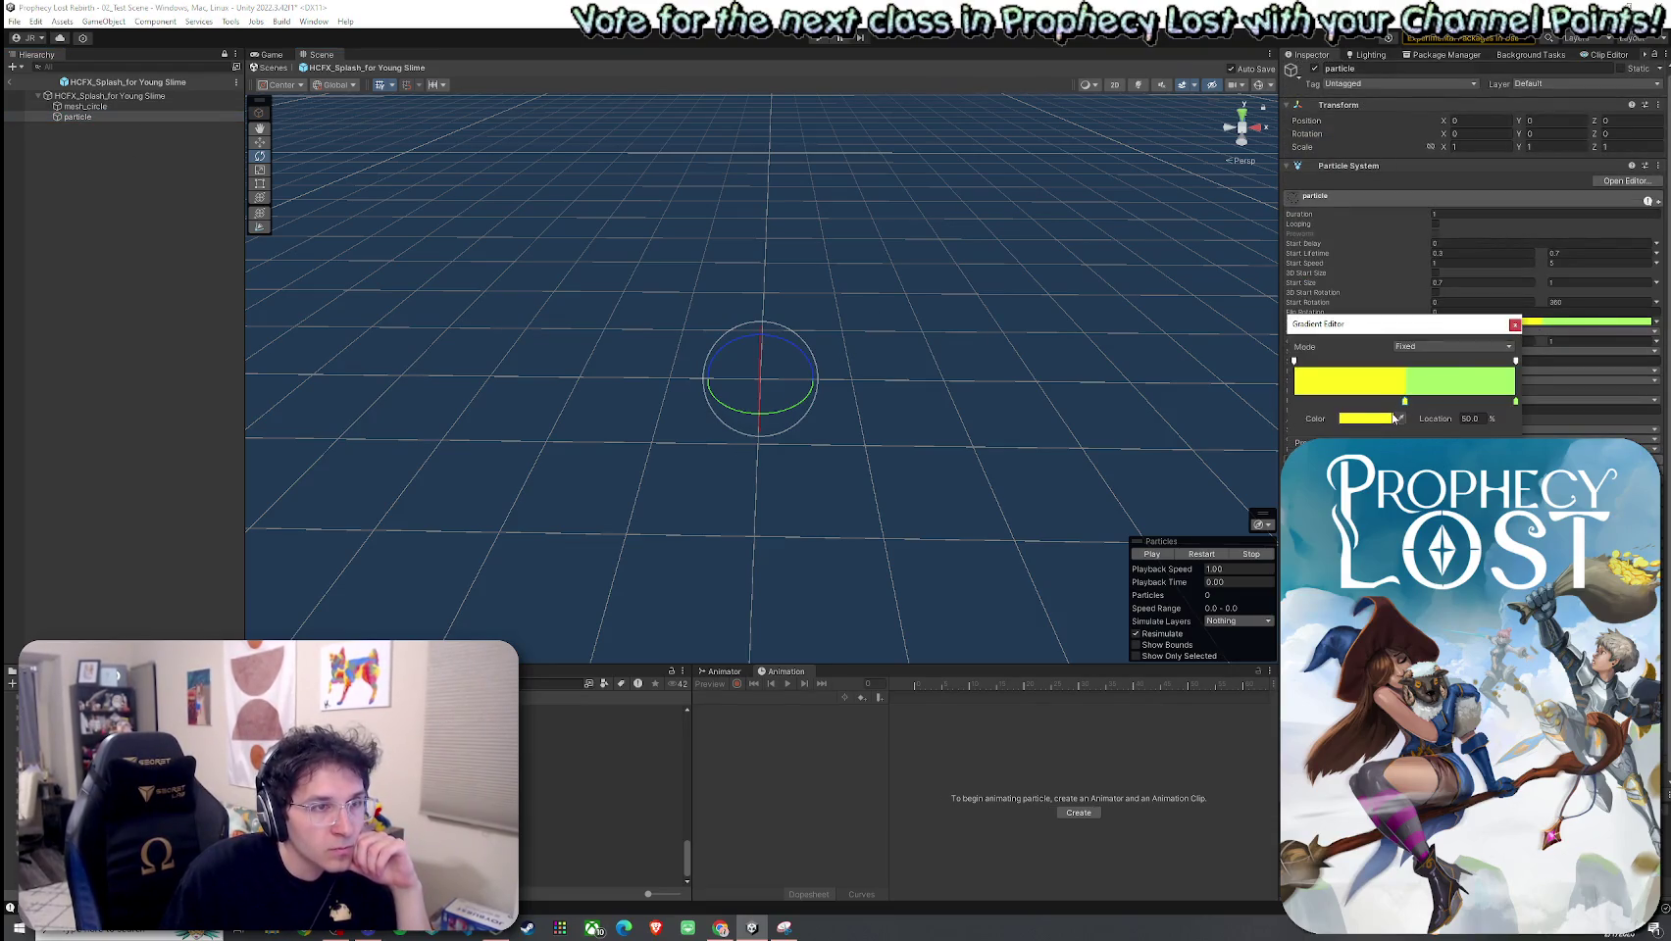
left_click(1384, 420)
left_click_drag(1451, 510, 1422, 510)
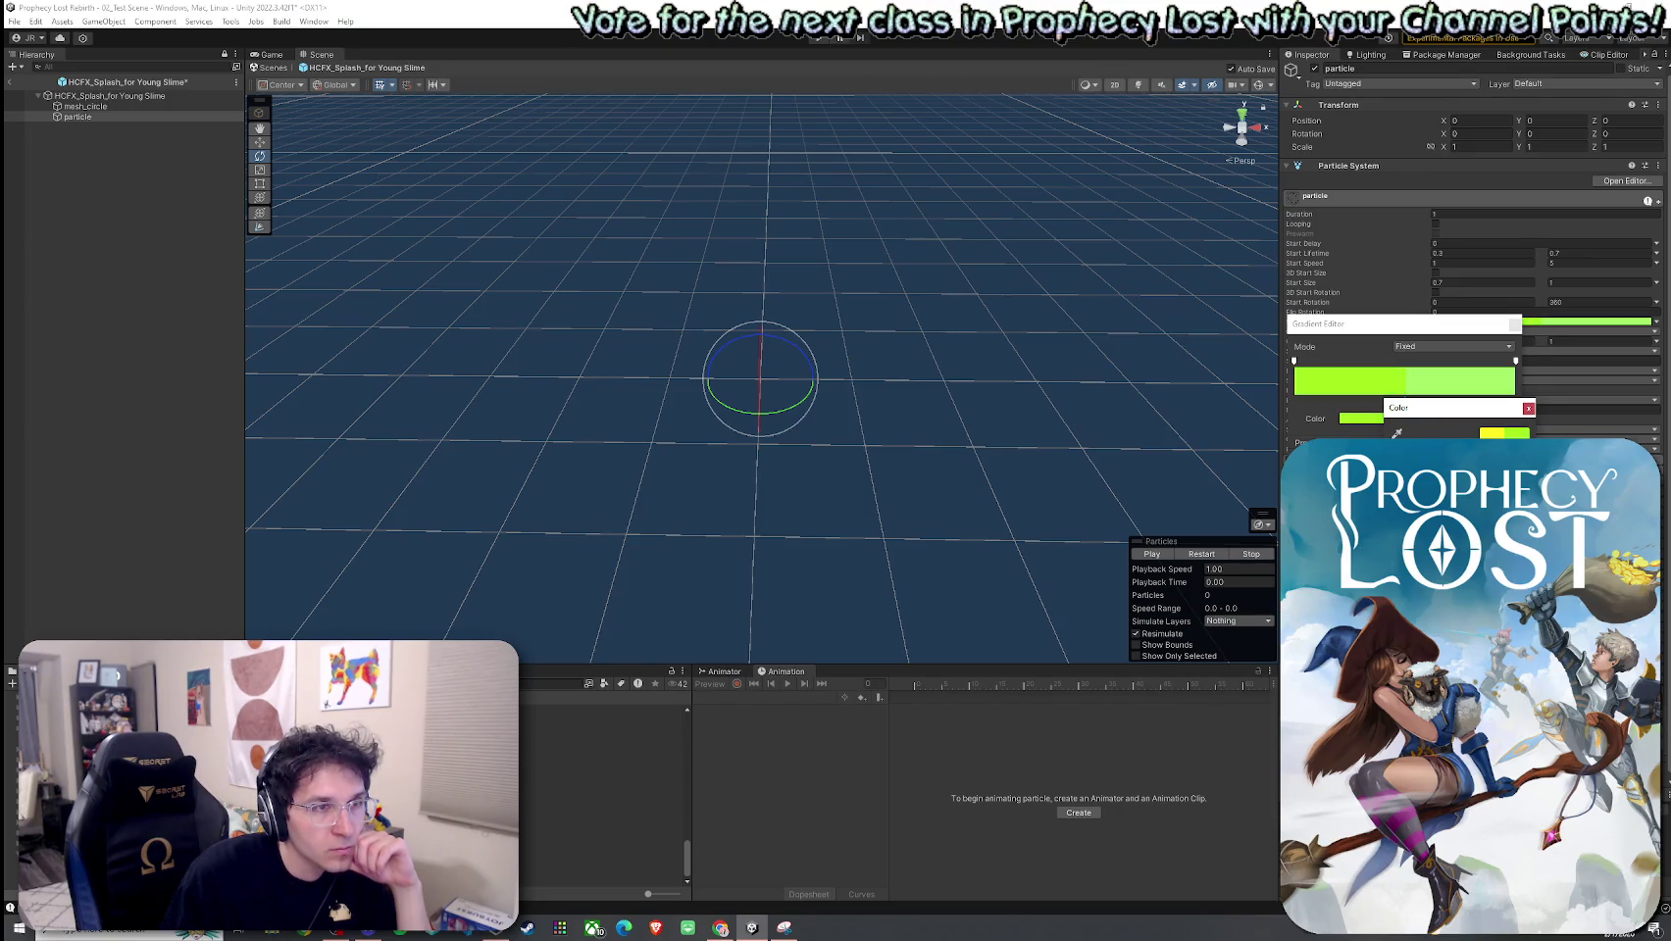
left_click(1527, 410)
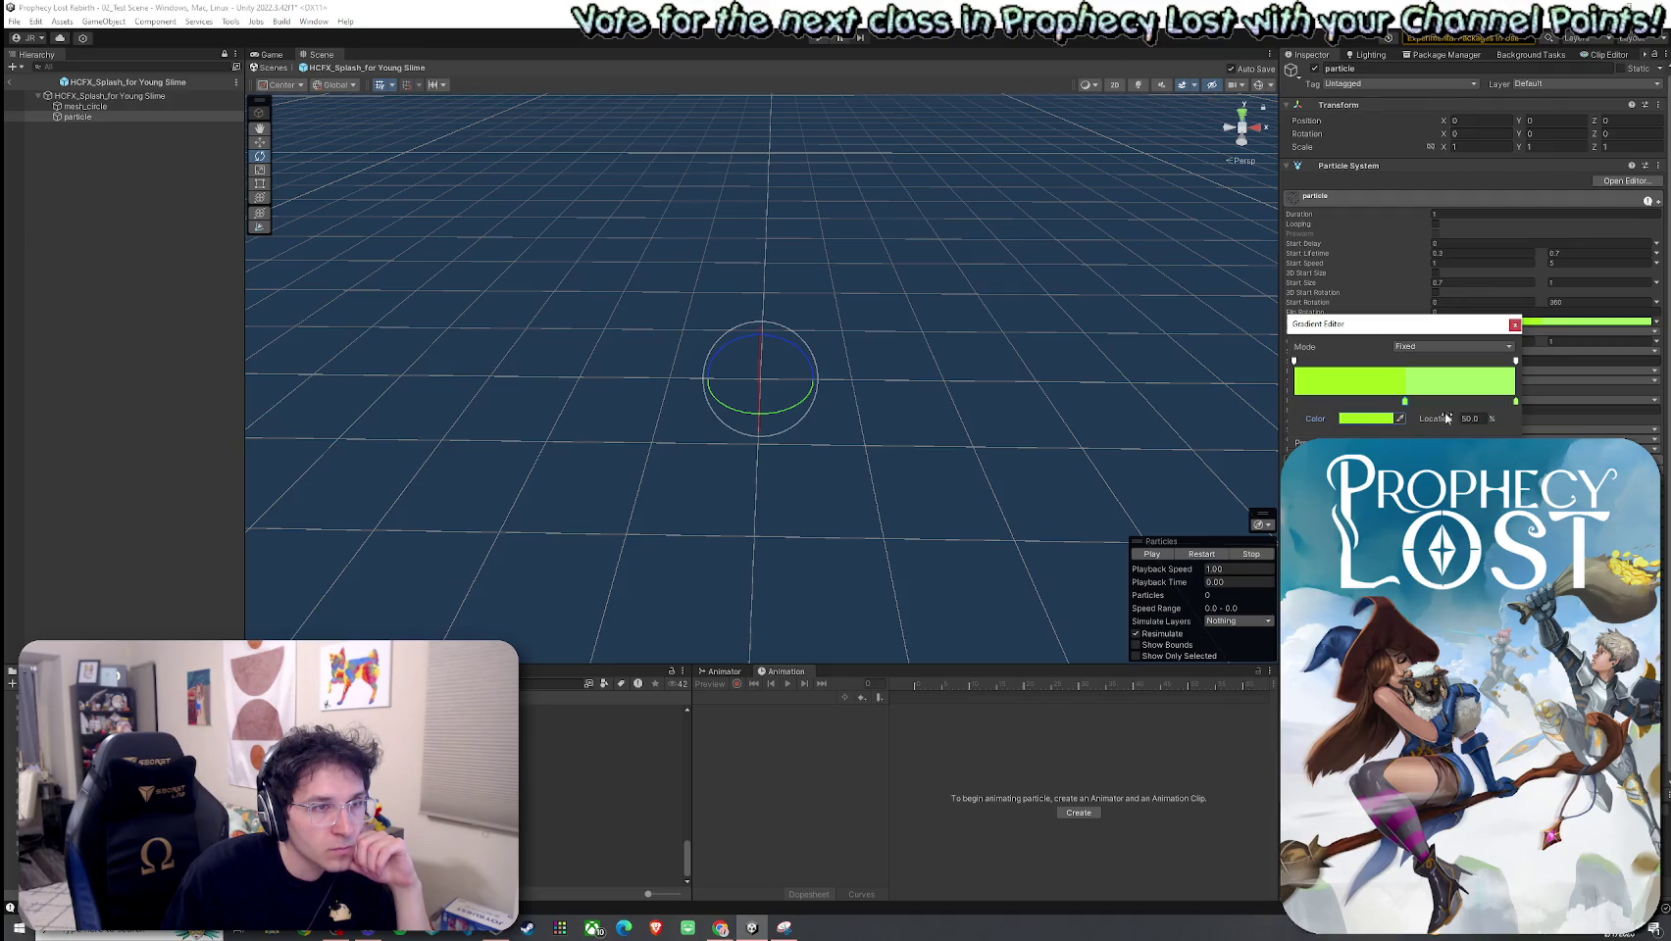
left_click(1380, 421)
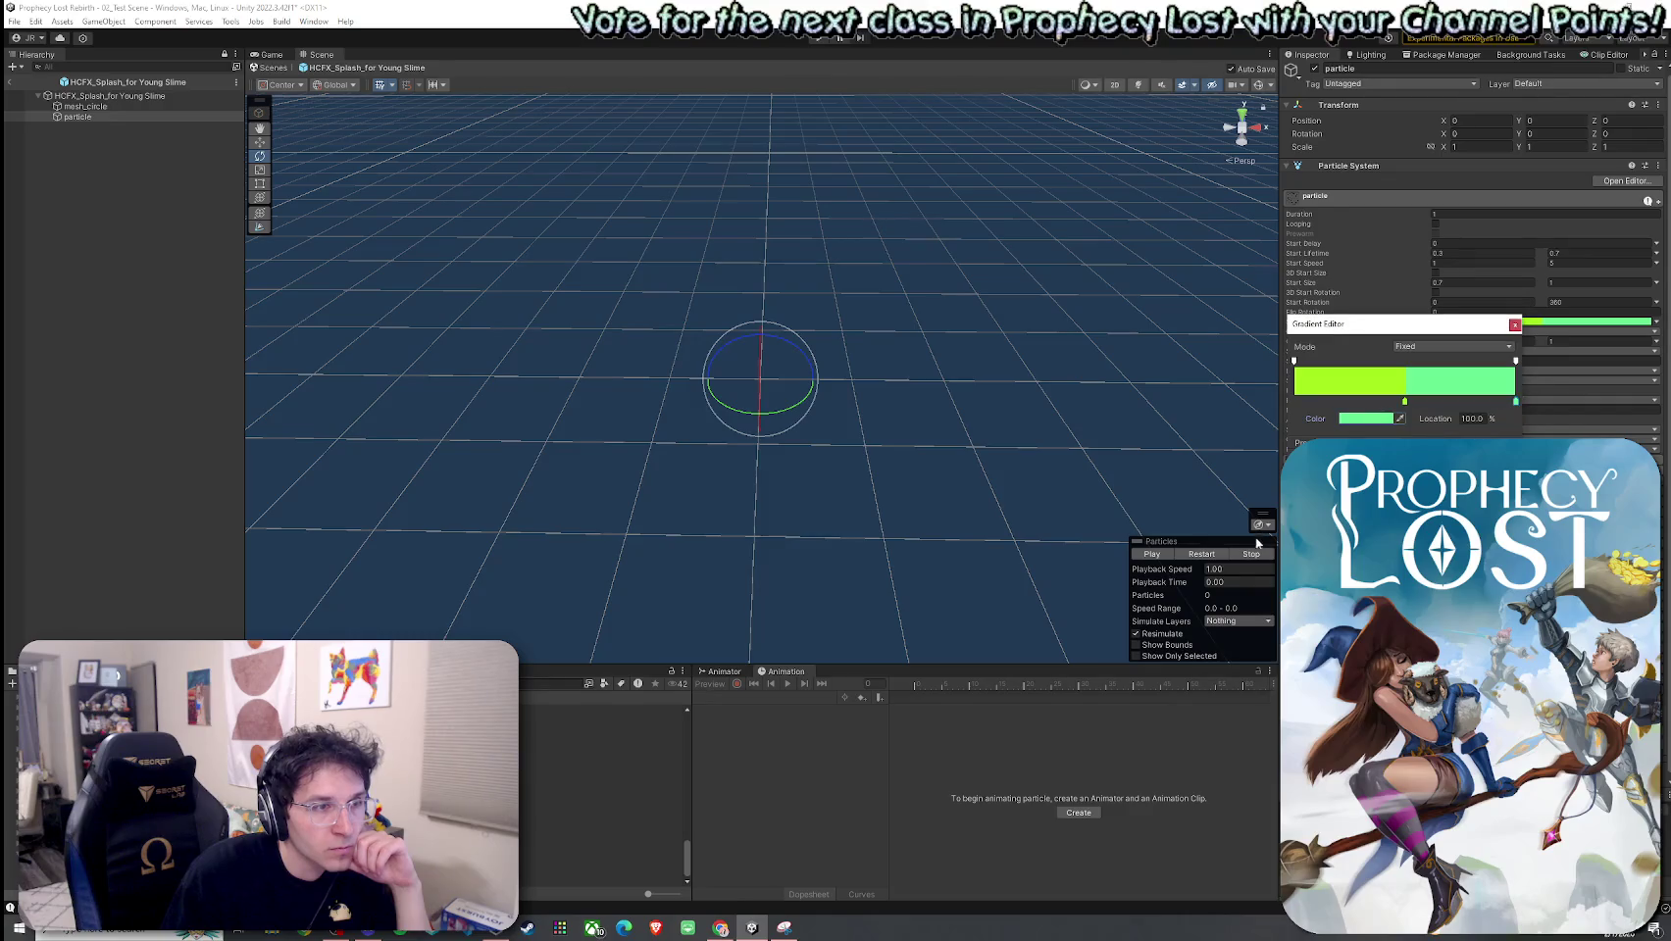
left_click(1208, 556)
Step: Replay the splash effect repeatedly to check the new green colours
left_click(1210, 561)
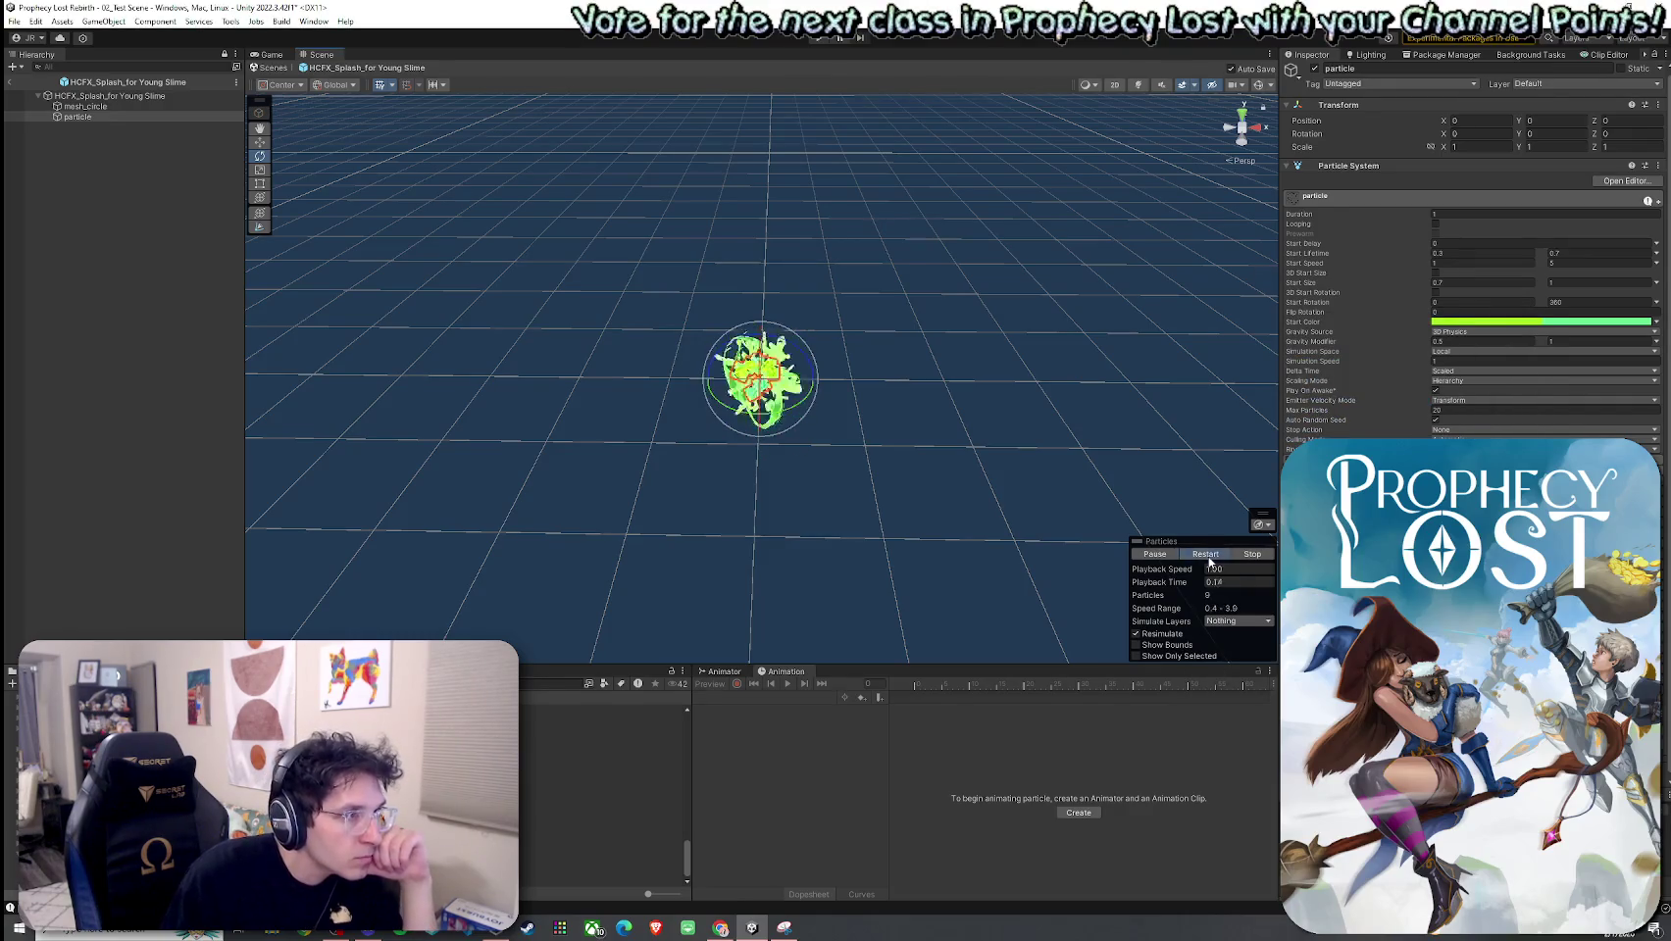
left_click(1210, 561)
left_click(1210, 561)
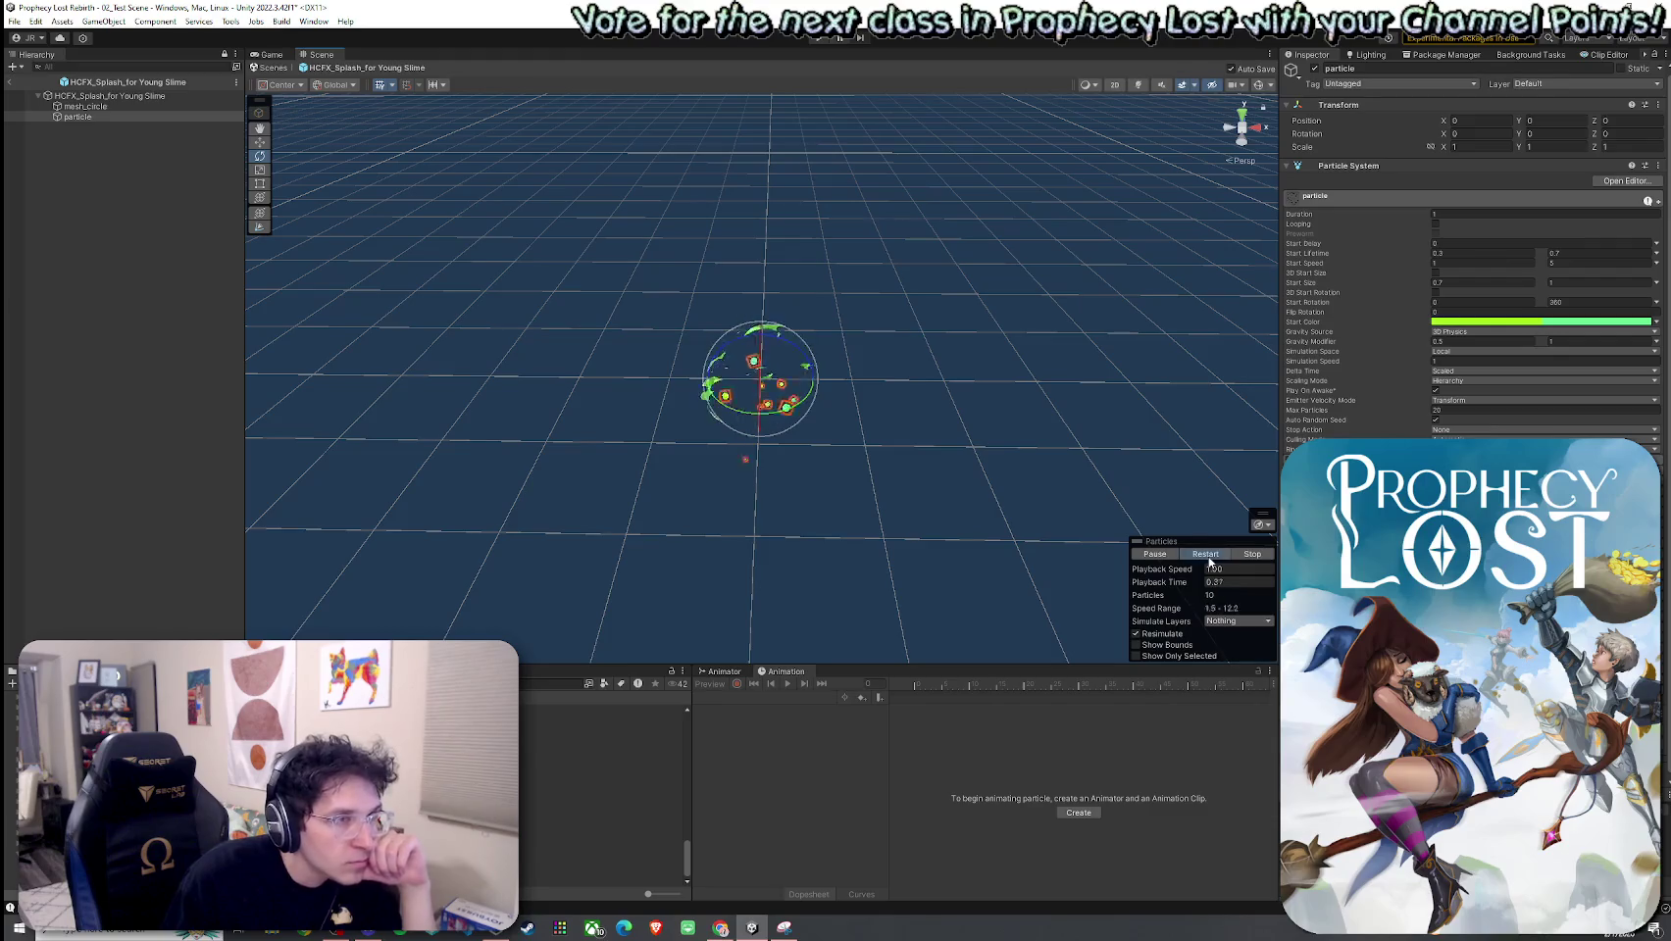
left_click(1210, 560)
left_click(1210, 560)
left_click(1210, 559)
left_click(1213, 557)
left_click(1213, 557)
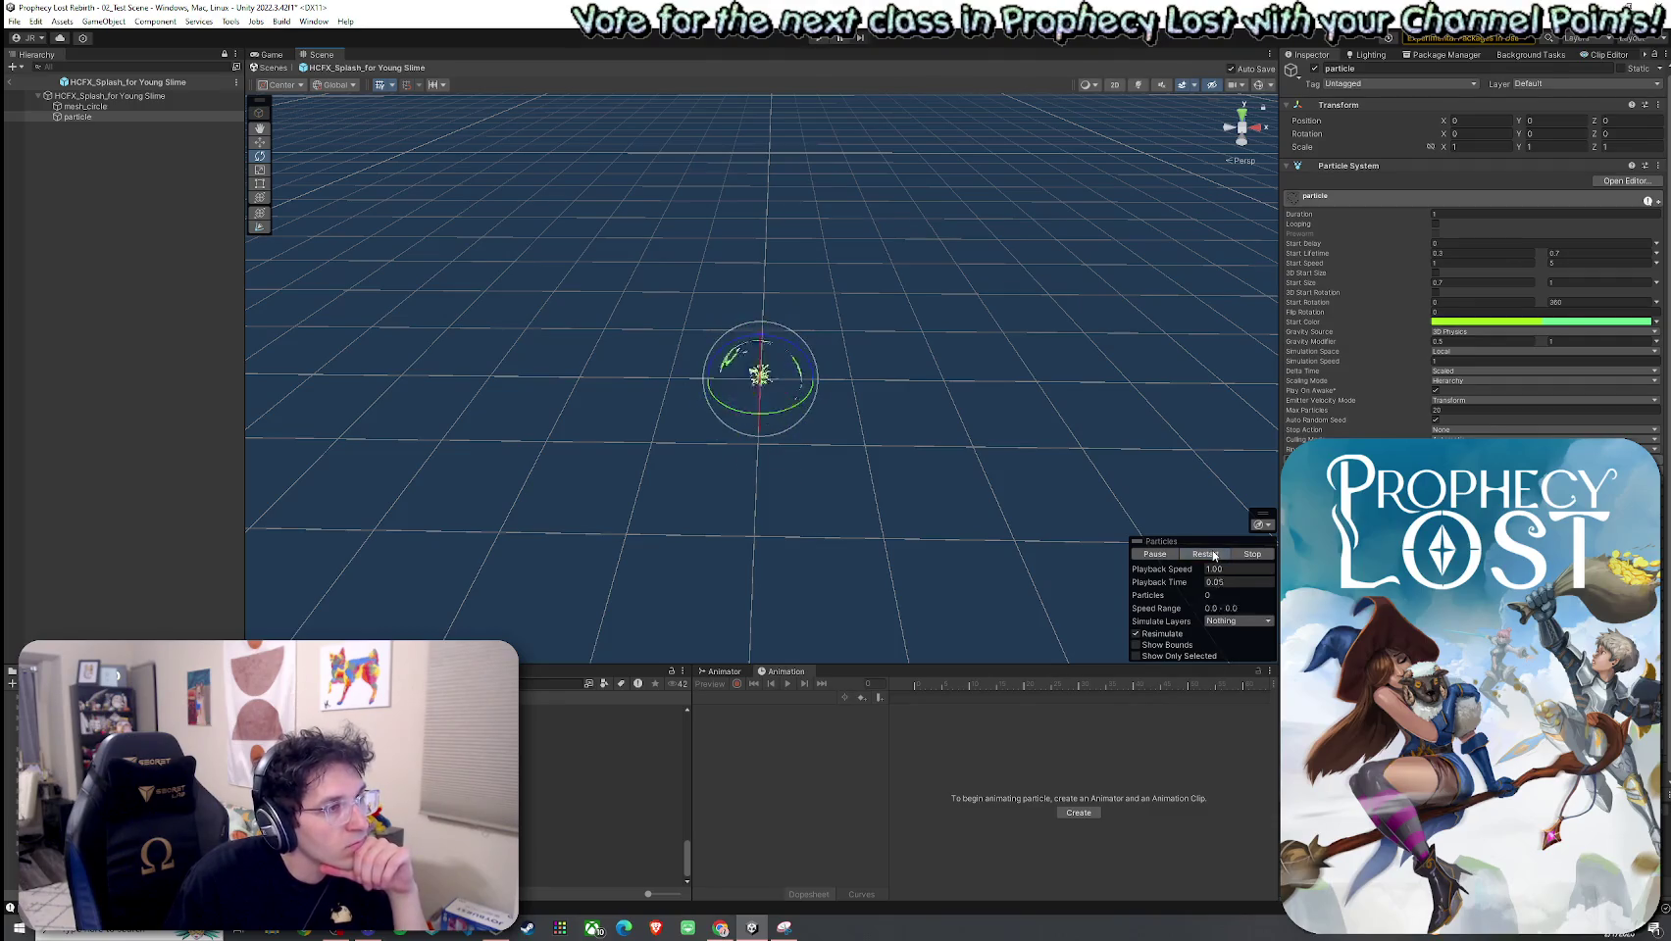
left_click(1213, 557)
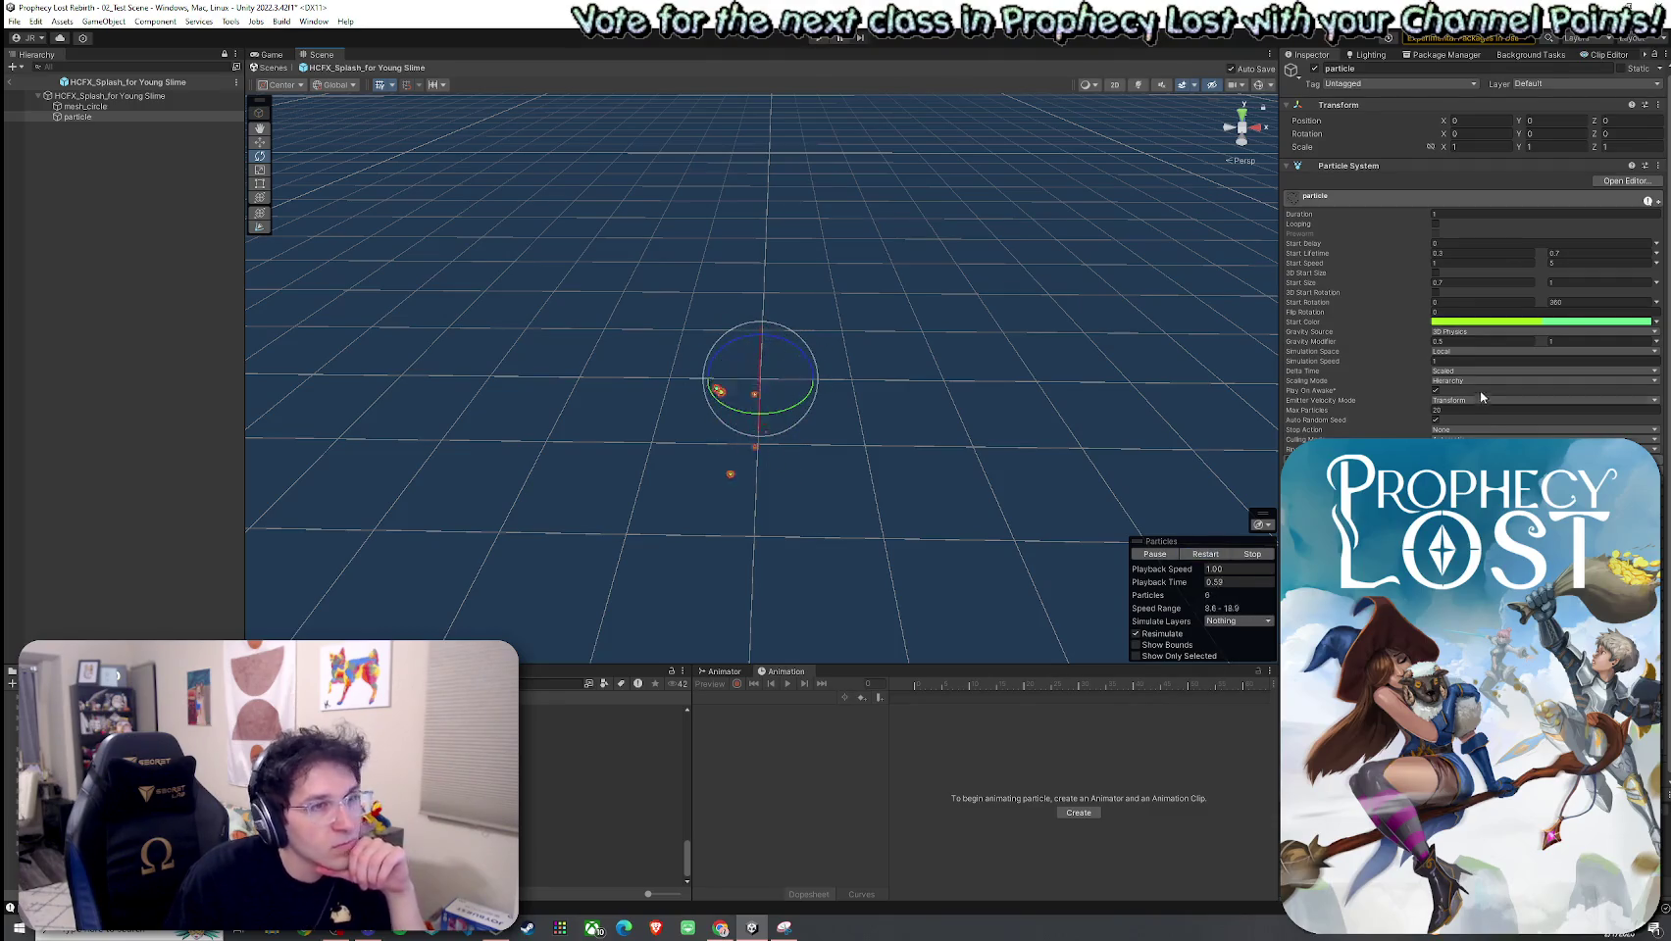
Step: Make the left gradient key a paler yellow-green and replay the effect
left_click(1507, 324)
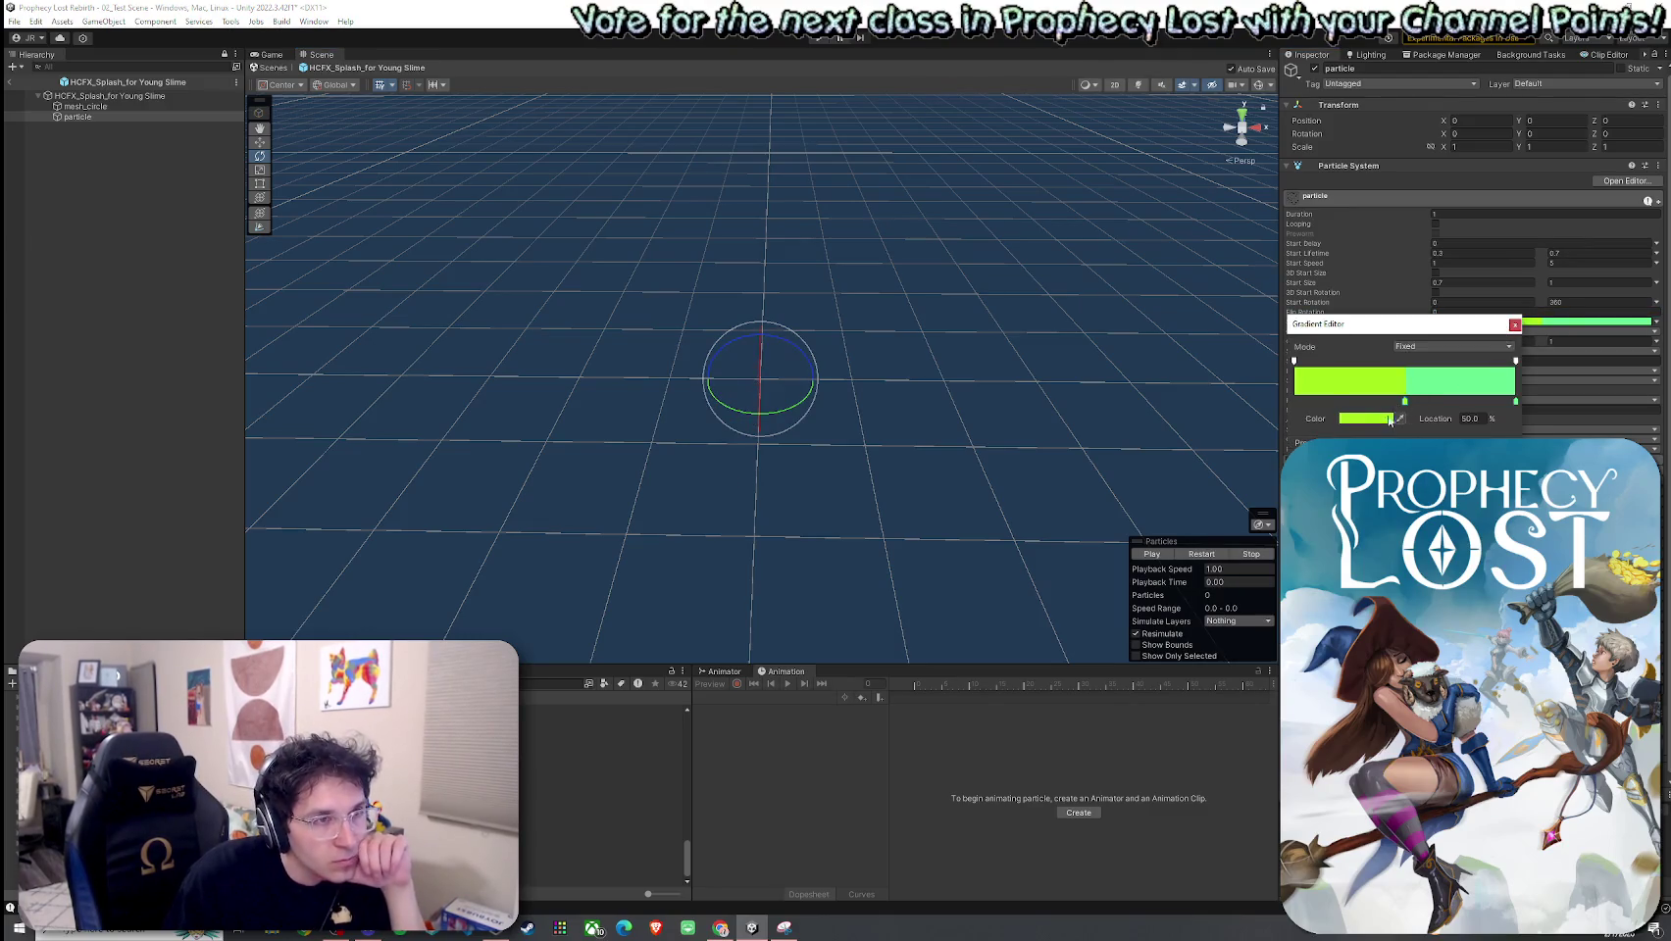
left_click(1363, 418)
left_click_drag(1471, 470, 1455, 485)
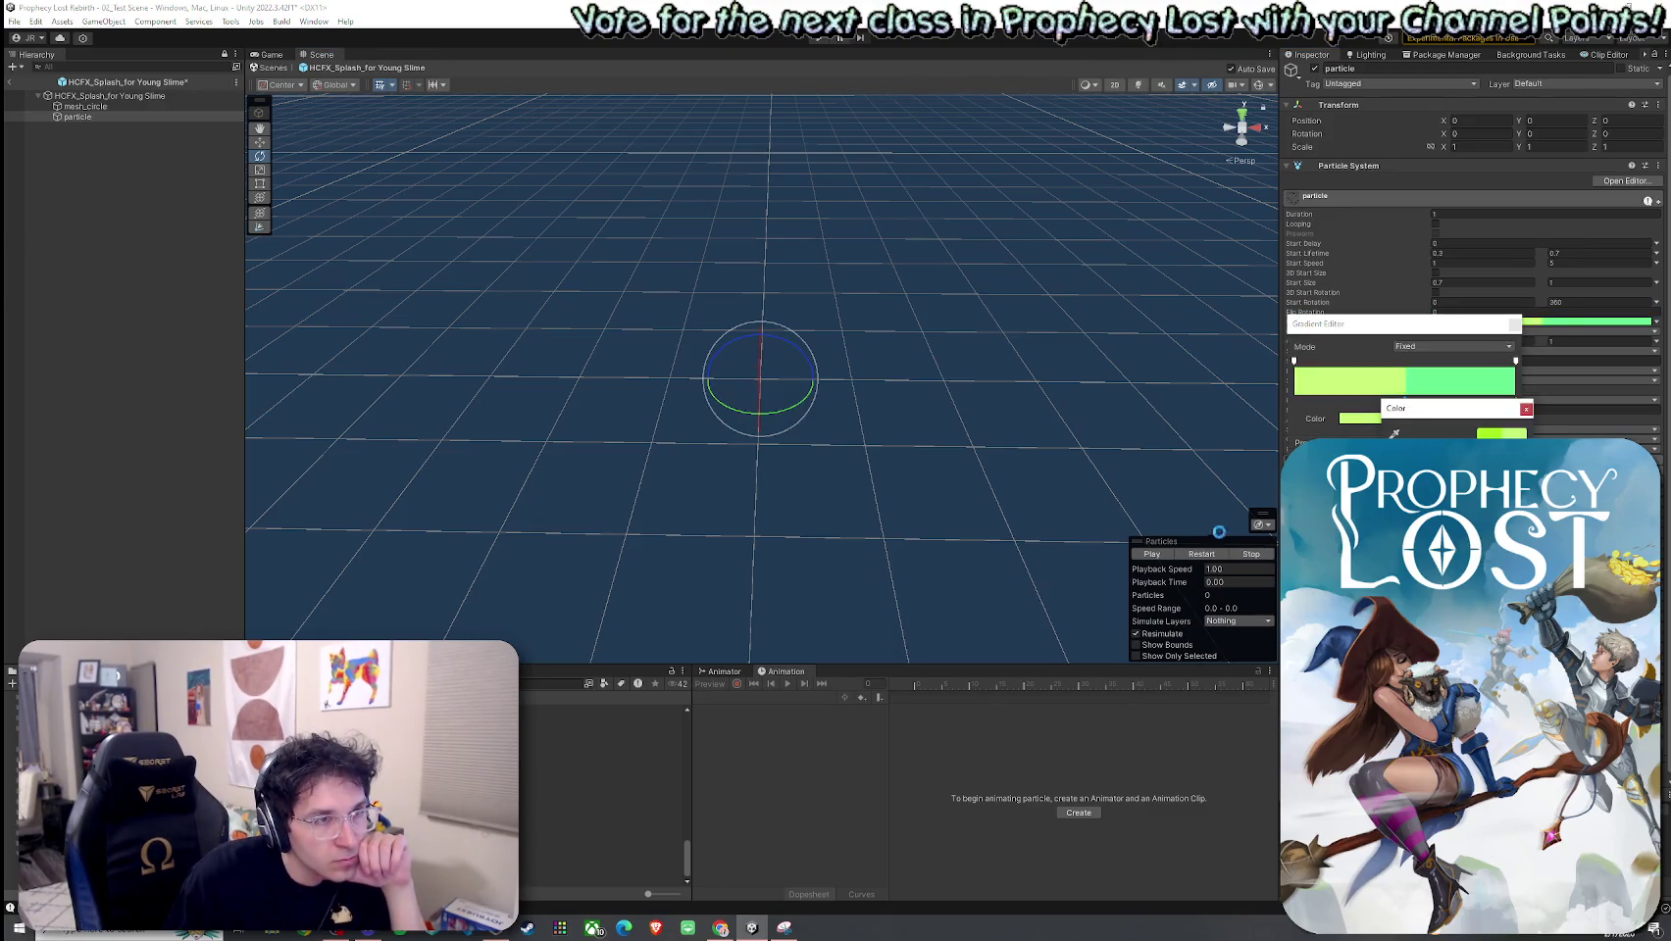
left_click(1209, 558)
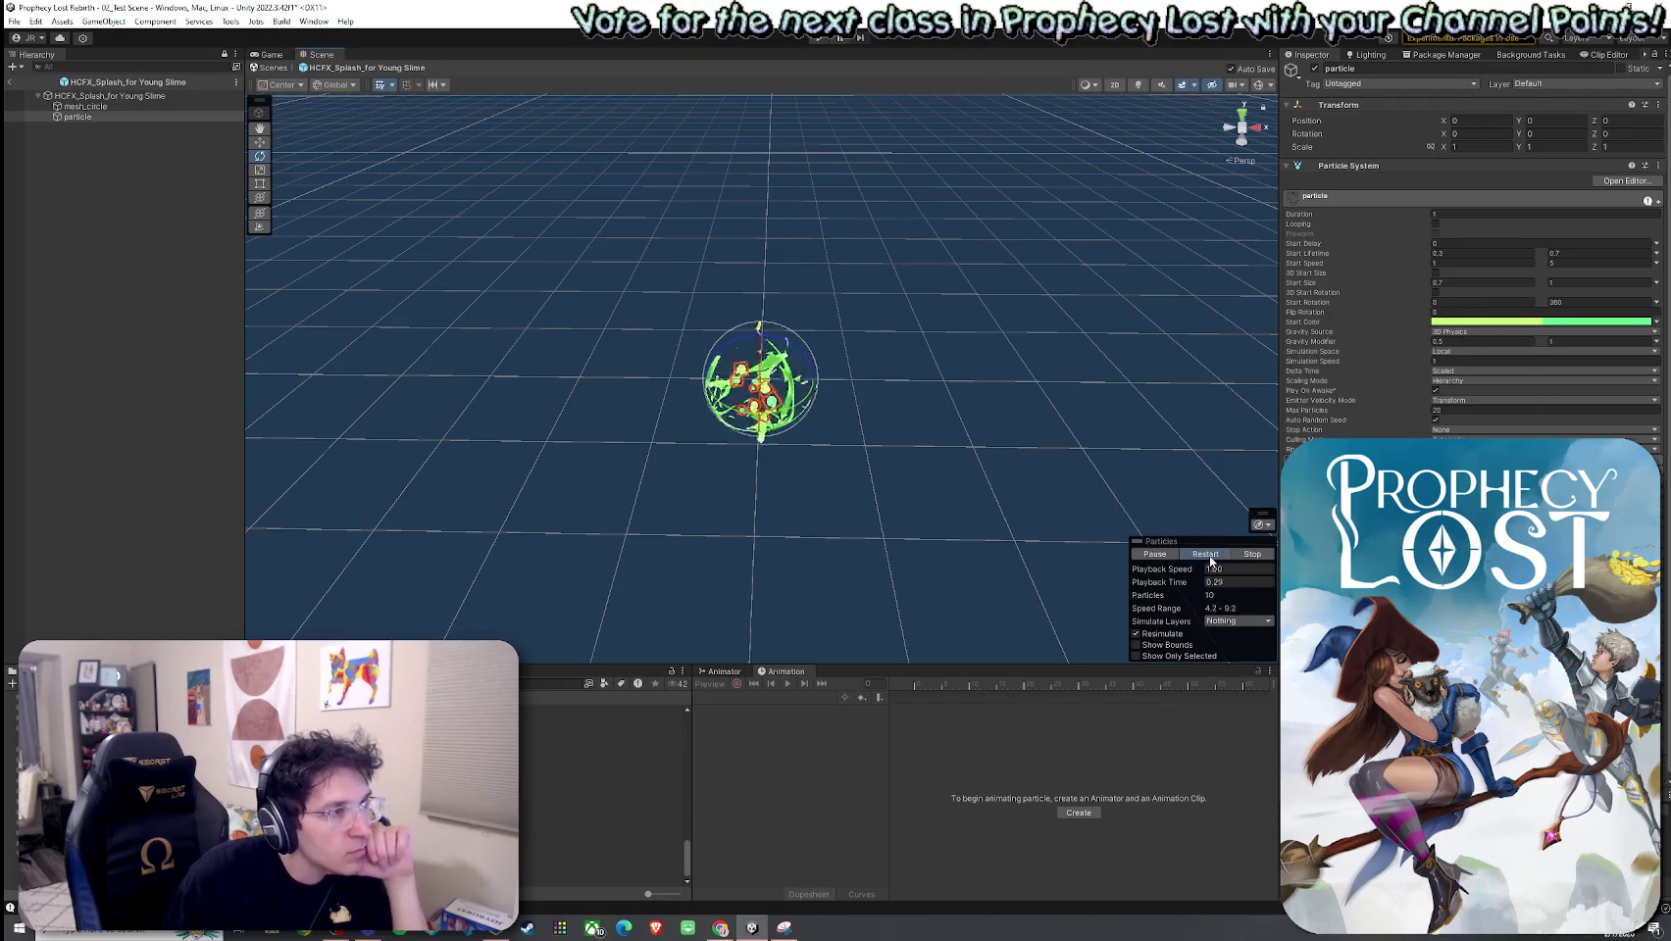
Step: Lighten the left gradient key to pale green and play the effect
left_click(1492, 326)
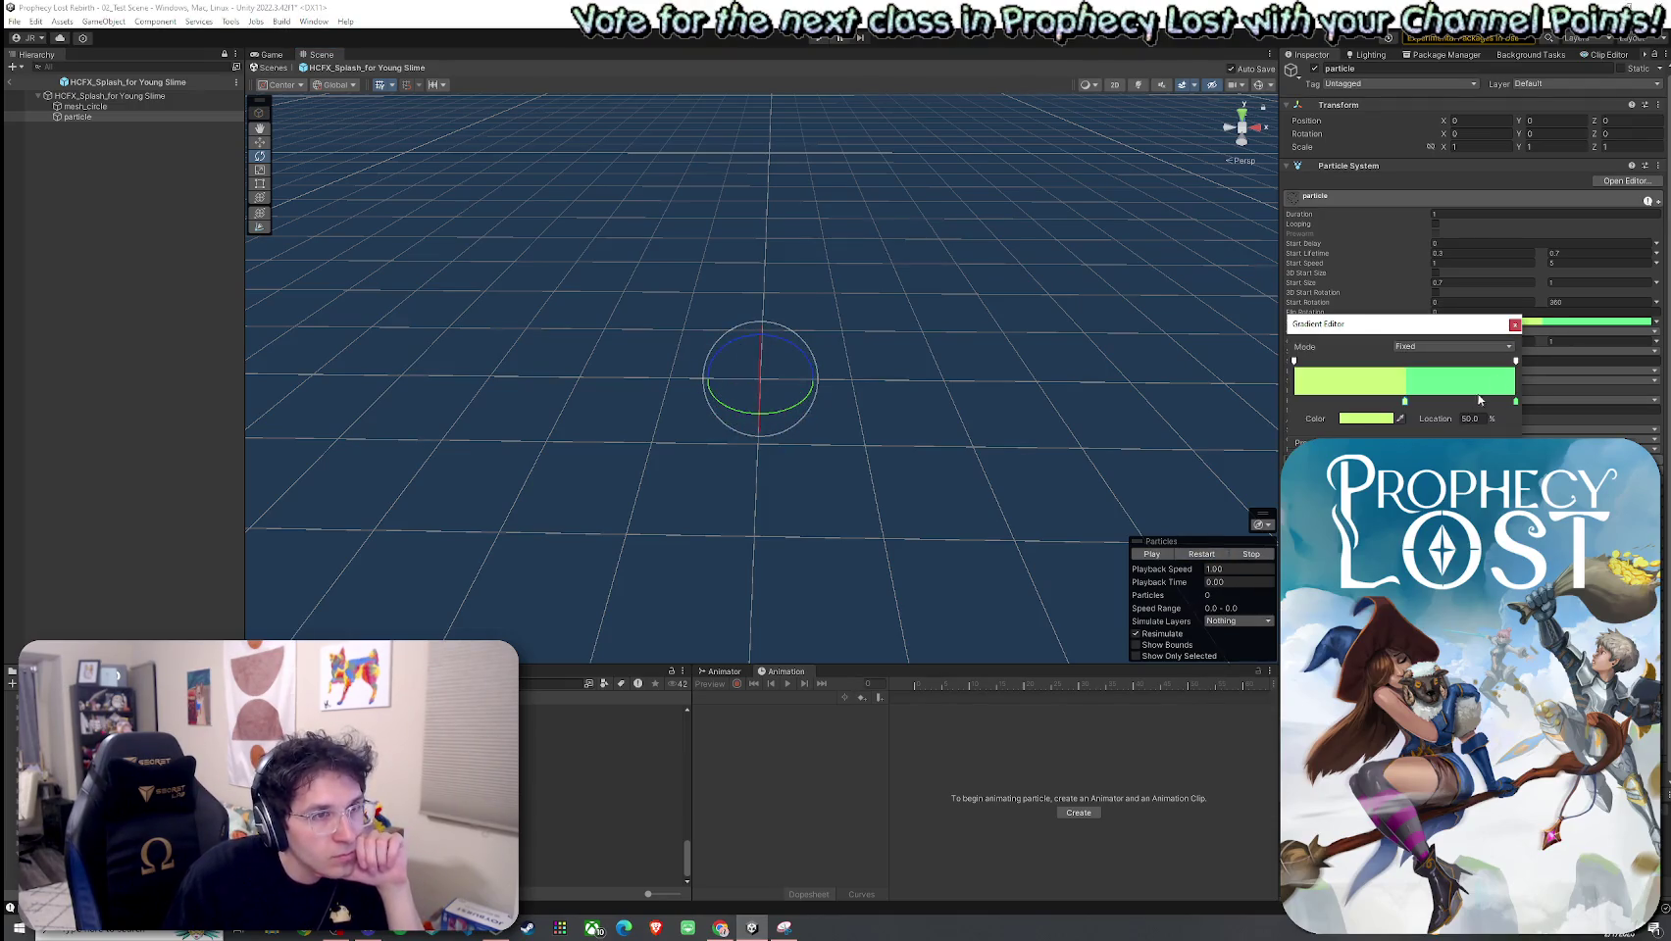
left_click(1385, 416)
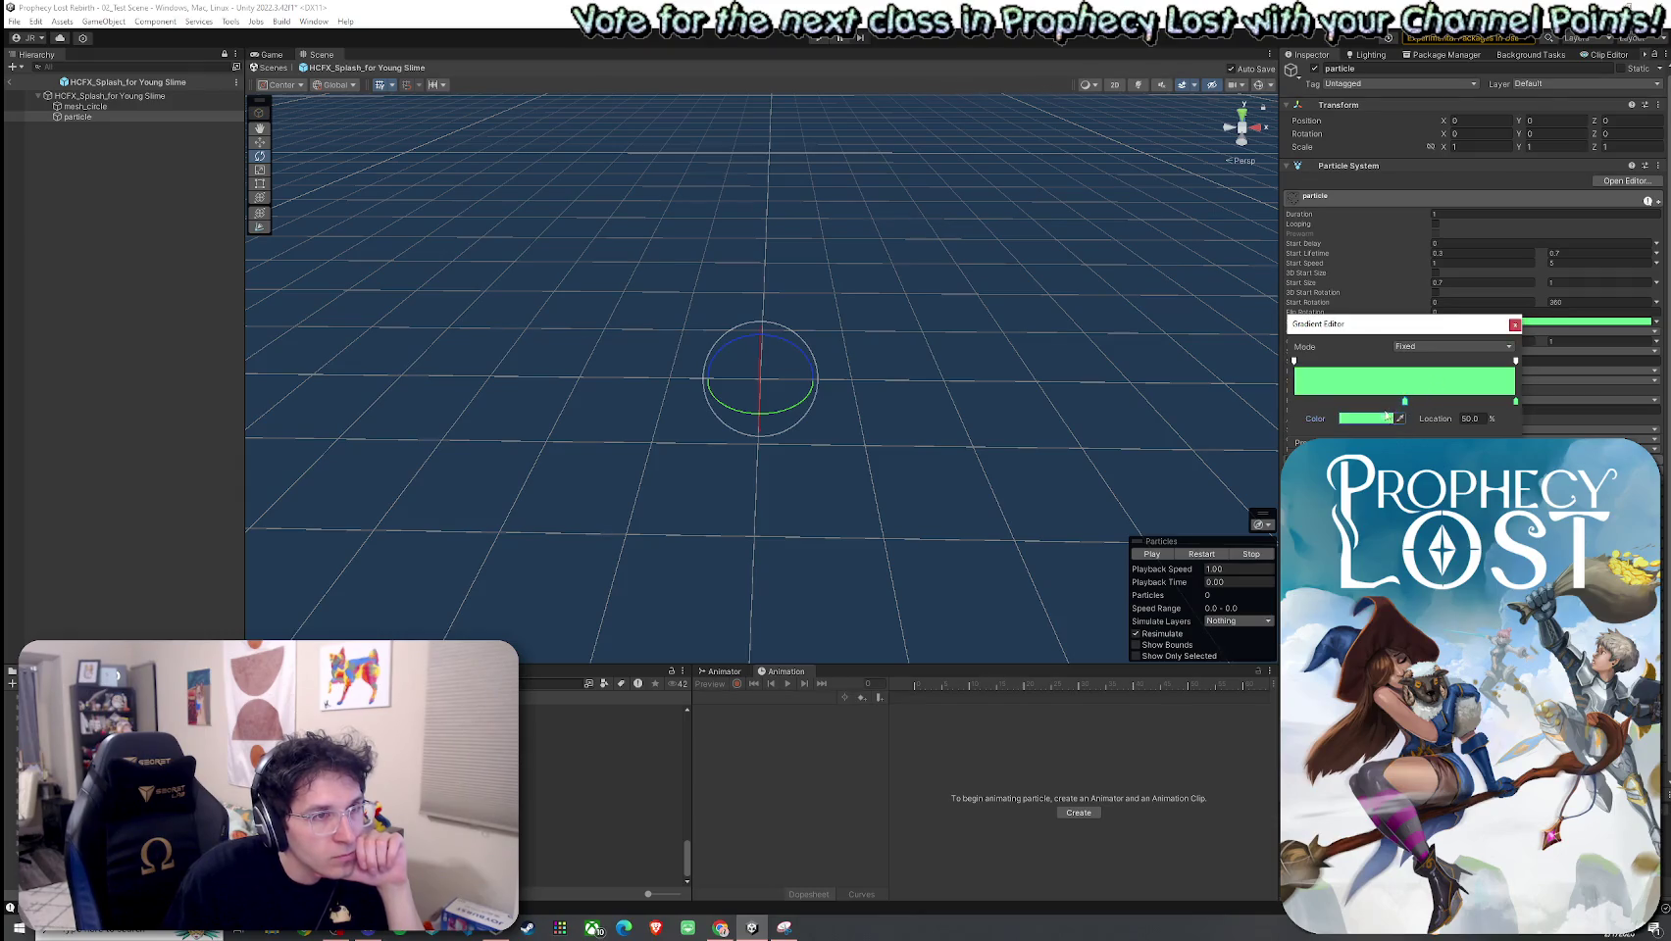
left_click(1388, 417)
left_click_drag(1451, 471, 1412, 463)
left_click(1200, 557)
left_click(1200, 557)
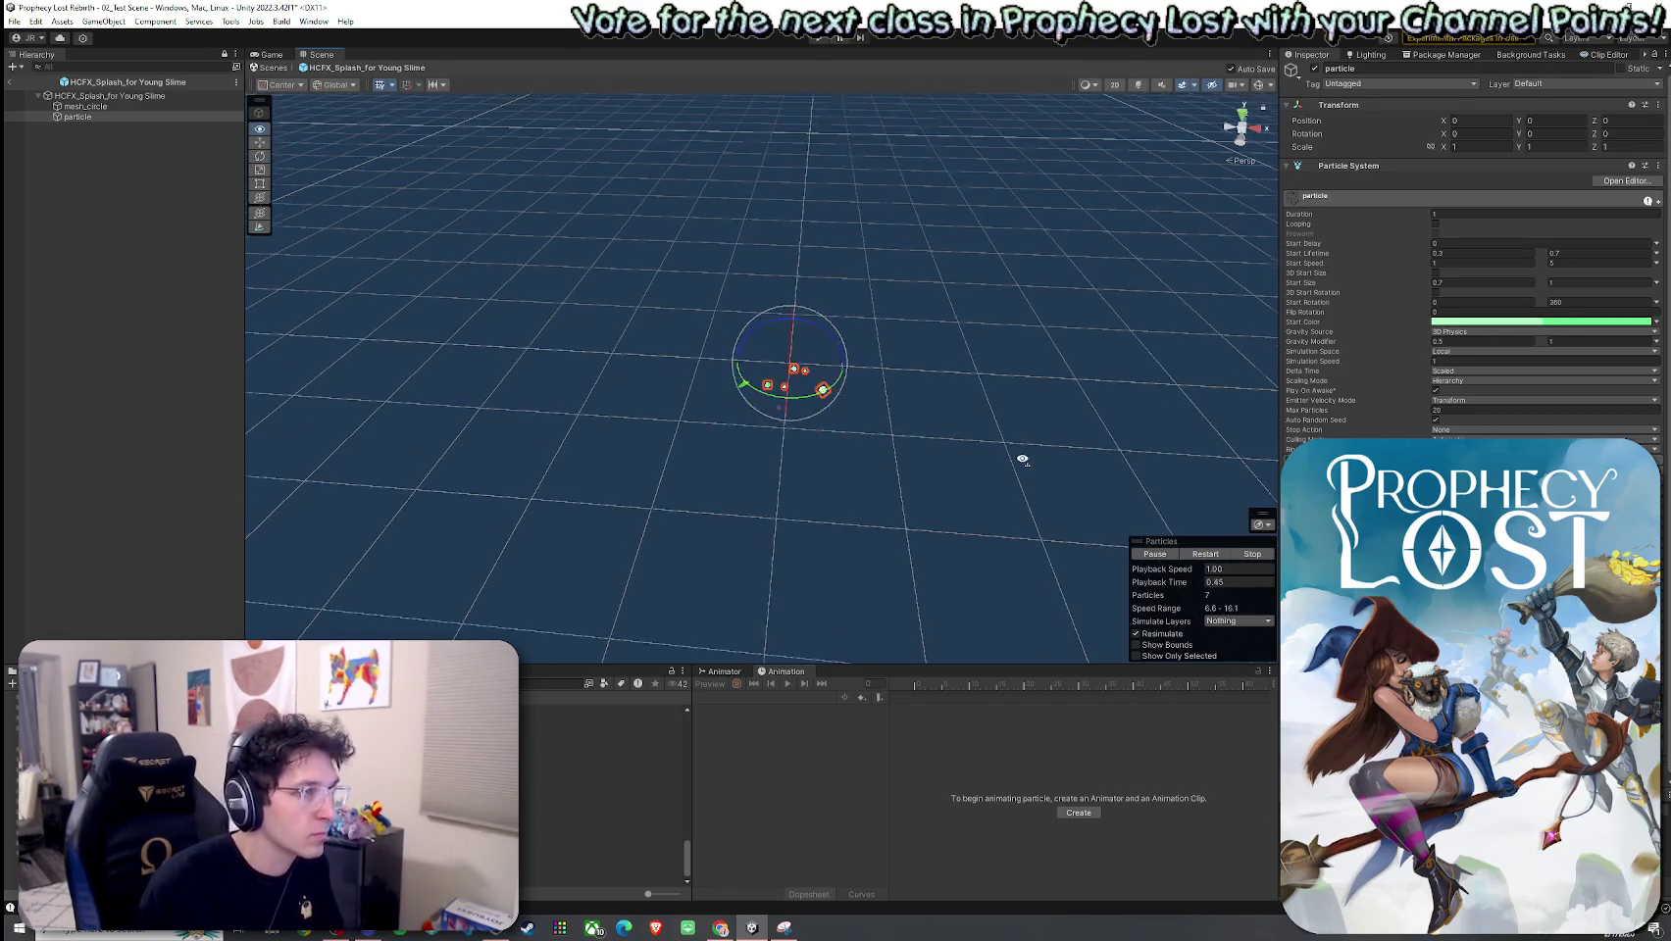
Step: Replay the splash effect several times to check its colours
left_click(1209, 559)
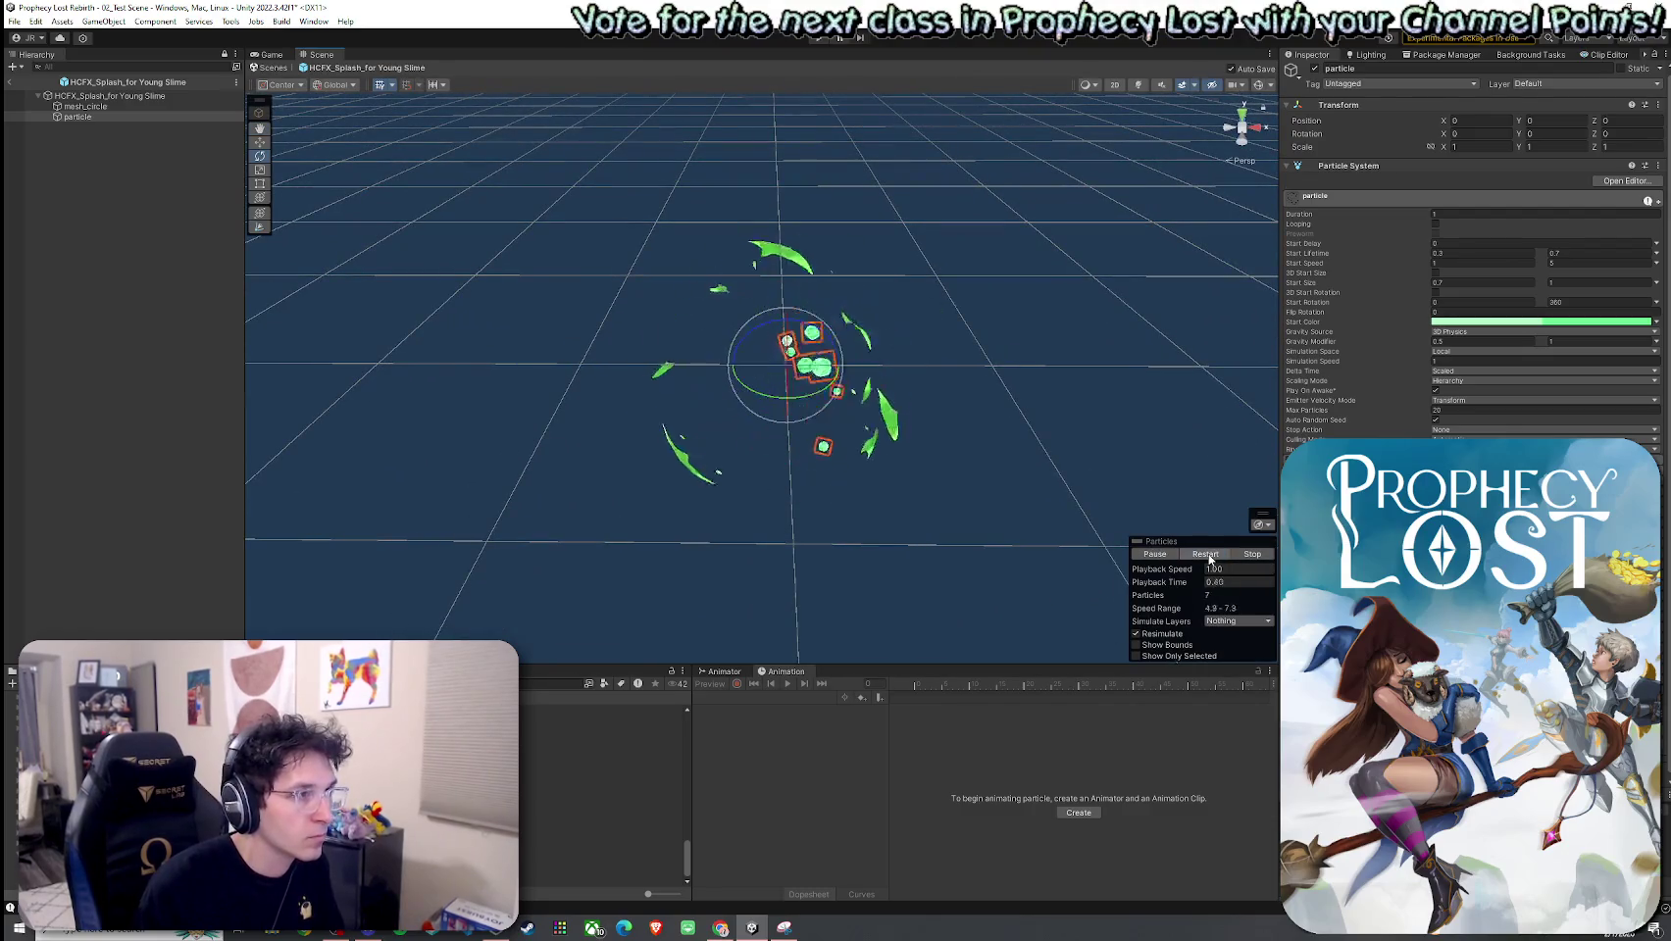
left_click(1212, 561)
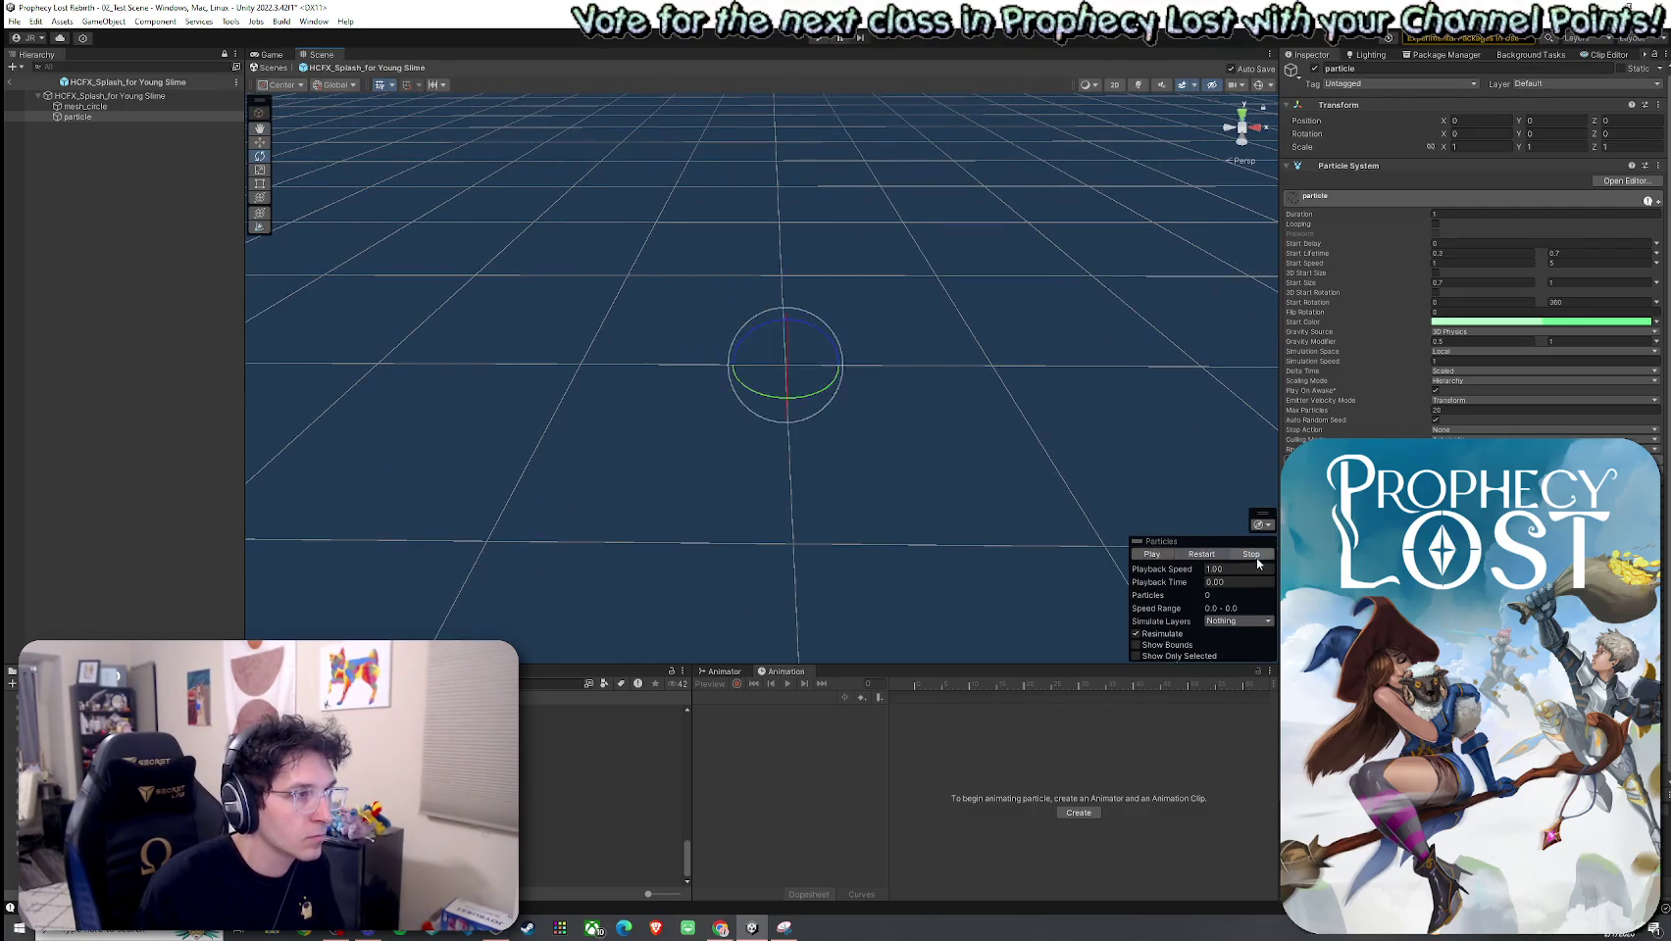
left_click(1189, 558)
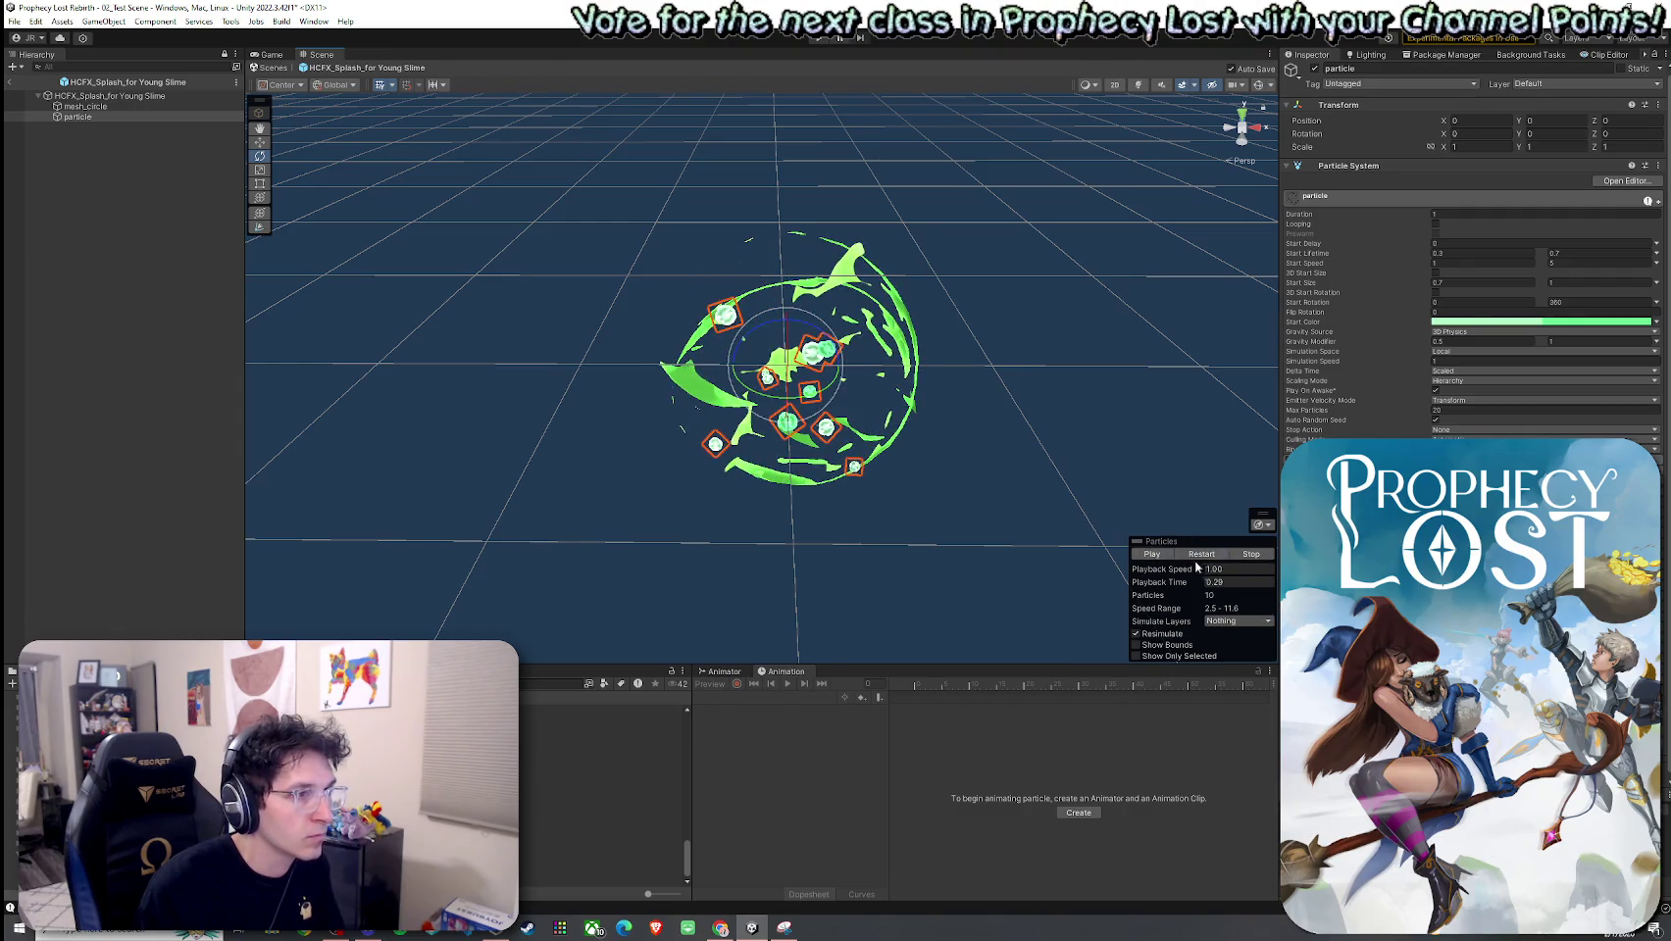
left_click(1180, 559)
scroll(1042, 473, "up", 5)
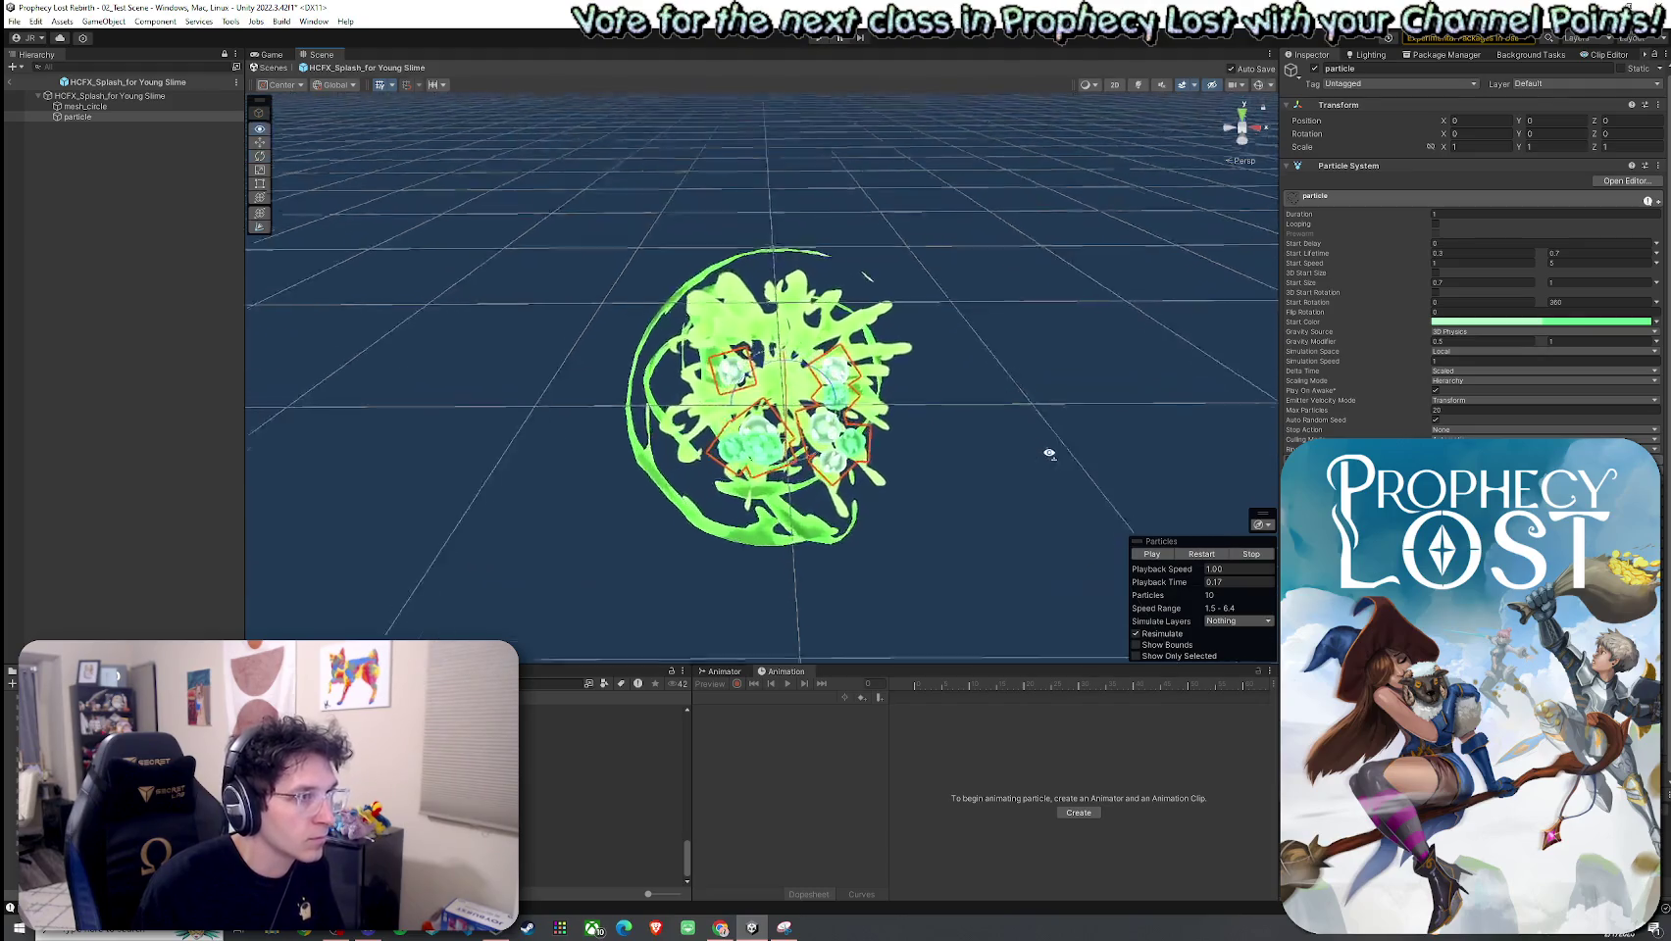
scroll(1040, 469, "down", 10)
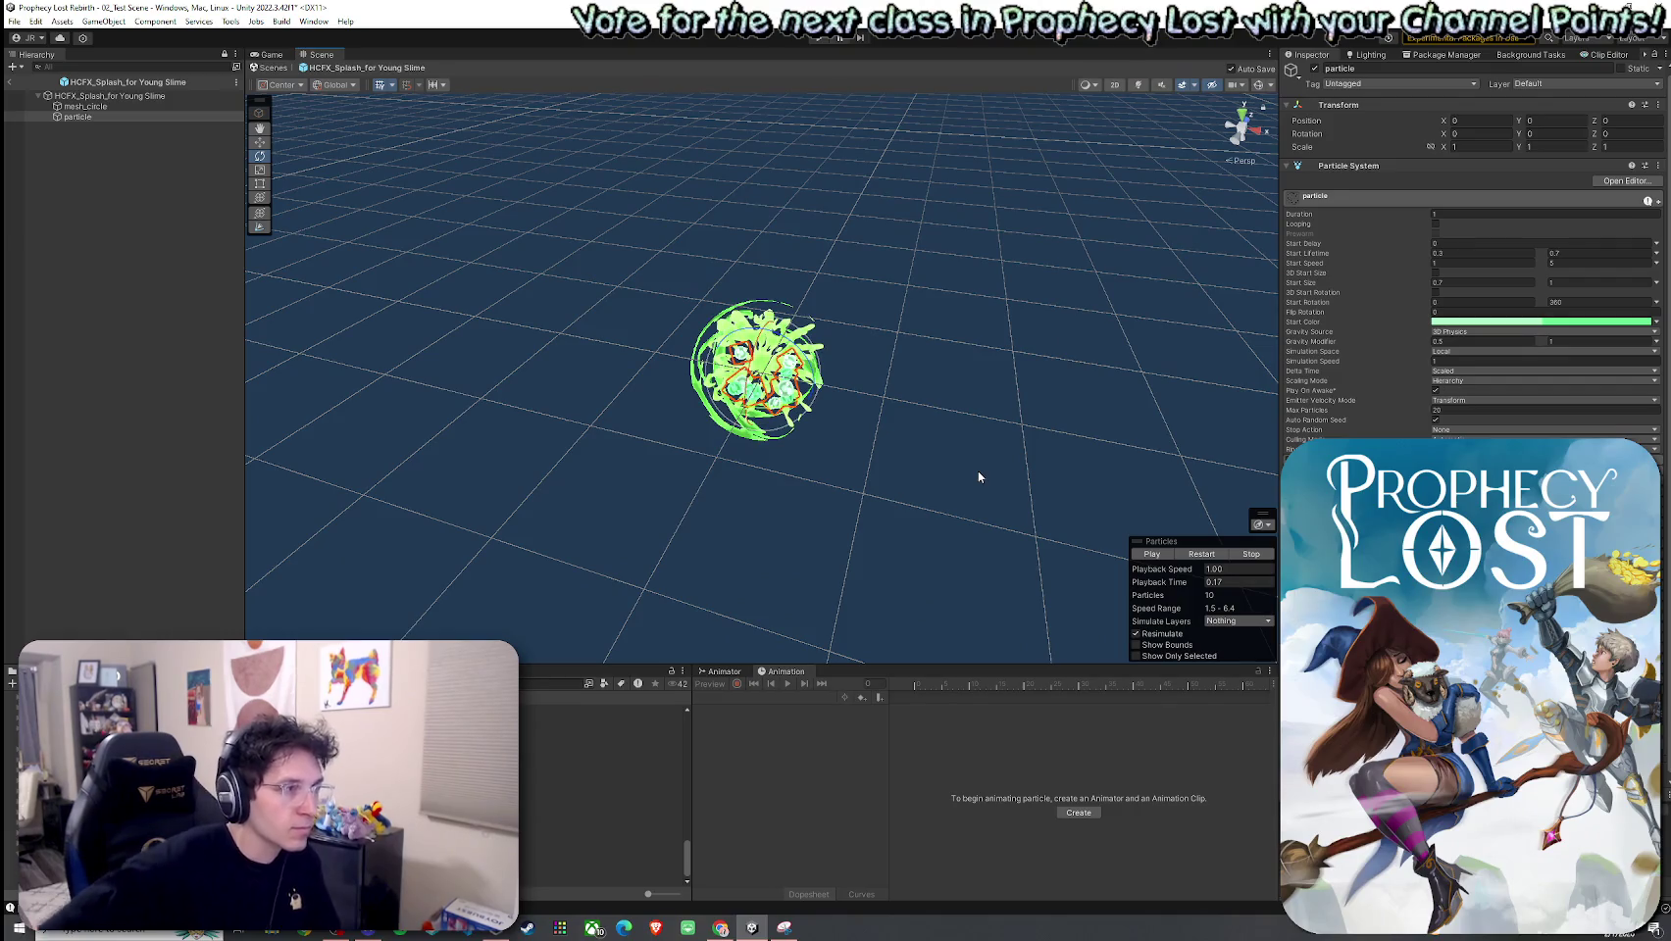
Step: Set the left gradient key to mint green by sampling from the particle preview
left_click(1510, 322)
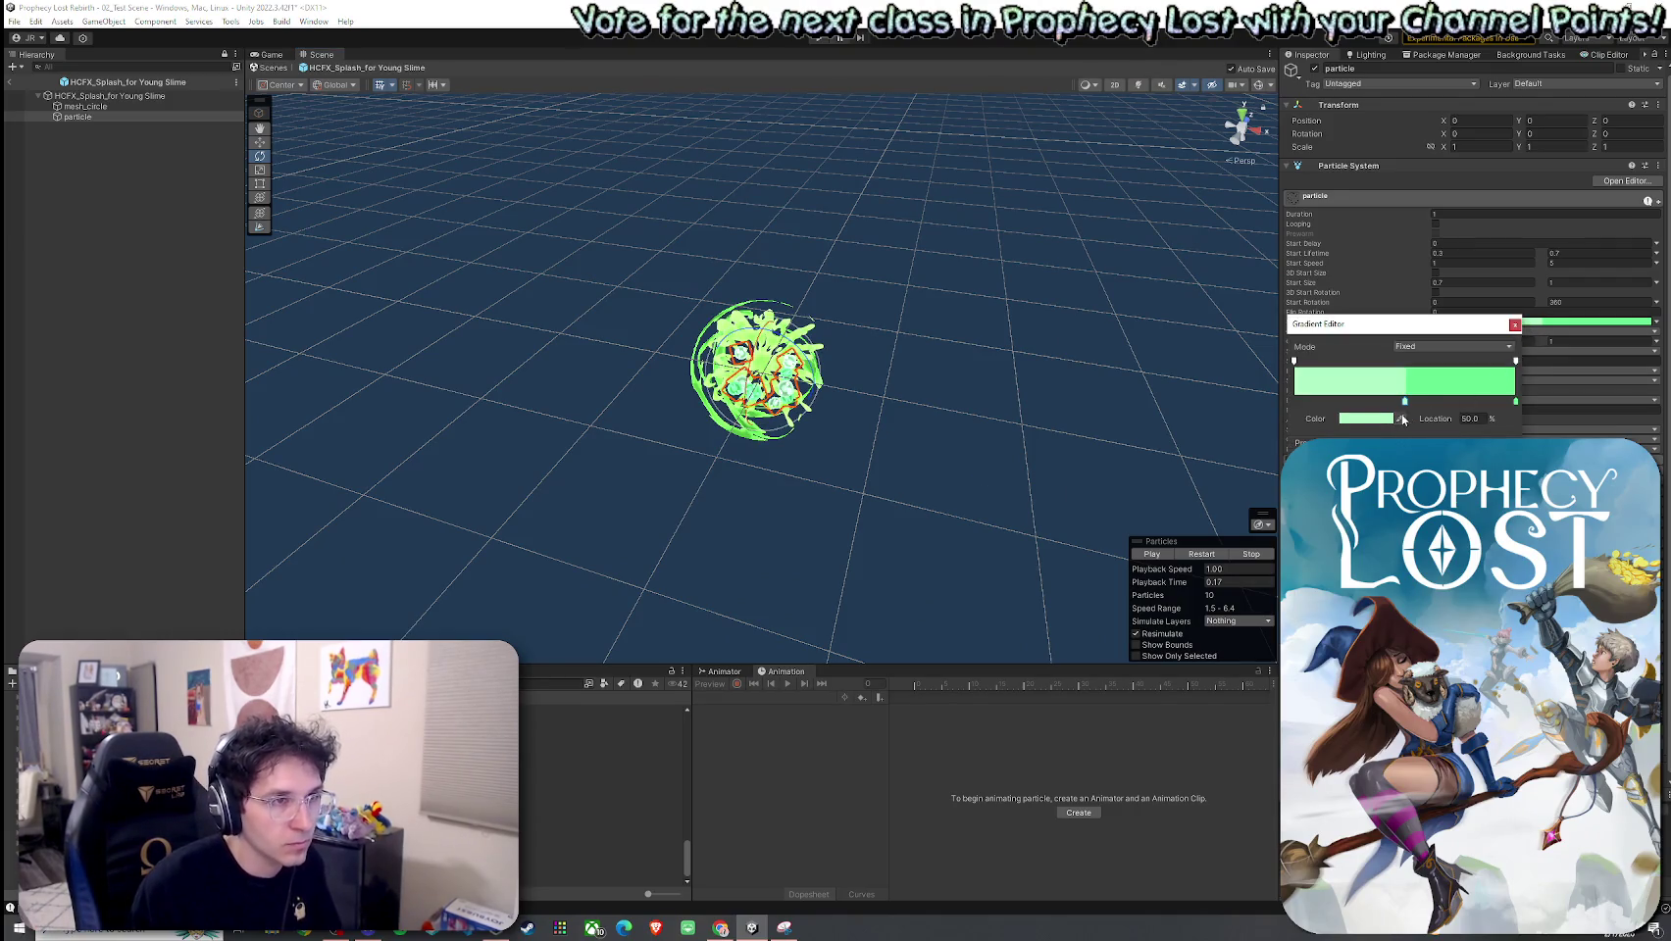
left_click(1399, 418)
left_click(766, 362)
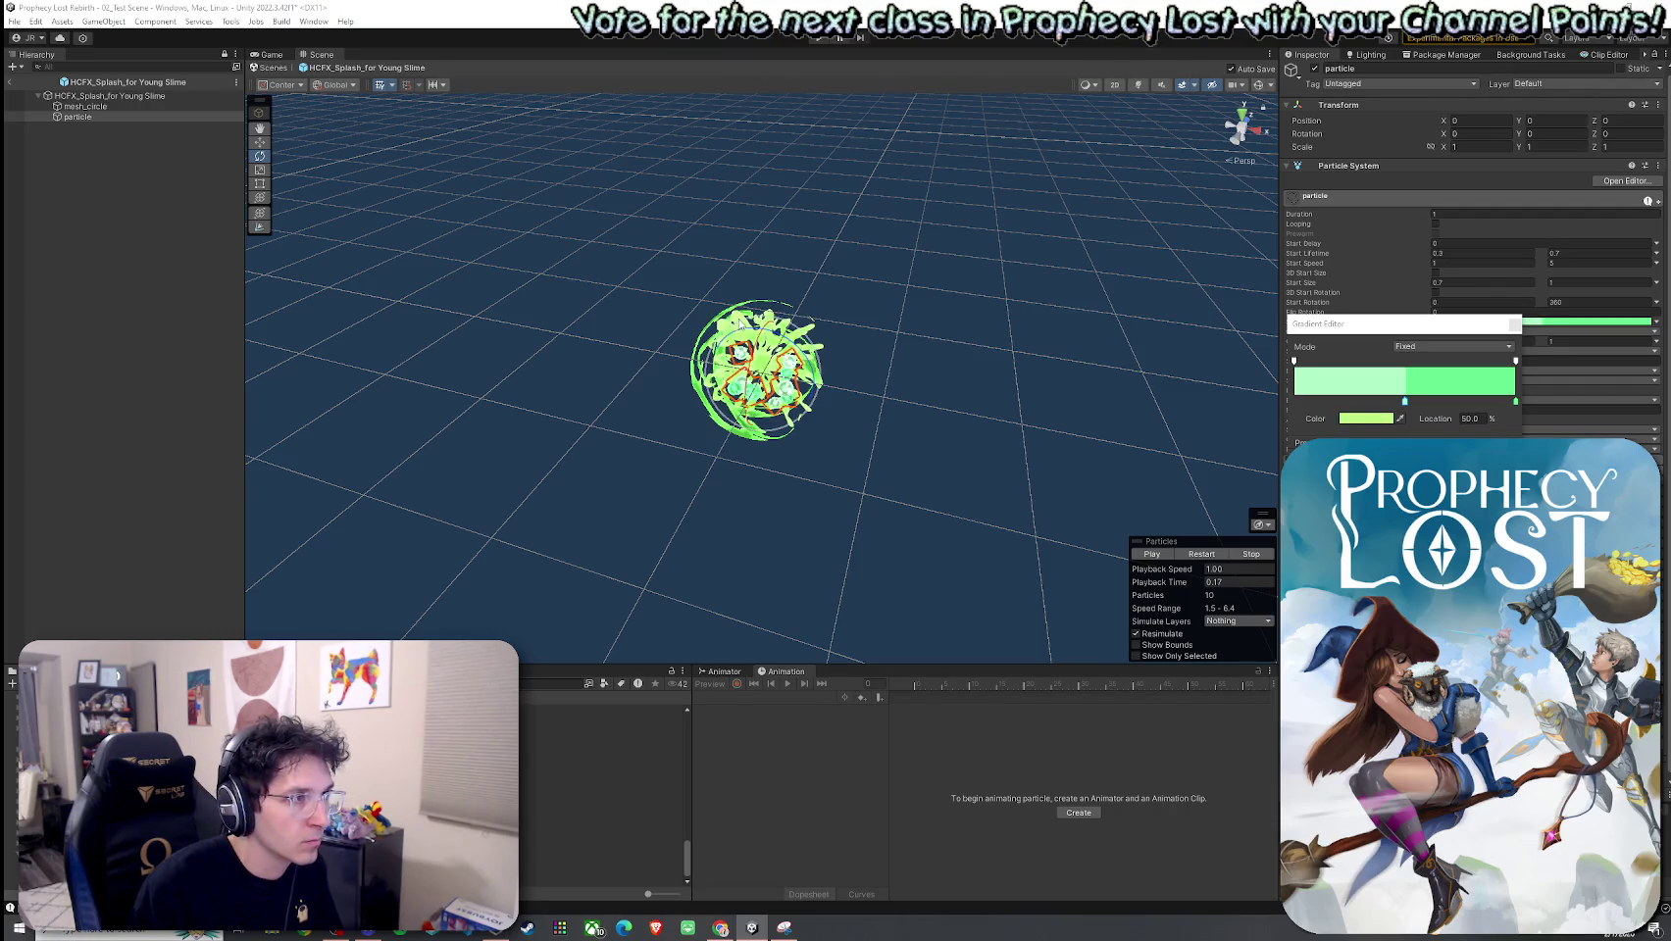
left_click(768, 323)
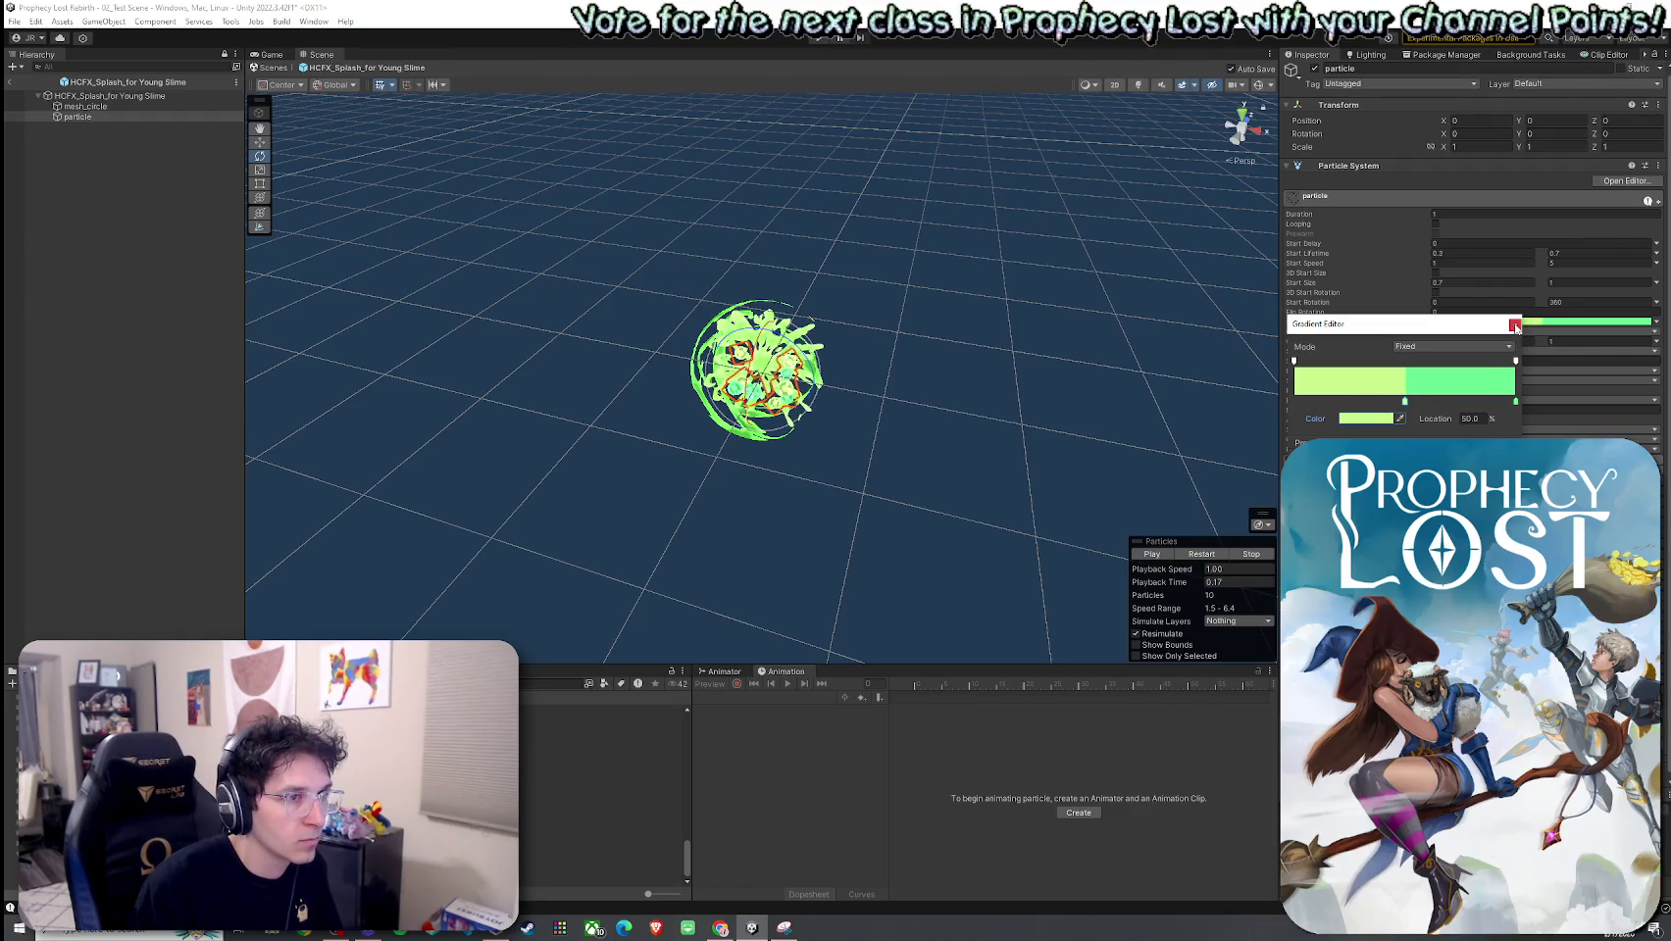
key("ctrl+z")
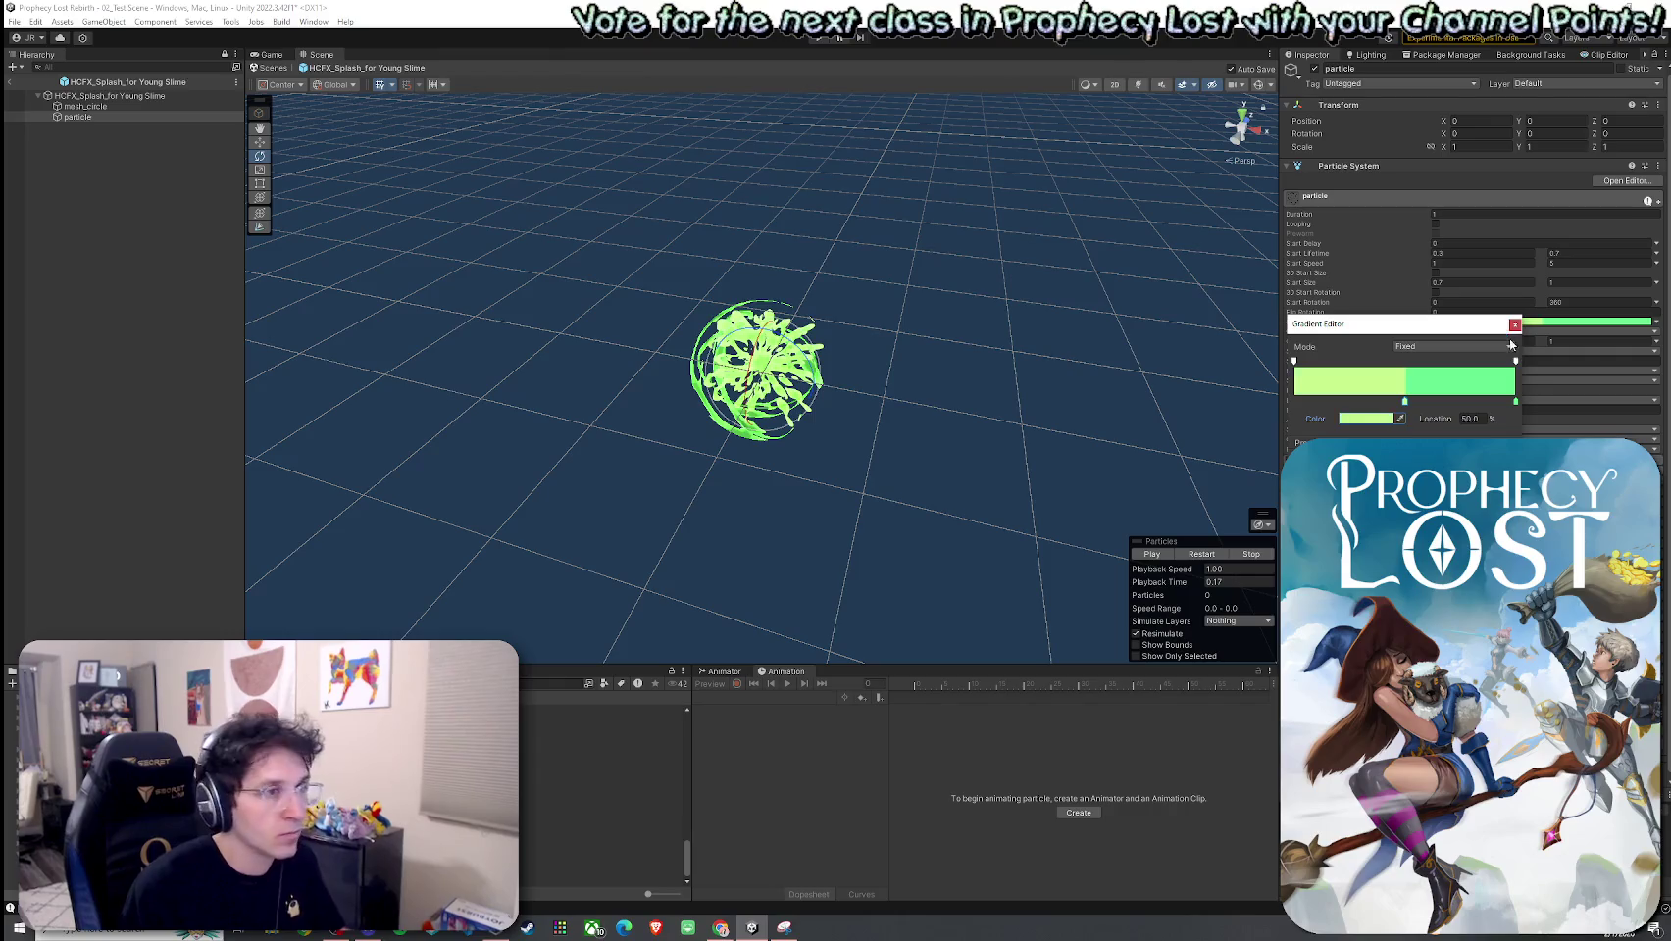
left_click(1515, 325)
Step: Replay the splash repeatedly to confirm the new green gradient
left_click(1215, 554)
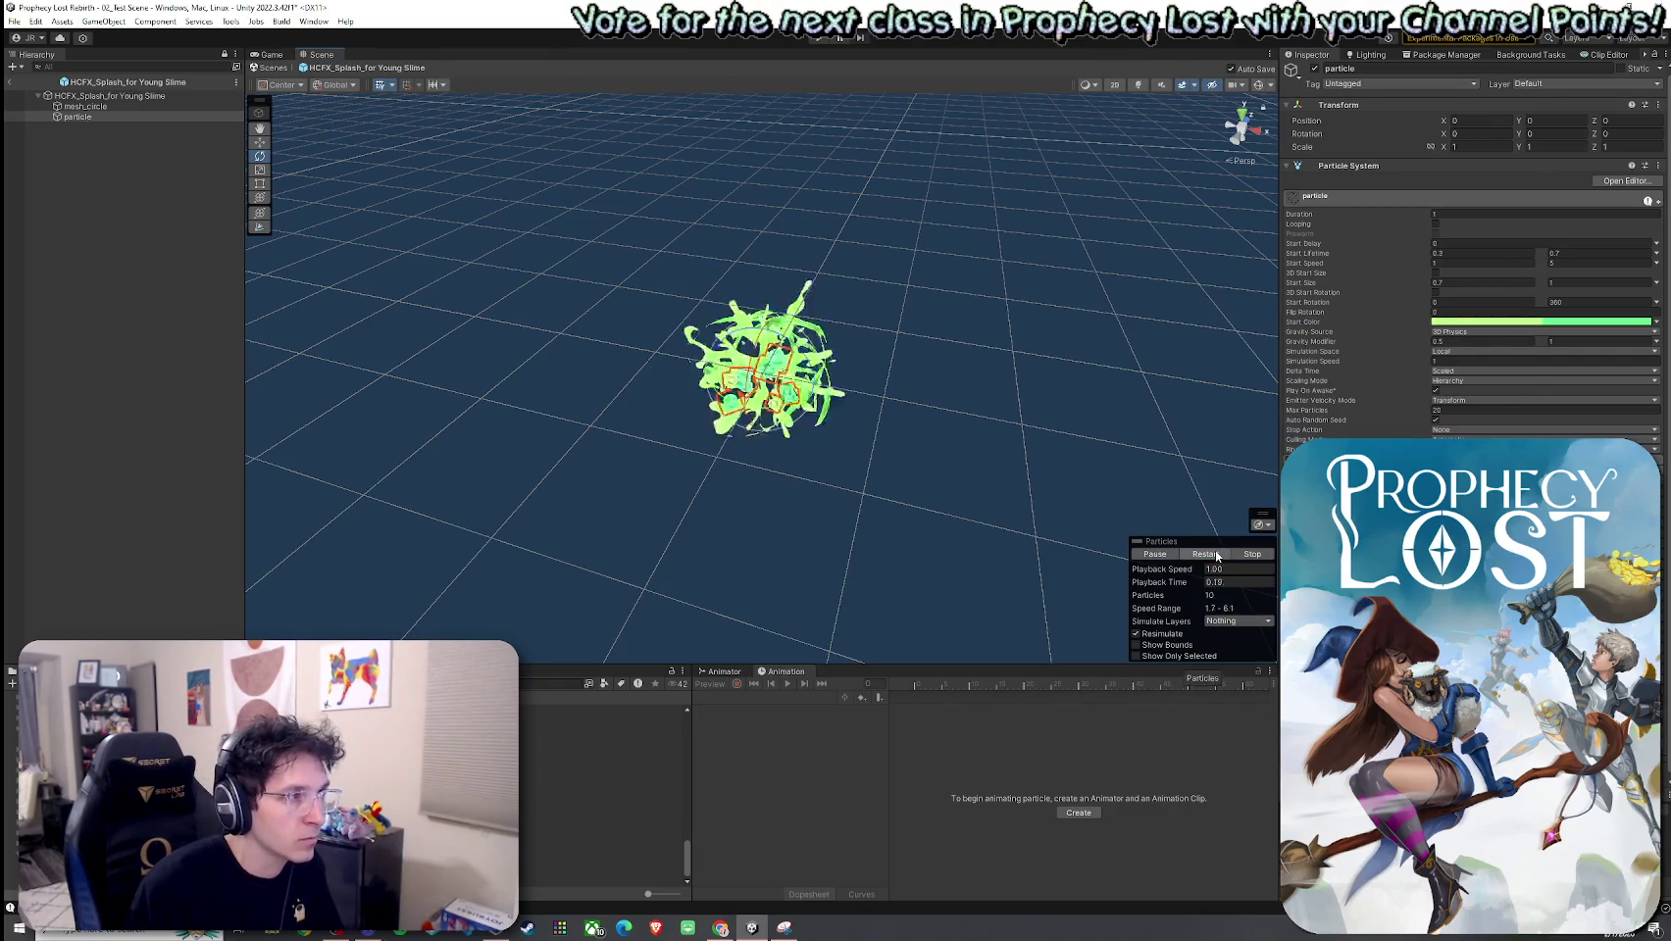
left_click(1217, 555)
left_click(1216, 555)
left_click(1217, 556)
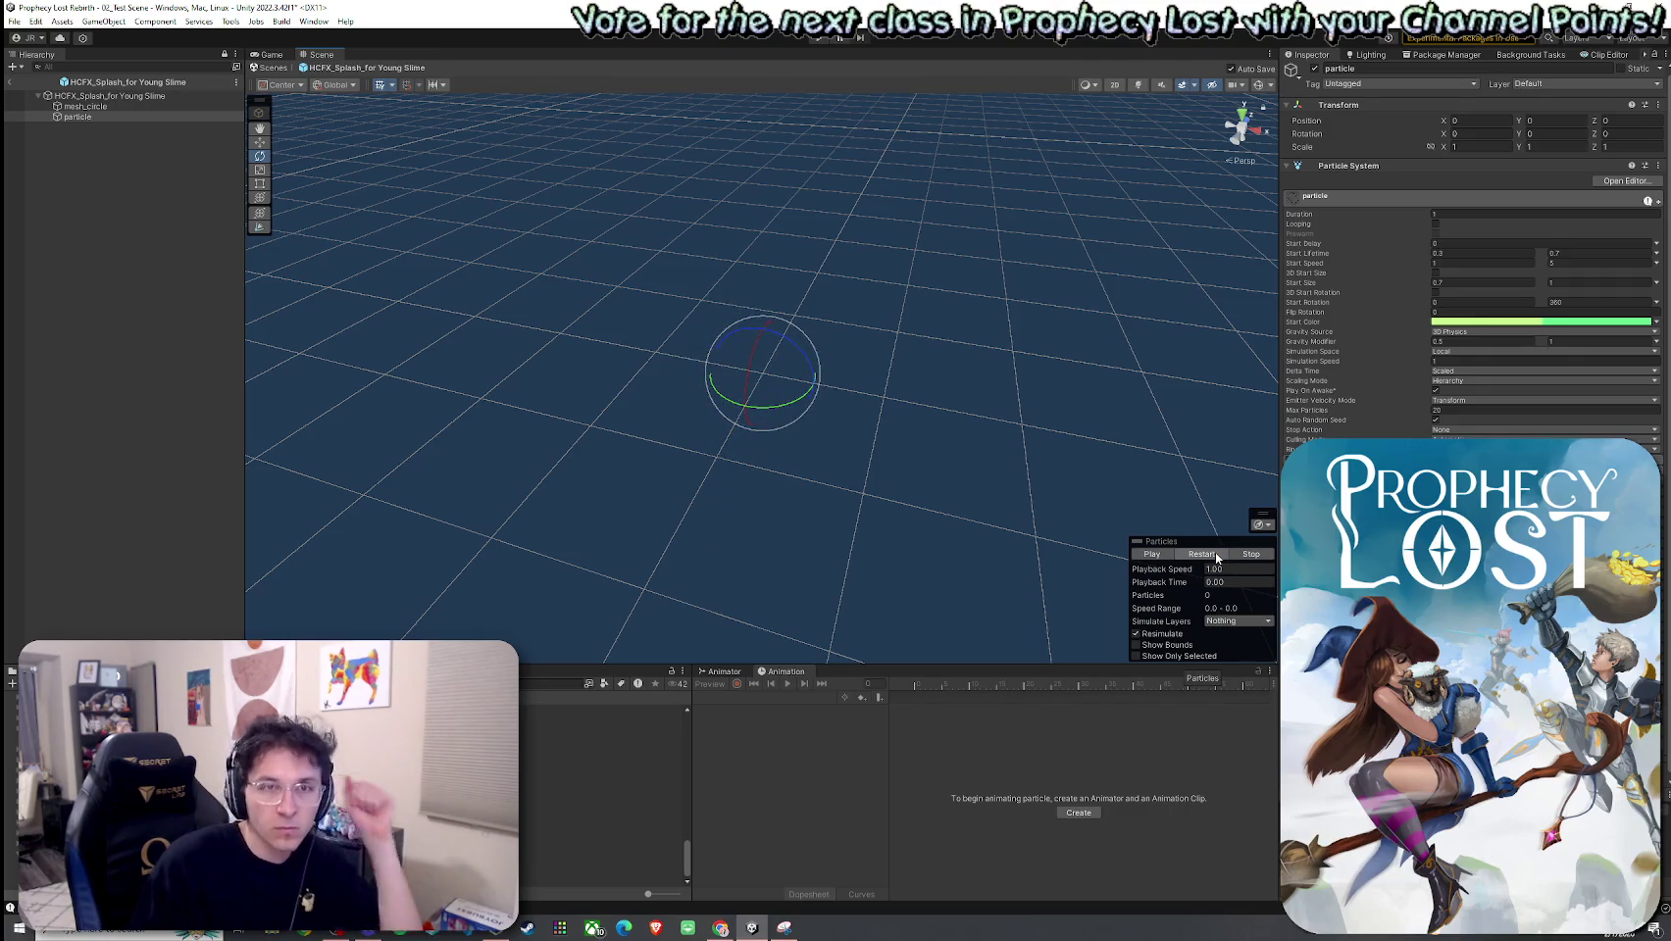
left_click(14, 83)
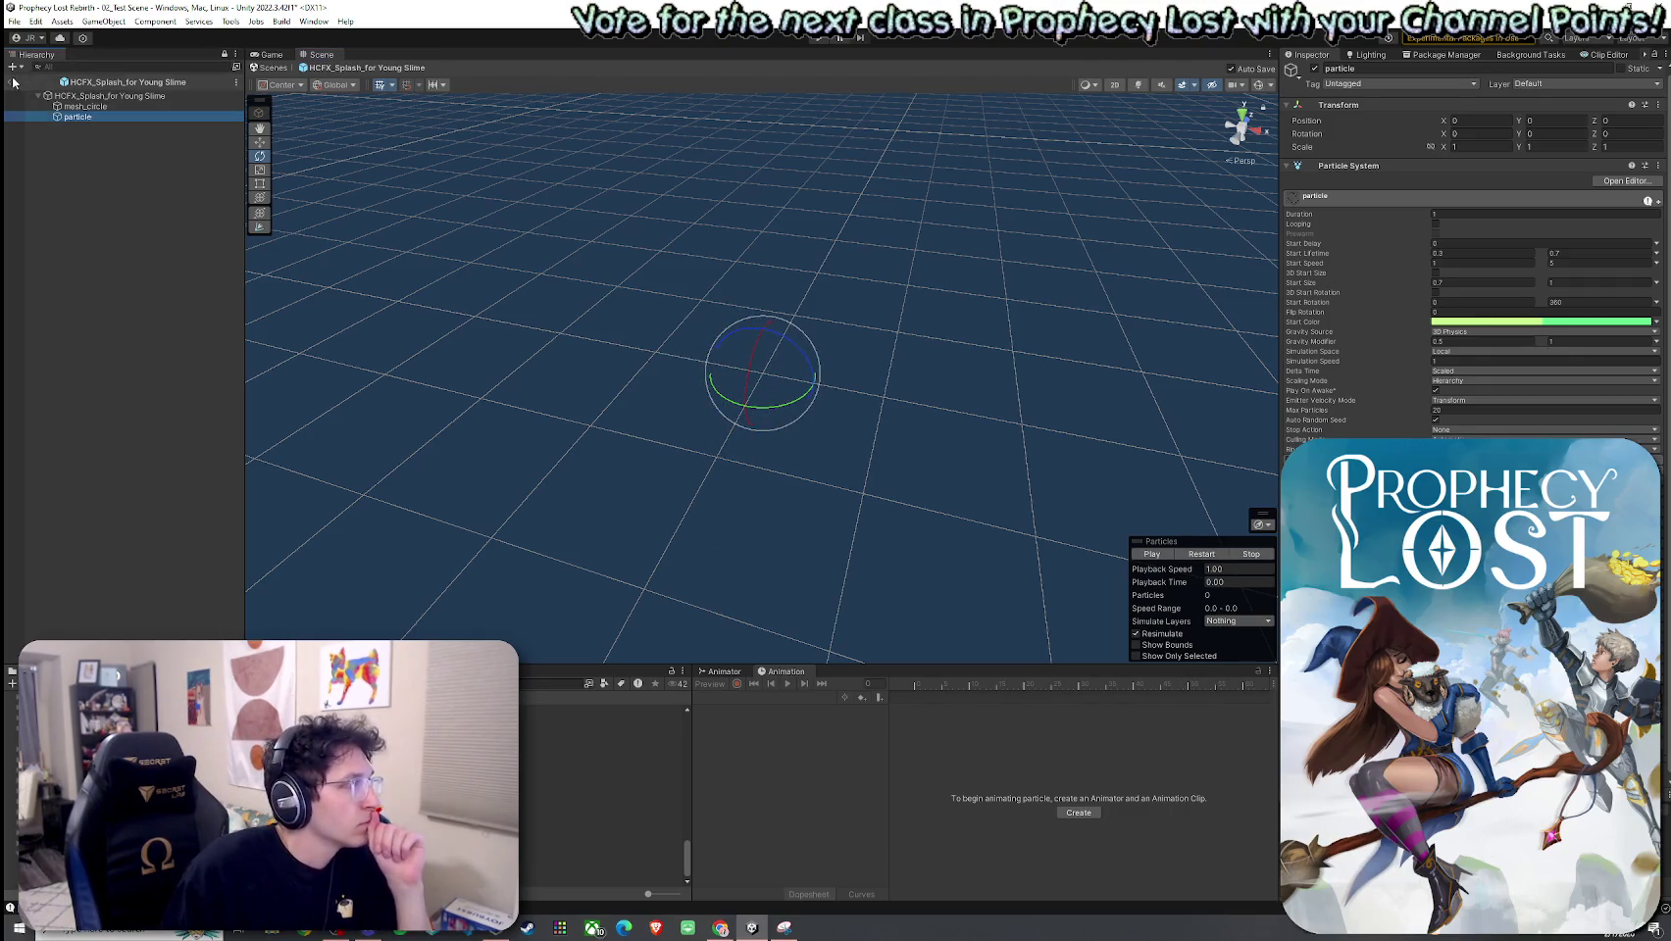
left_click(16, 23)
Step: Save the splash prefab, compare Yuzu Slime's Damage Vfx, then assign HCFX_Splash_for Young Slime to Young Slime
left_click(42, 87)
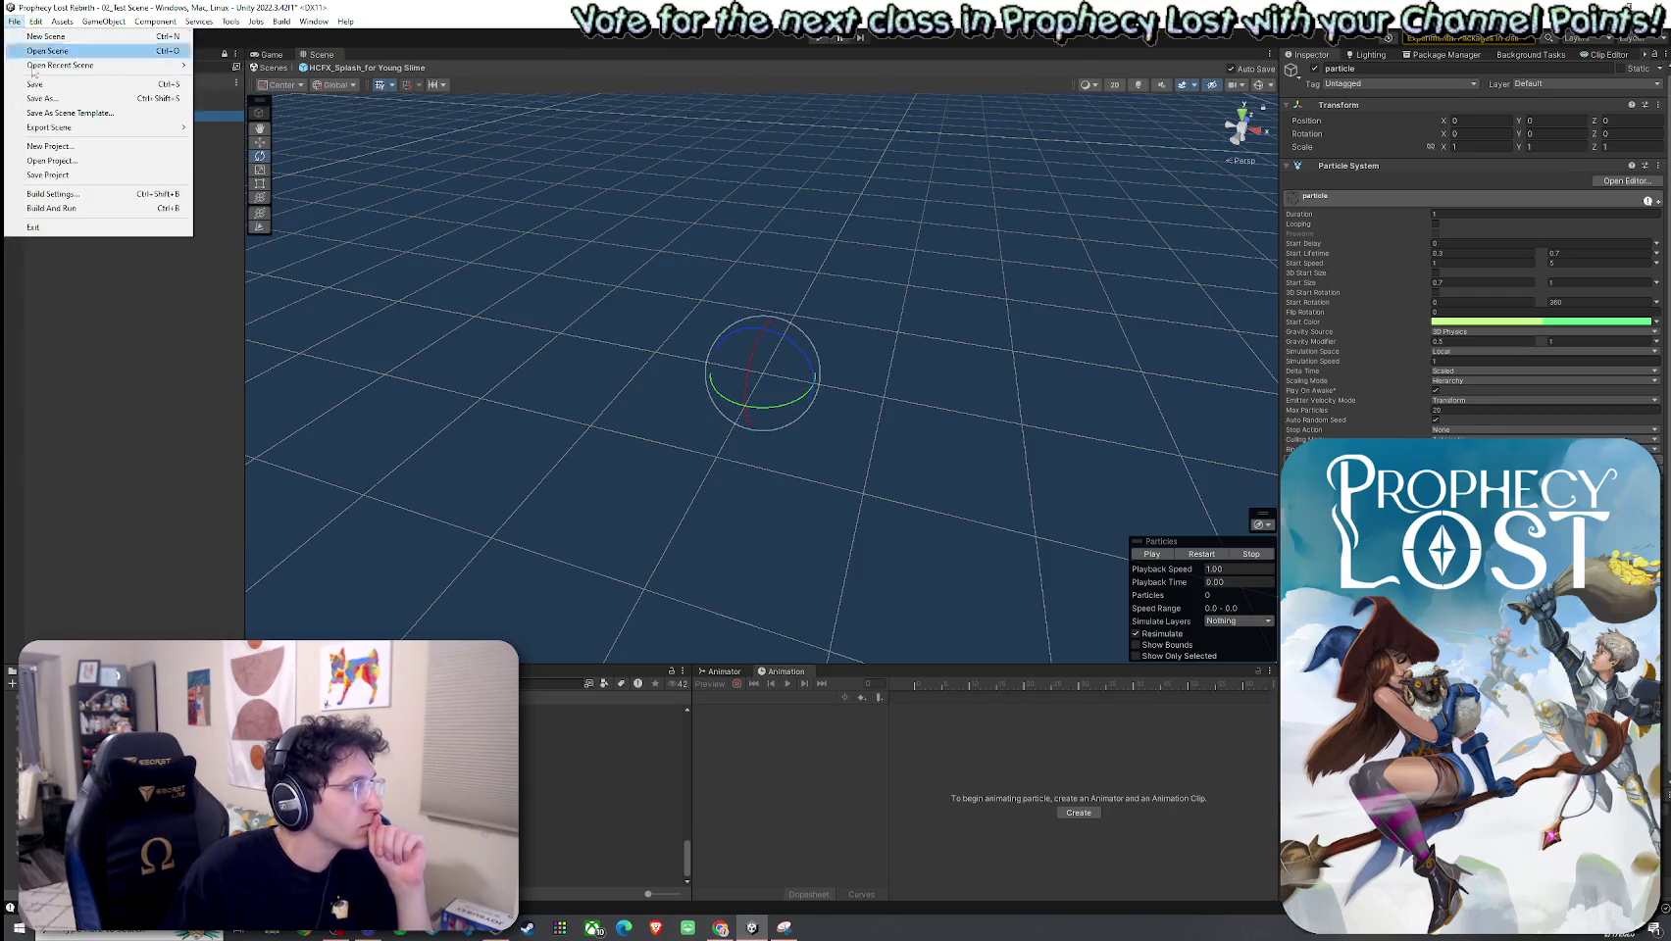
left_click(122, 413)
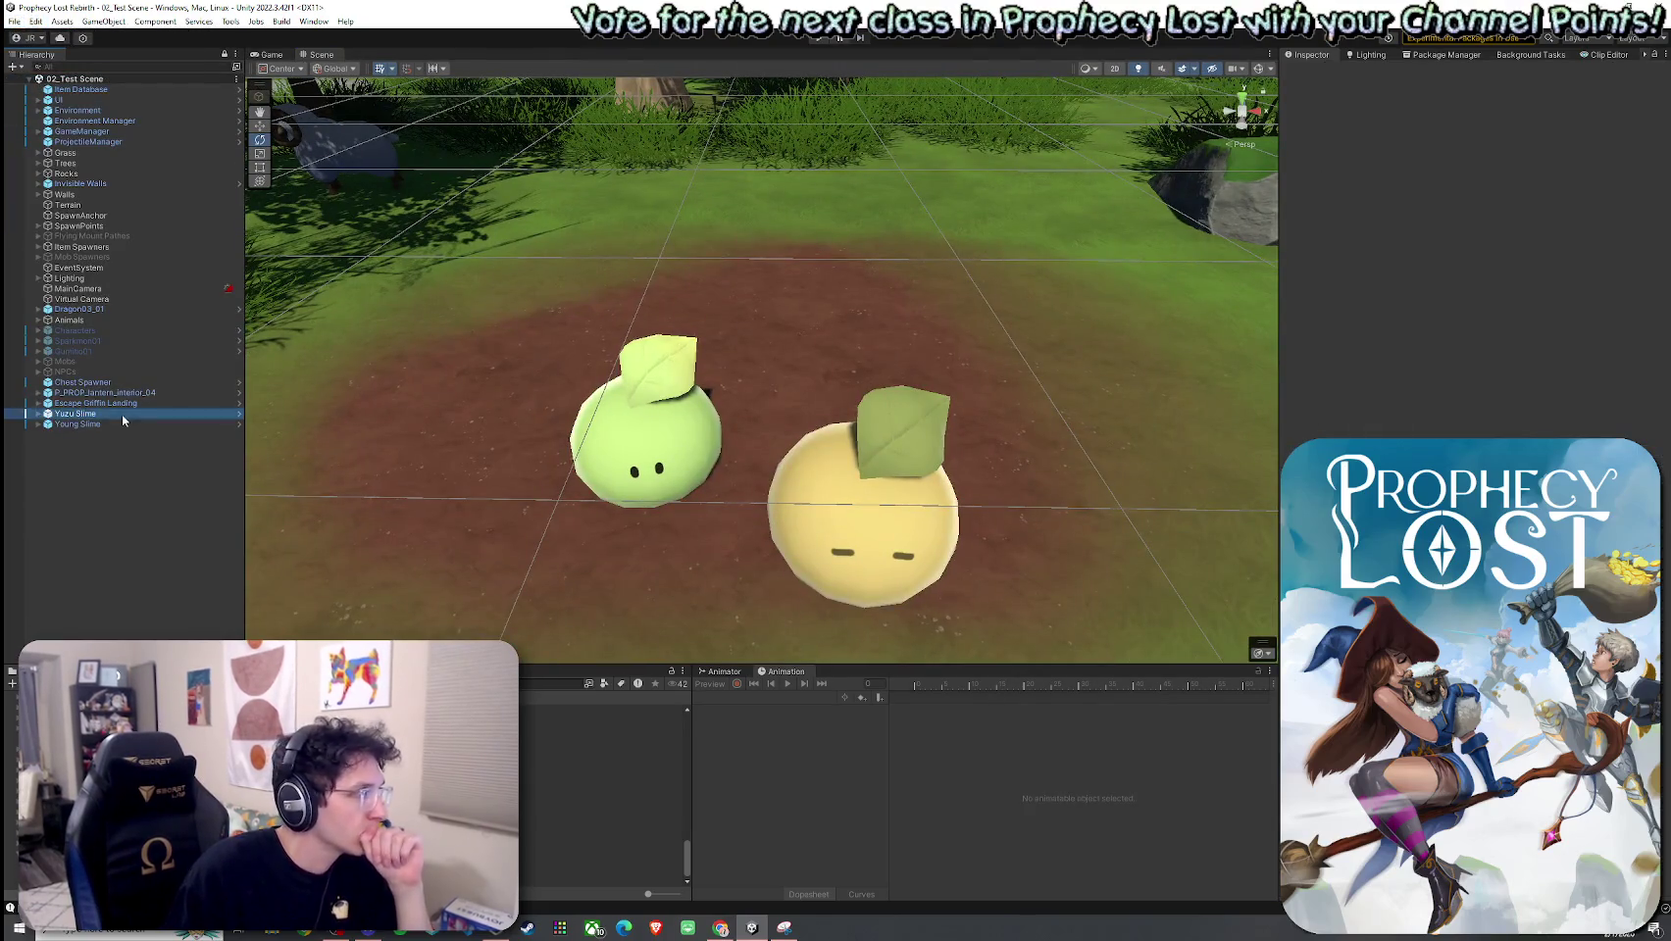
left_click(1508, 375)
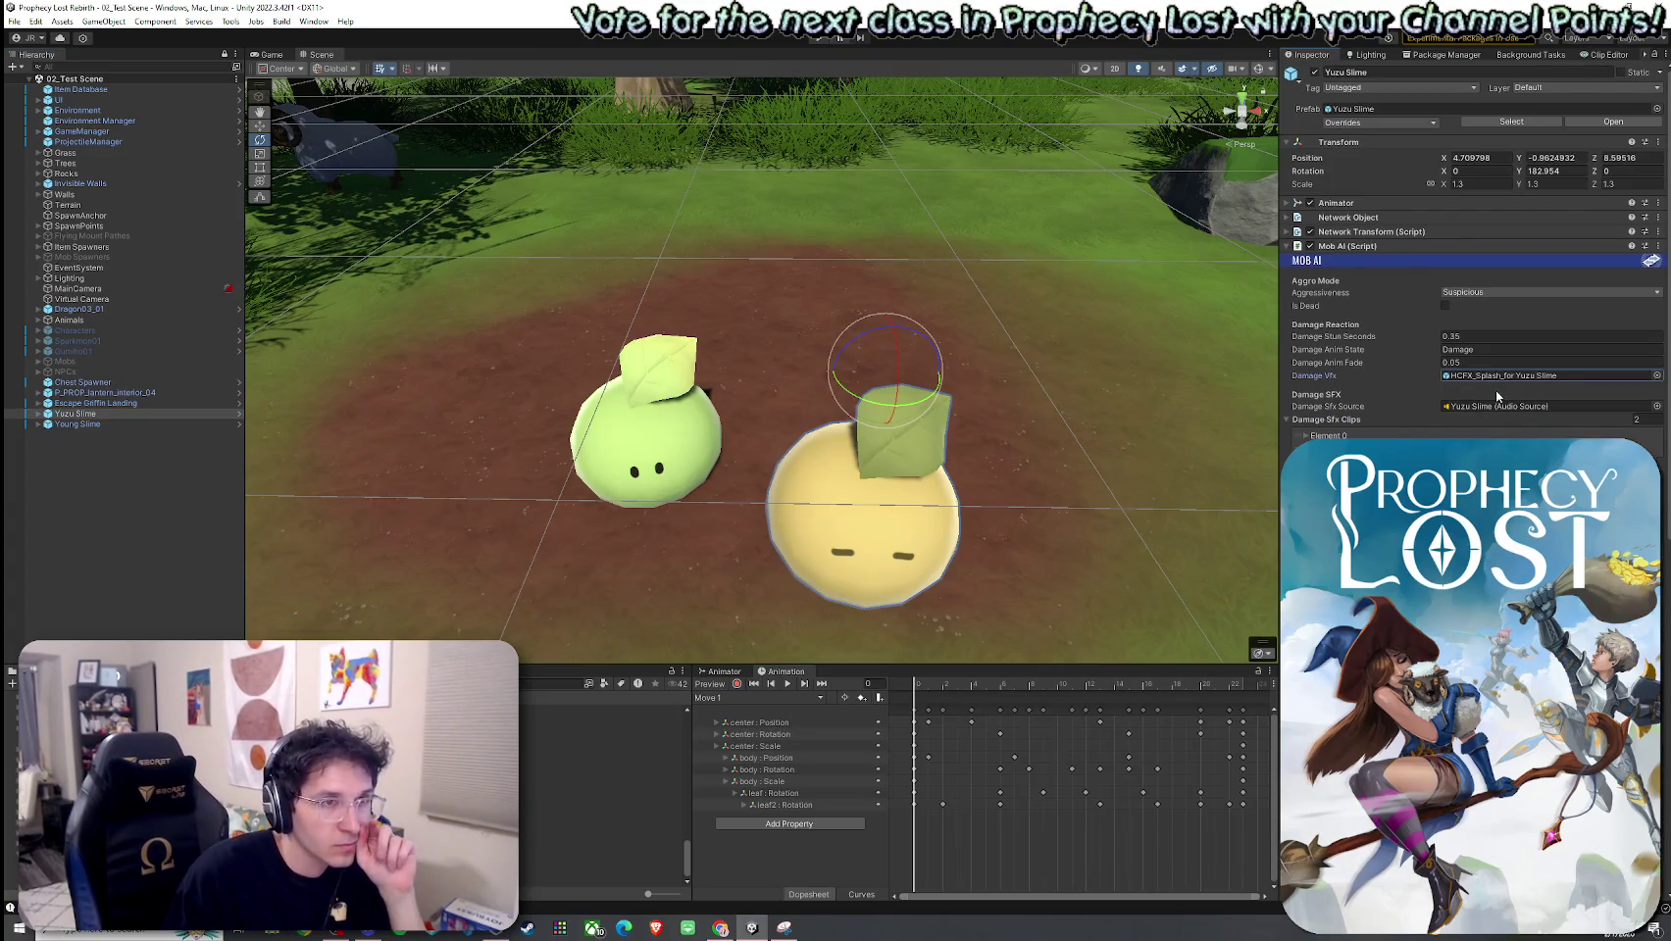
left_click(103, 424)
left_click_drag(600, 829, 1491, 377)
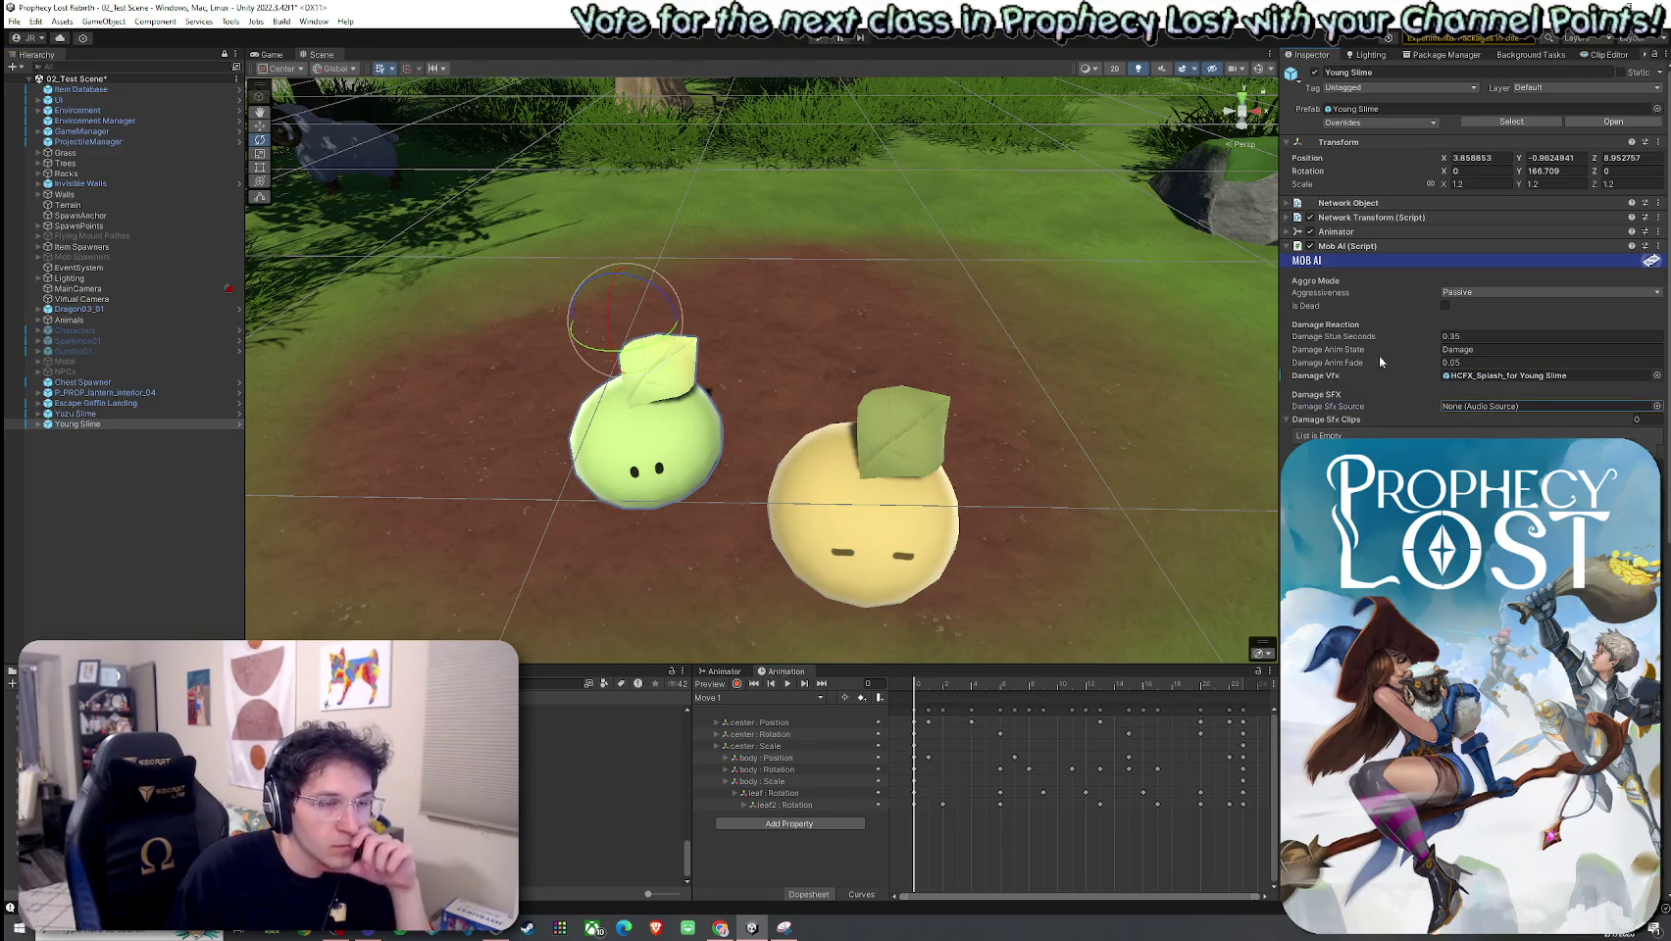
Step: Collapse Mob AI and make Young Slime's own Audio Source its damage sound source
left_click(1288, 246)
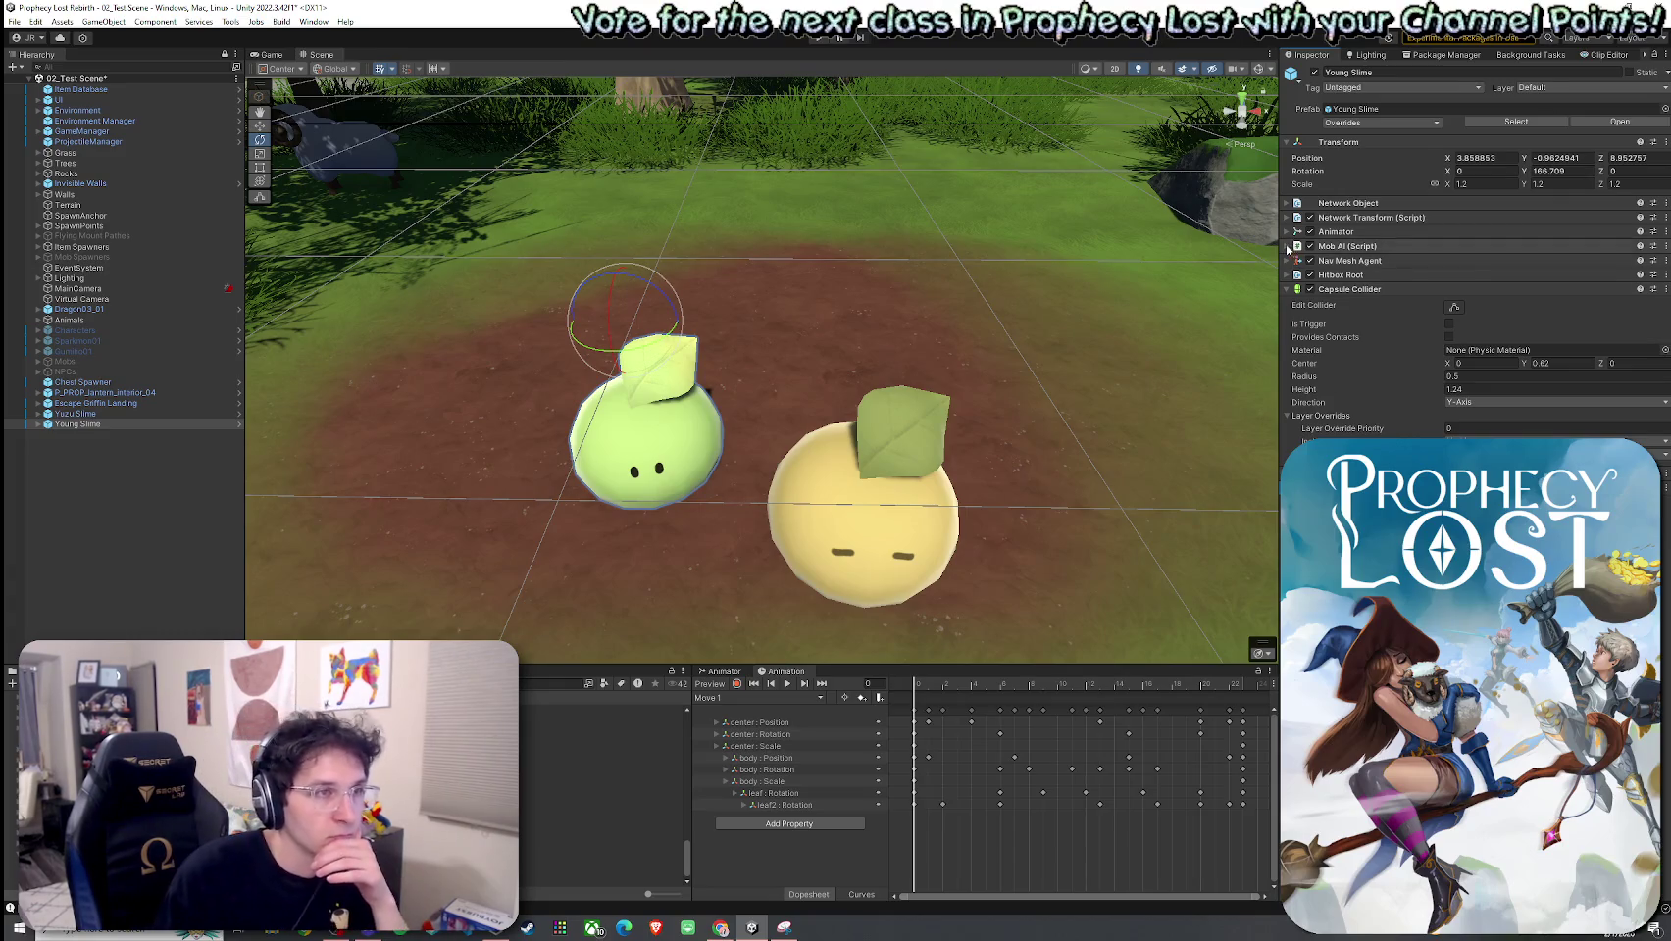
scroll(1470, 255, "down", 10)
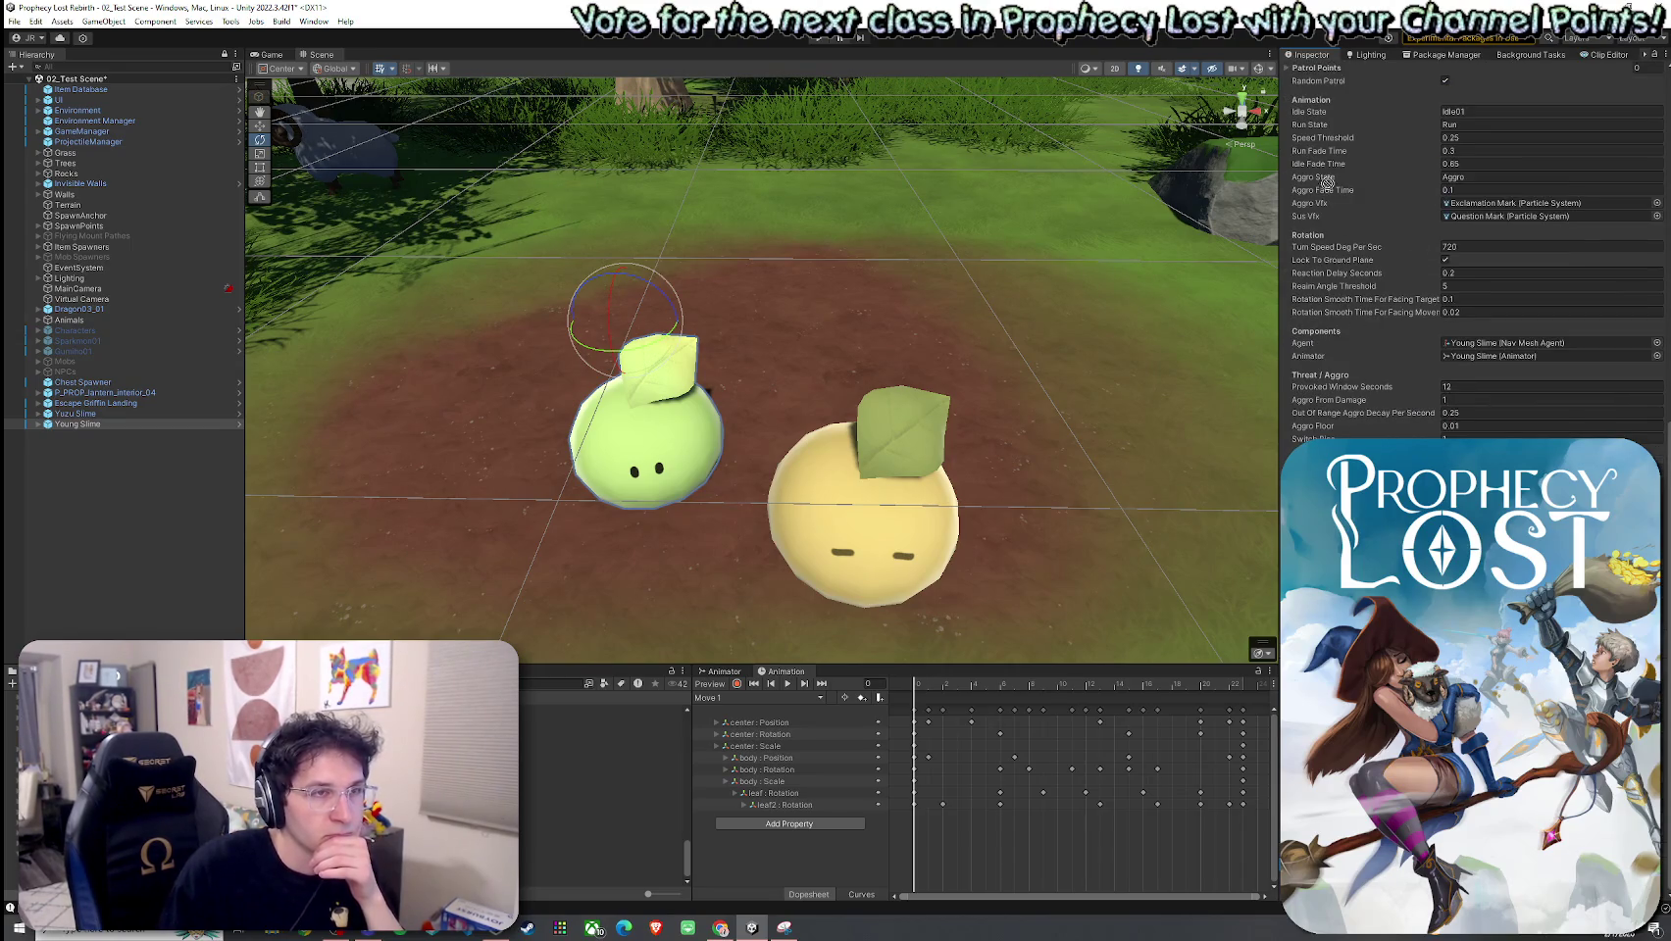
scroll(1399, 124, "up", 5)
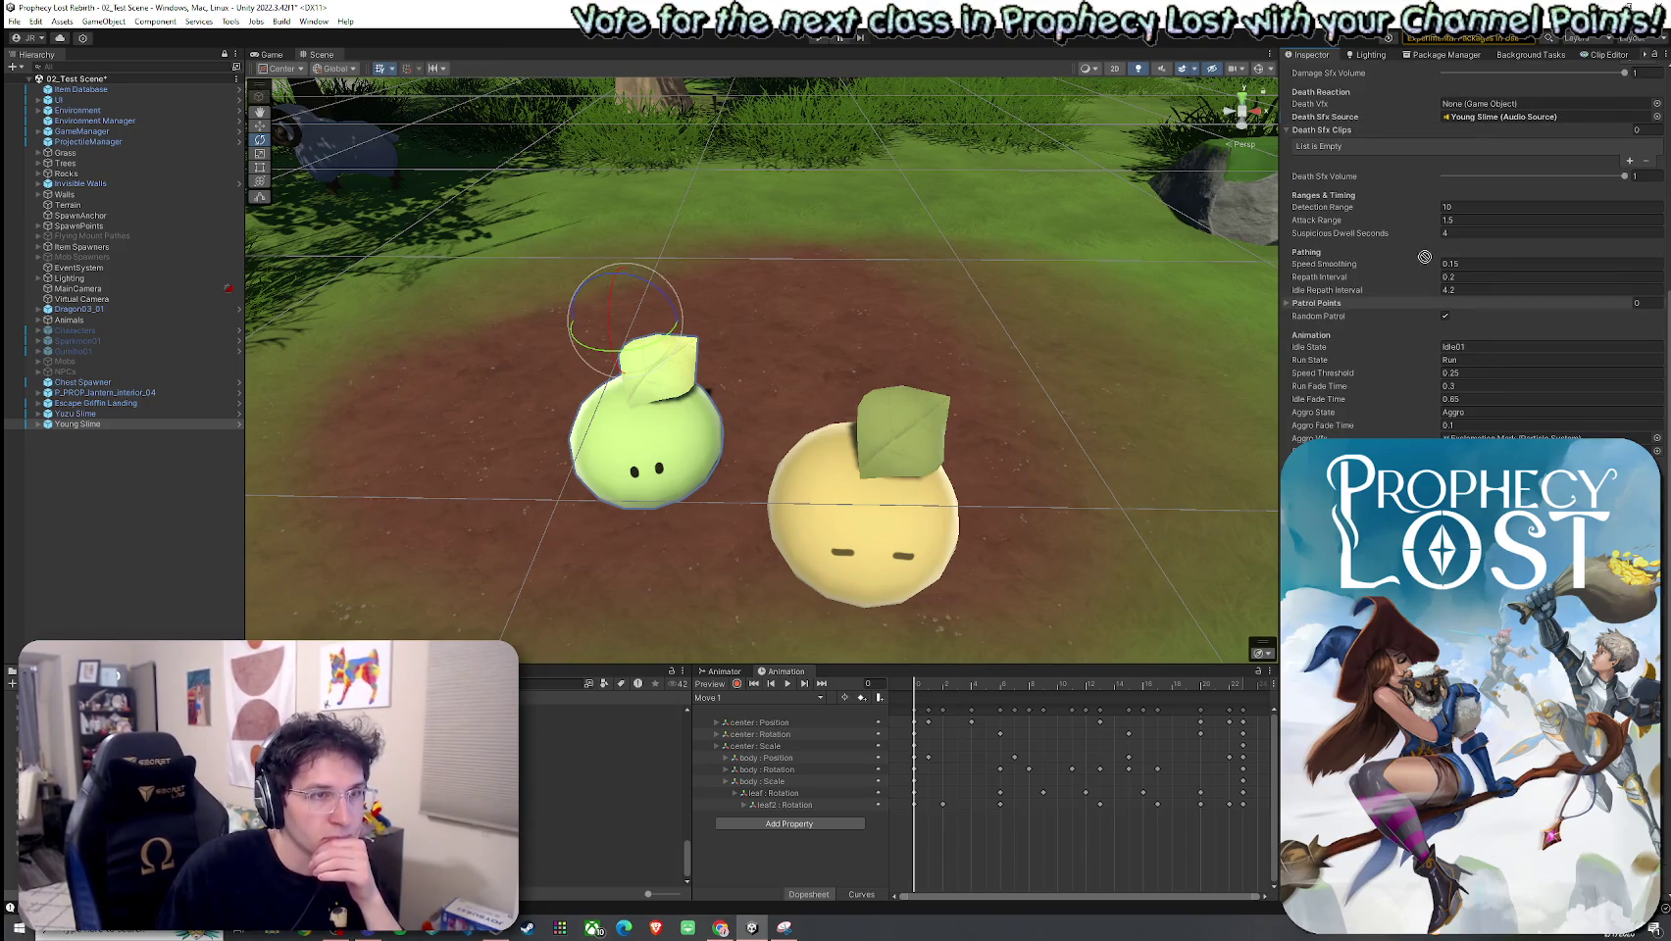
scroll(1390, 73, "up", 4)
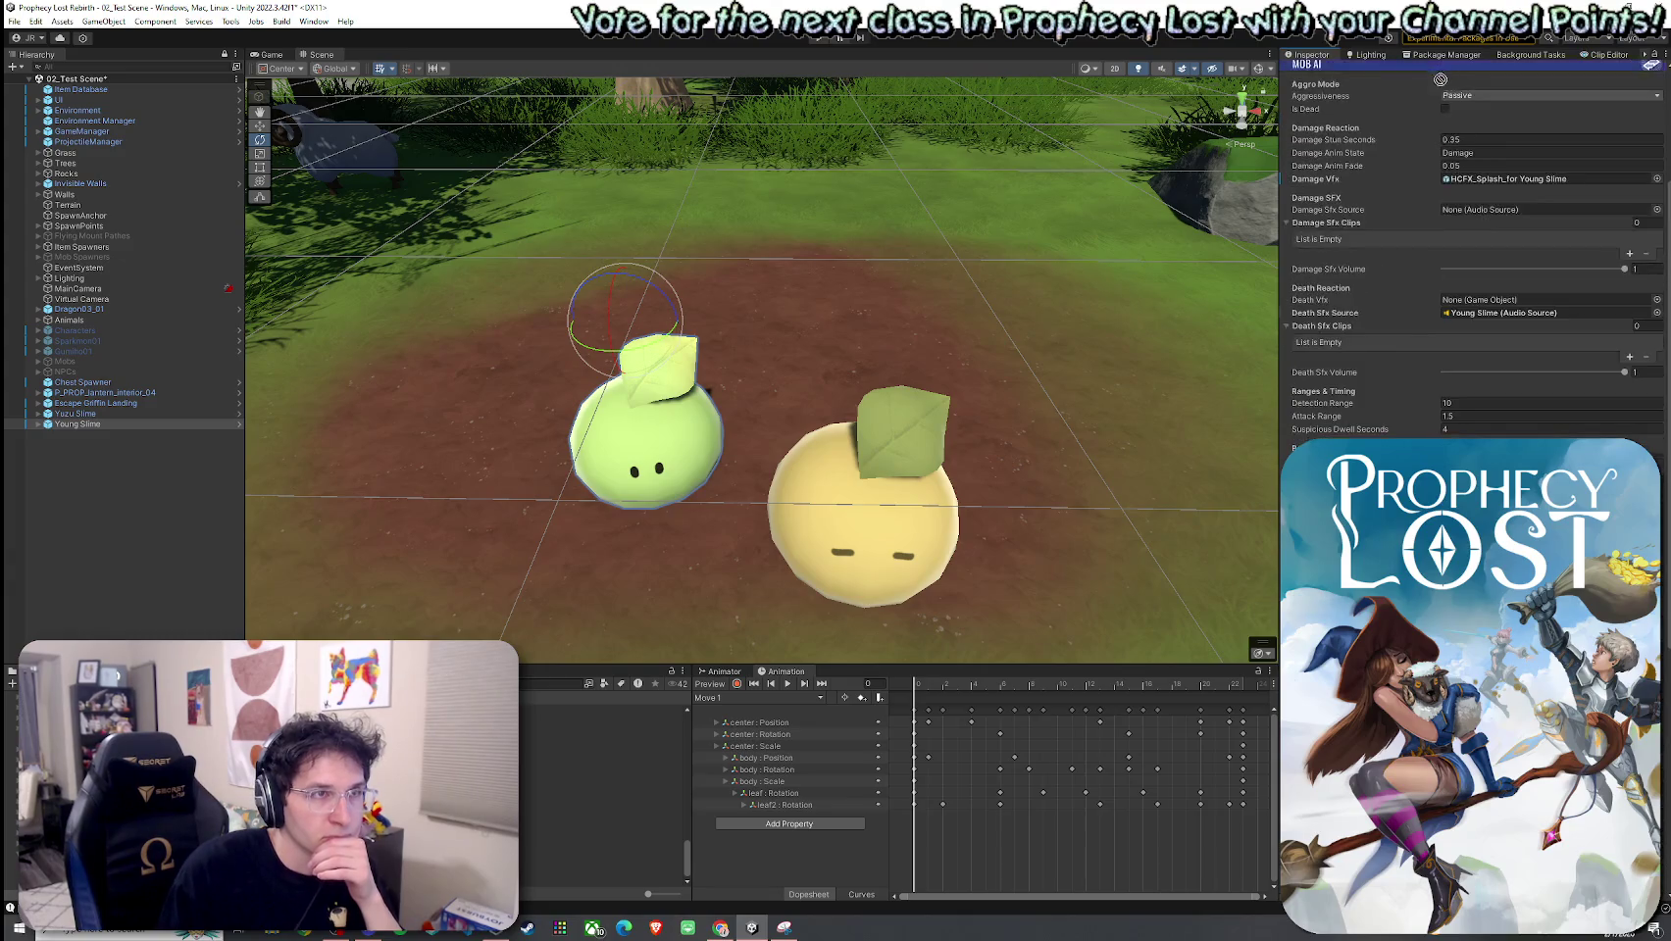
left_click_drag(1500, 202, 1496, 210)
Step: Set the first damage clip to GORE_Splat_Blunt_Hit_Bounce_mono with pitch randomized 0.8–1.2
left_click(1627, 254)
left_click(1628, 265)
left_click(1645, 268)
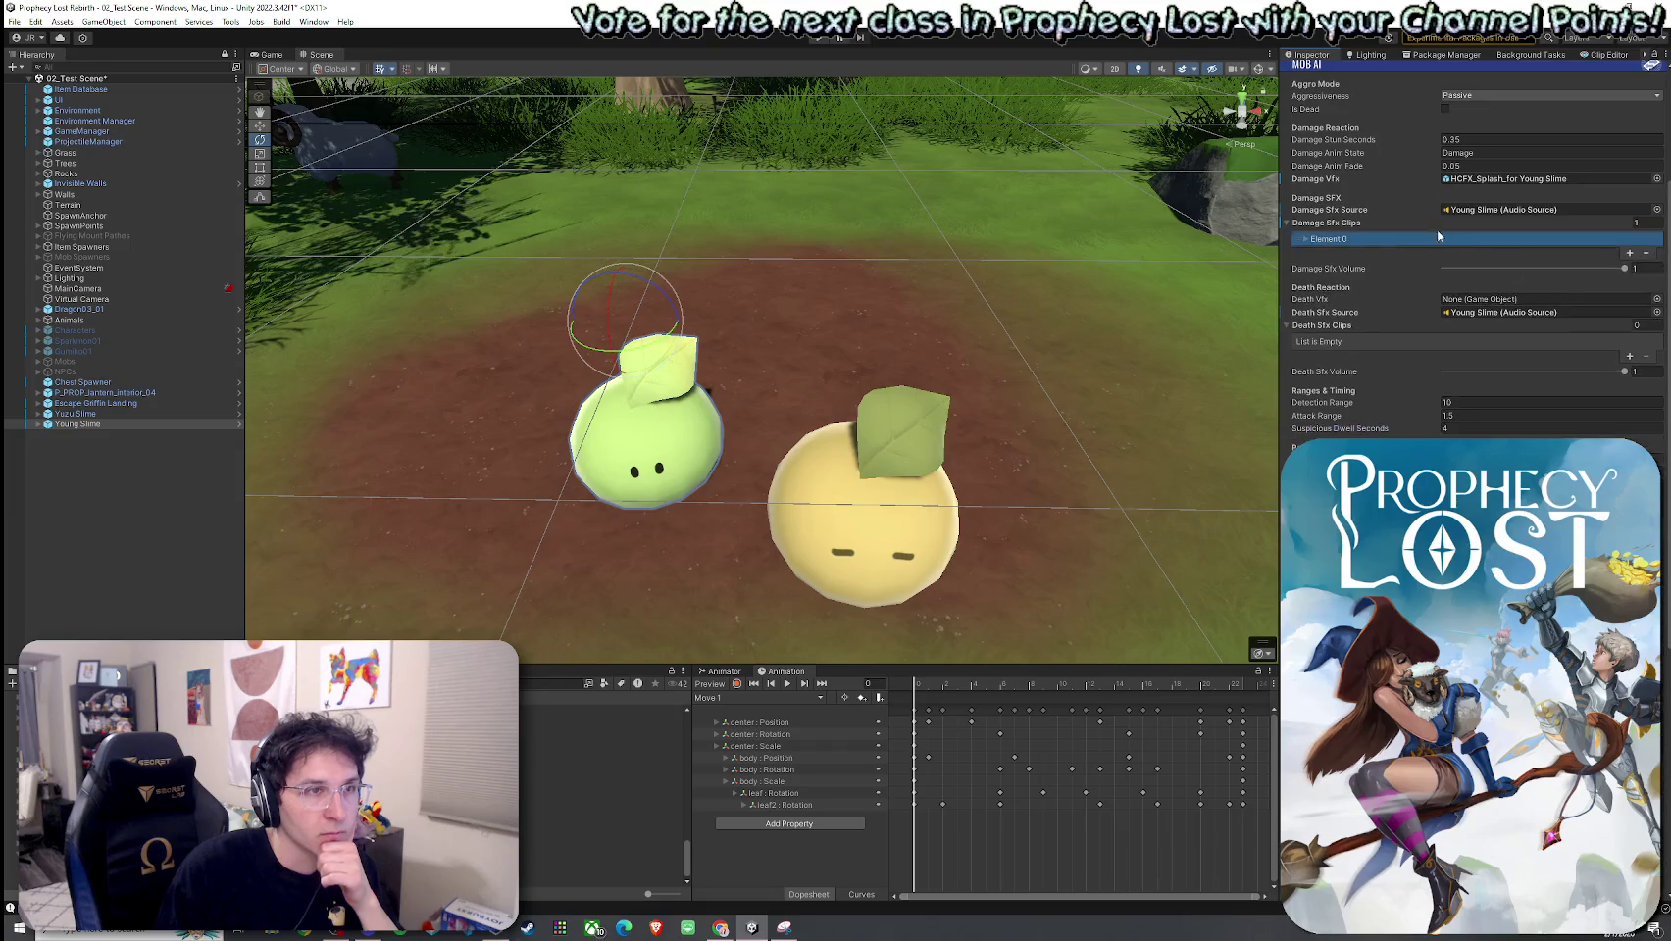
left_click(1306, 239)
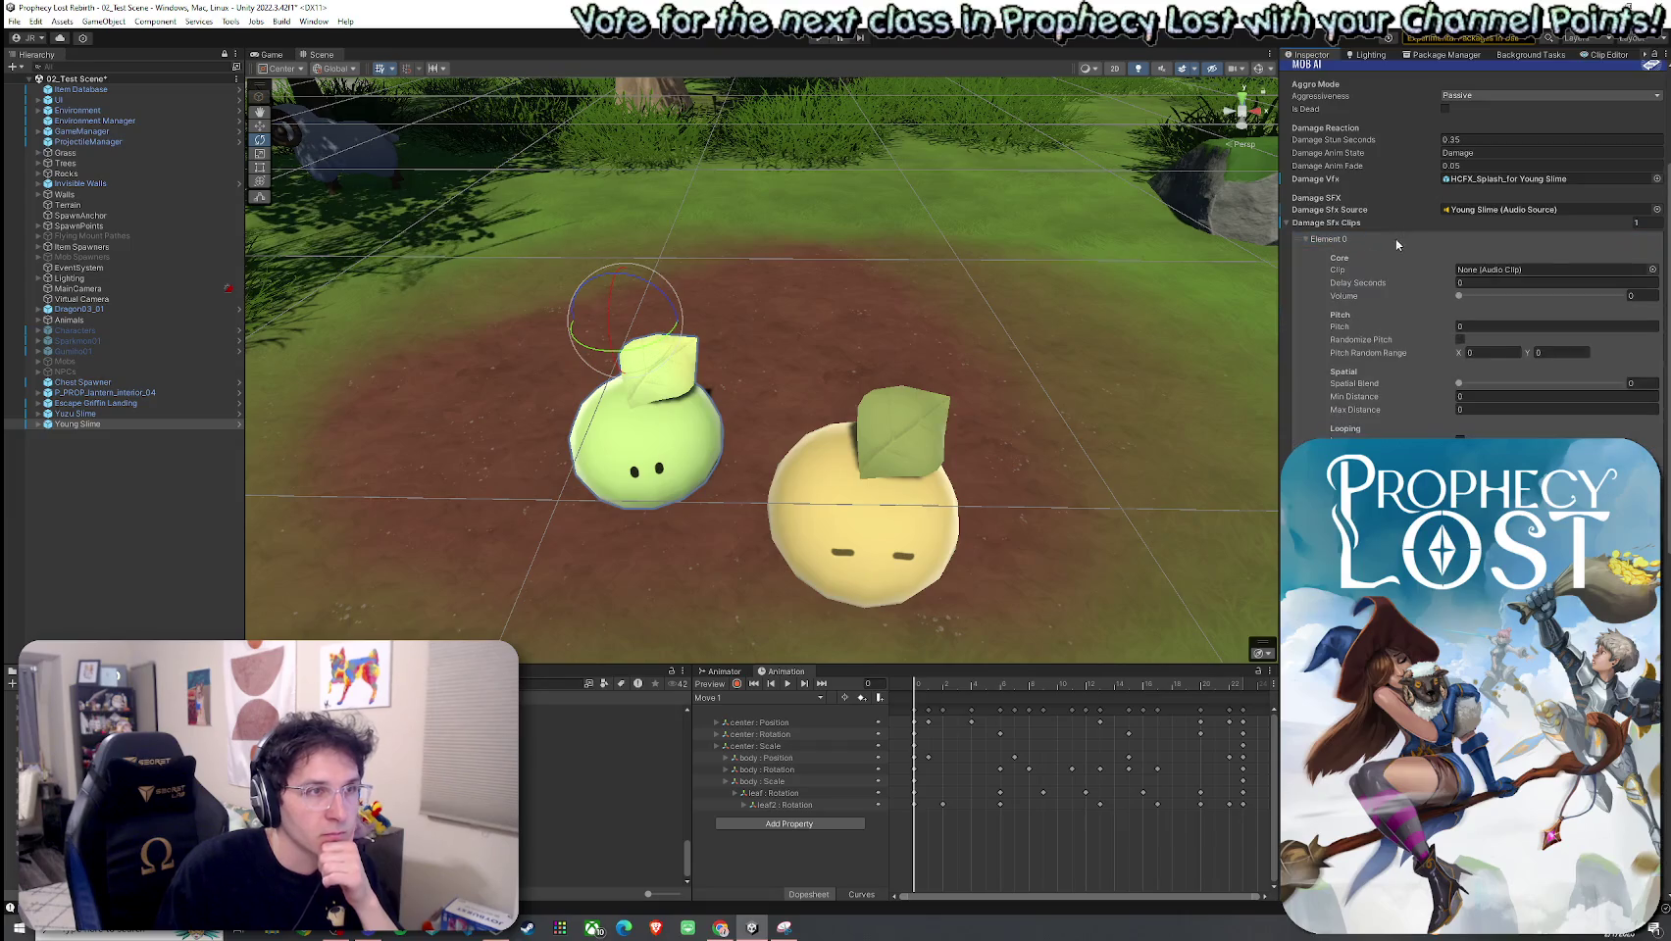
left_click(1651, 270)
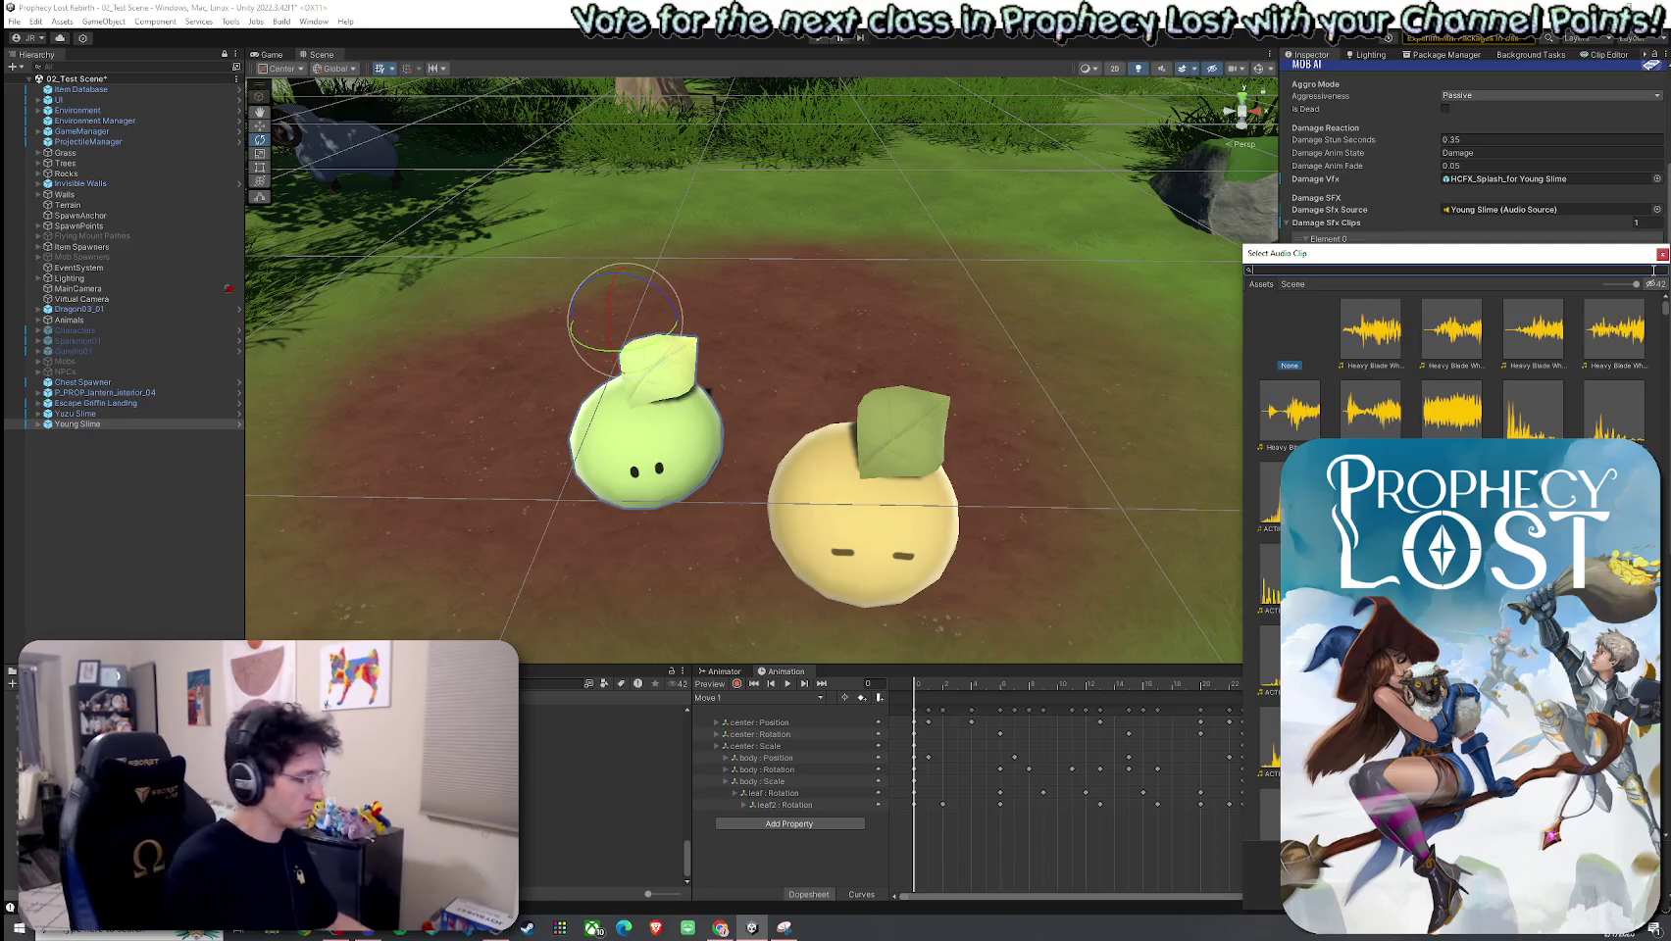
type("GORE_Splat_Blunt")
left_click(1383, 358)
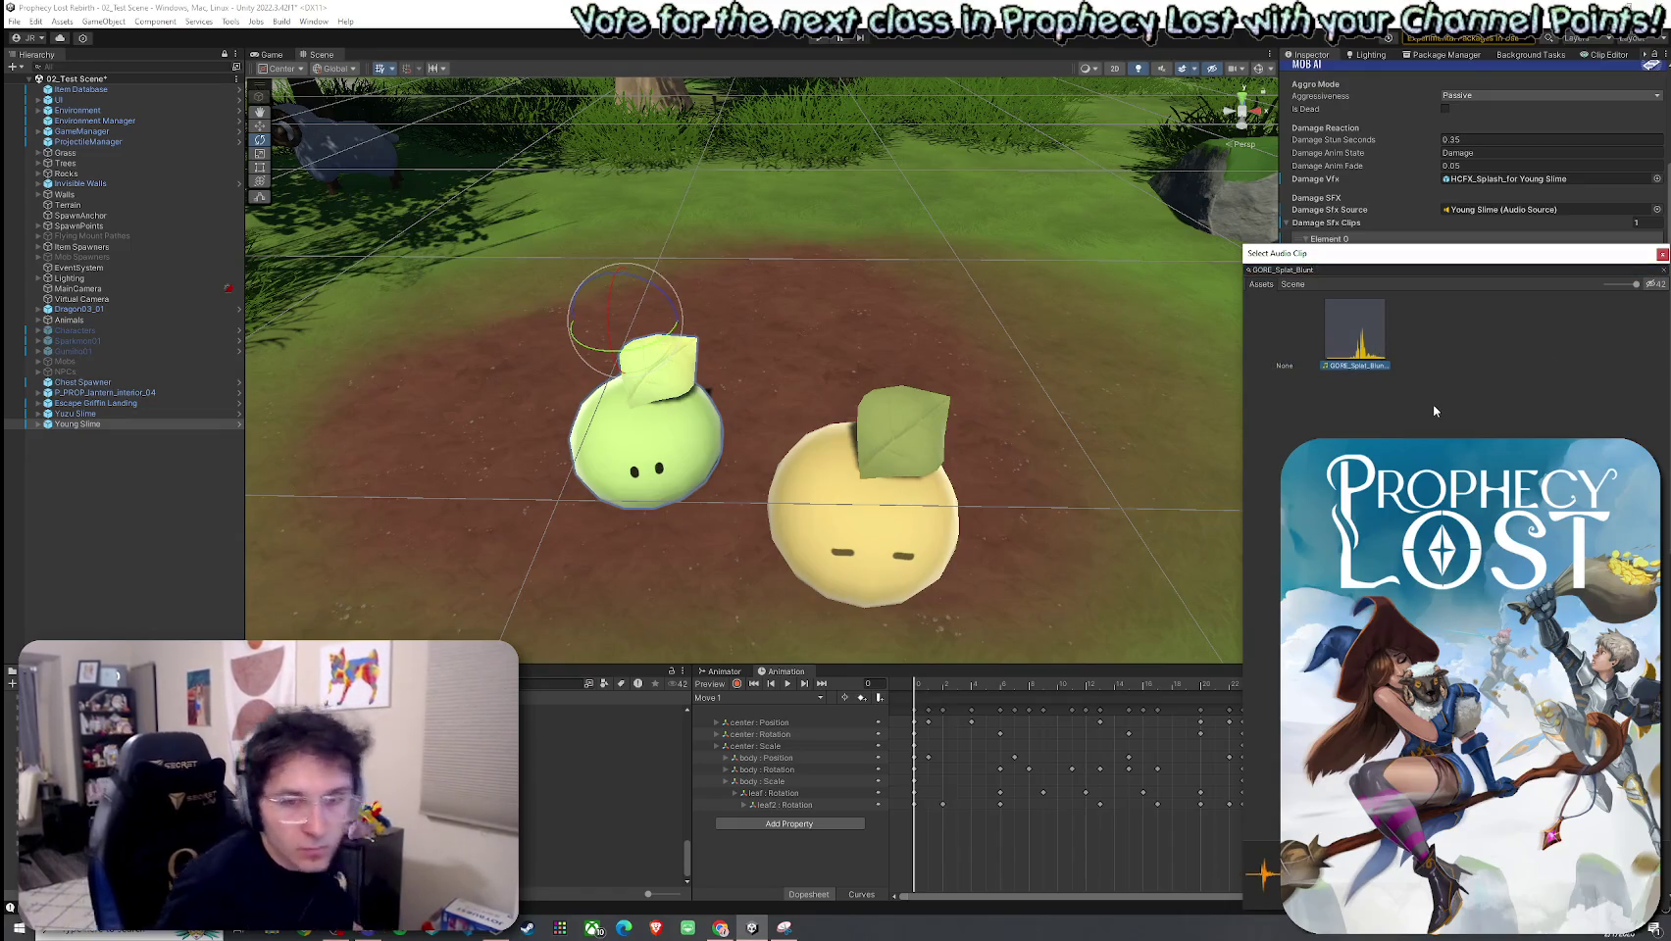
key("Return")
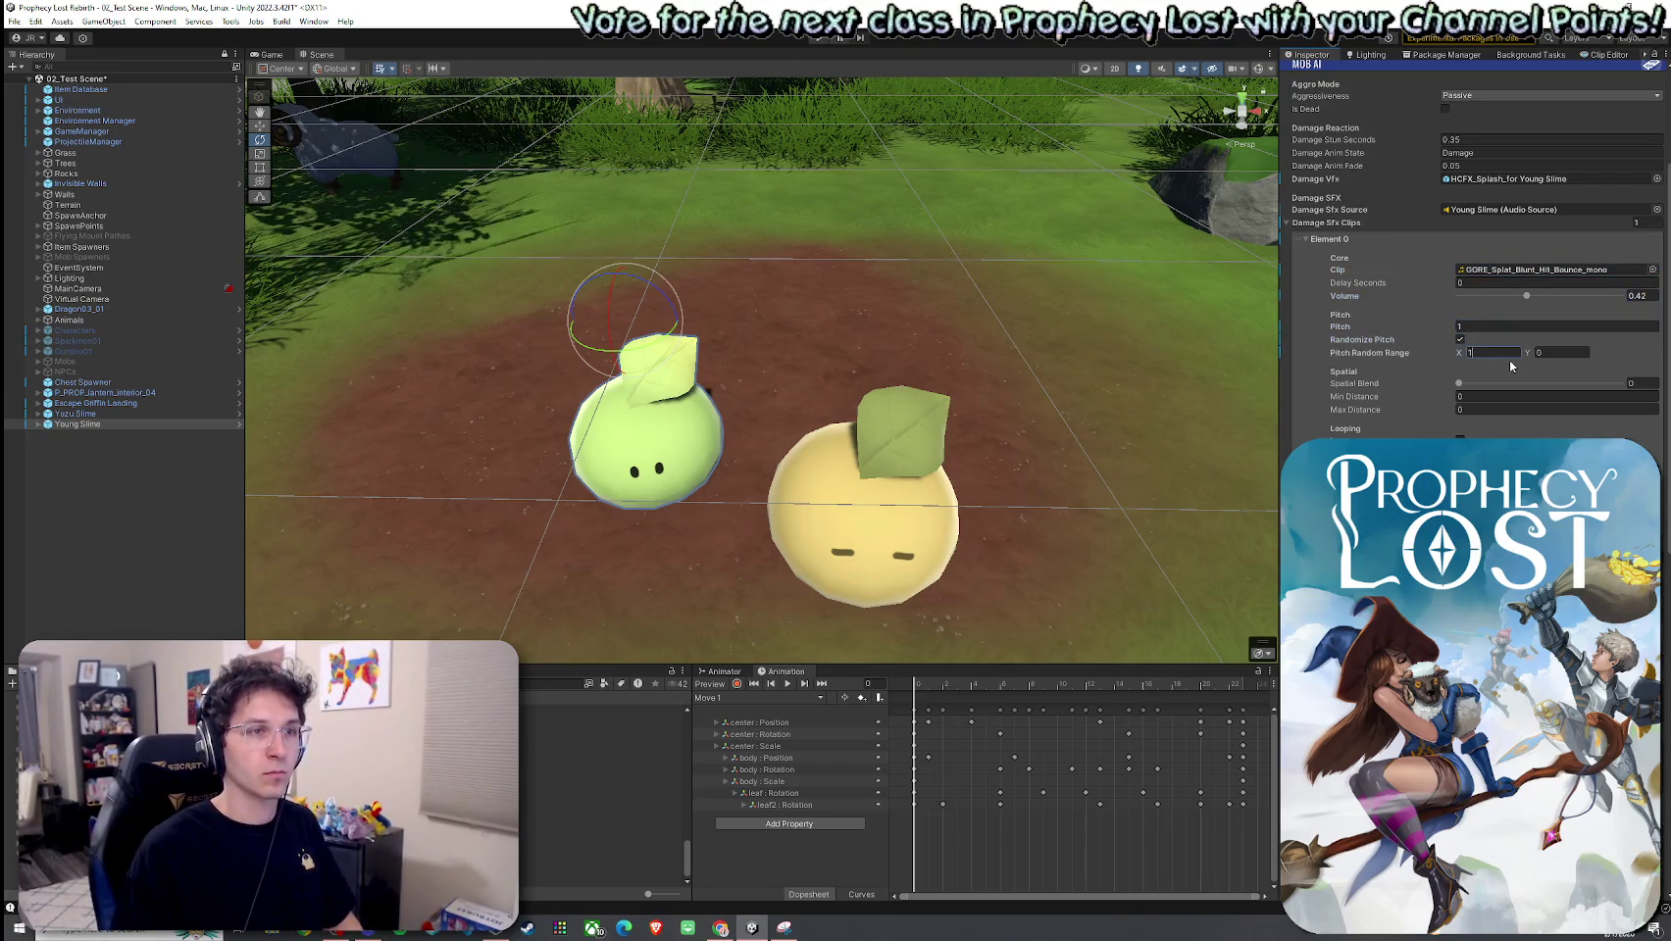
type(".8")
type("2")
key("Tab")
type("1.2")
Step: Add a second damage clip slot using the GORE_Splat_Hit_Bubbles clip
left_click(1633, 470)
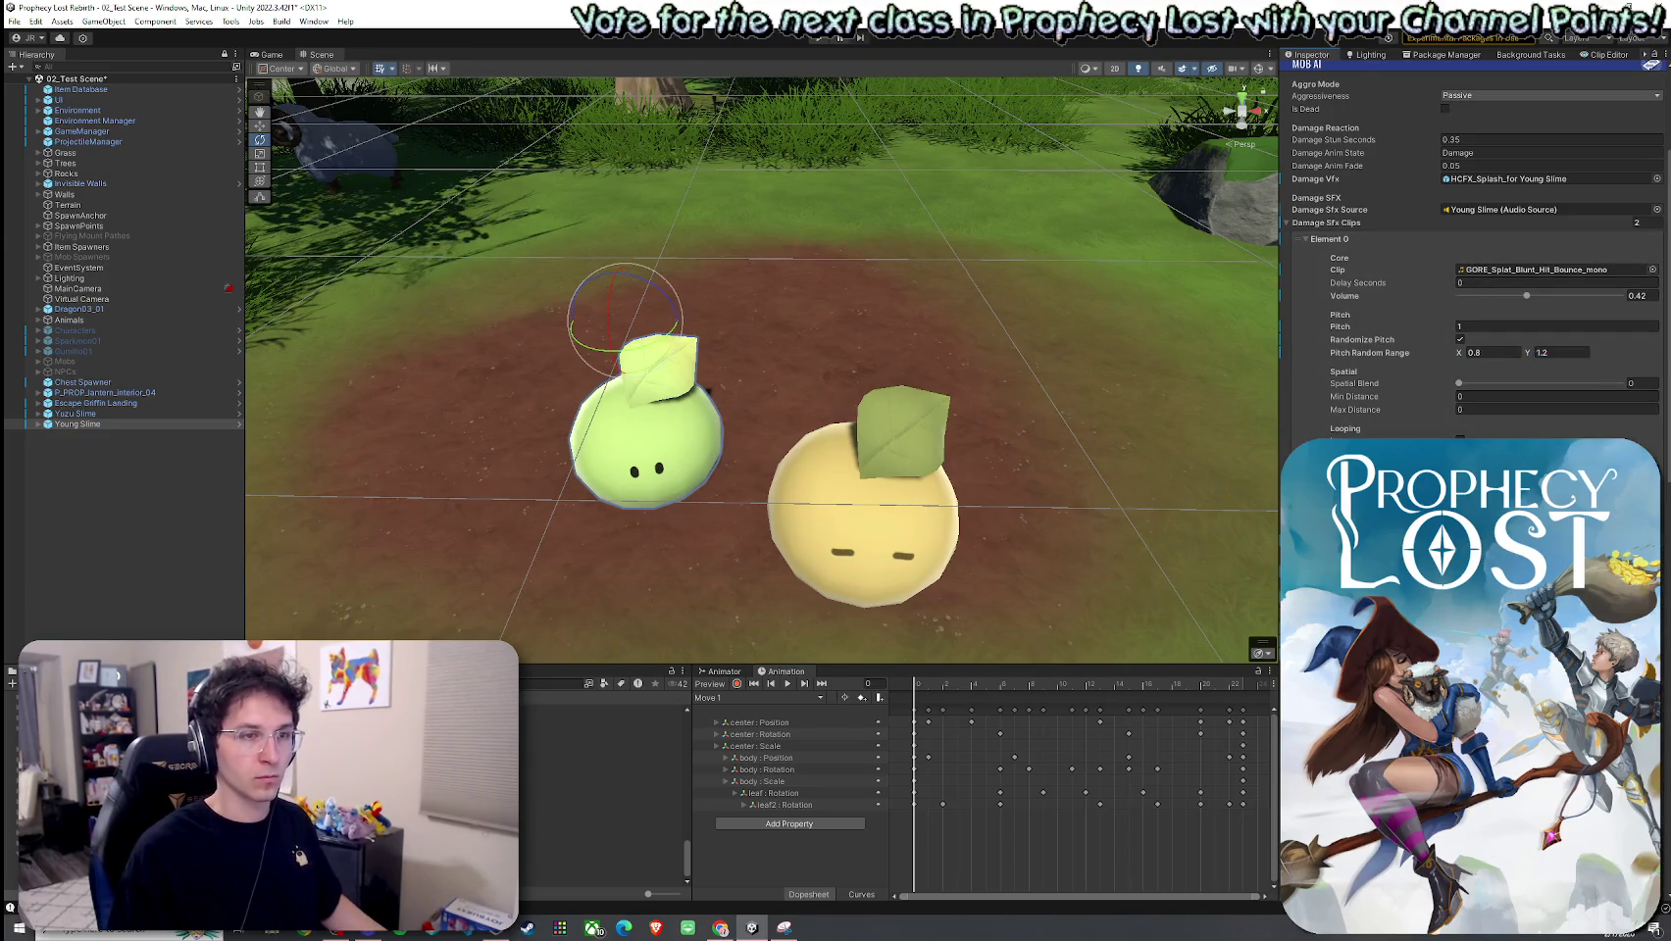
left_click(1653, 502)
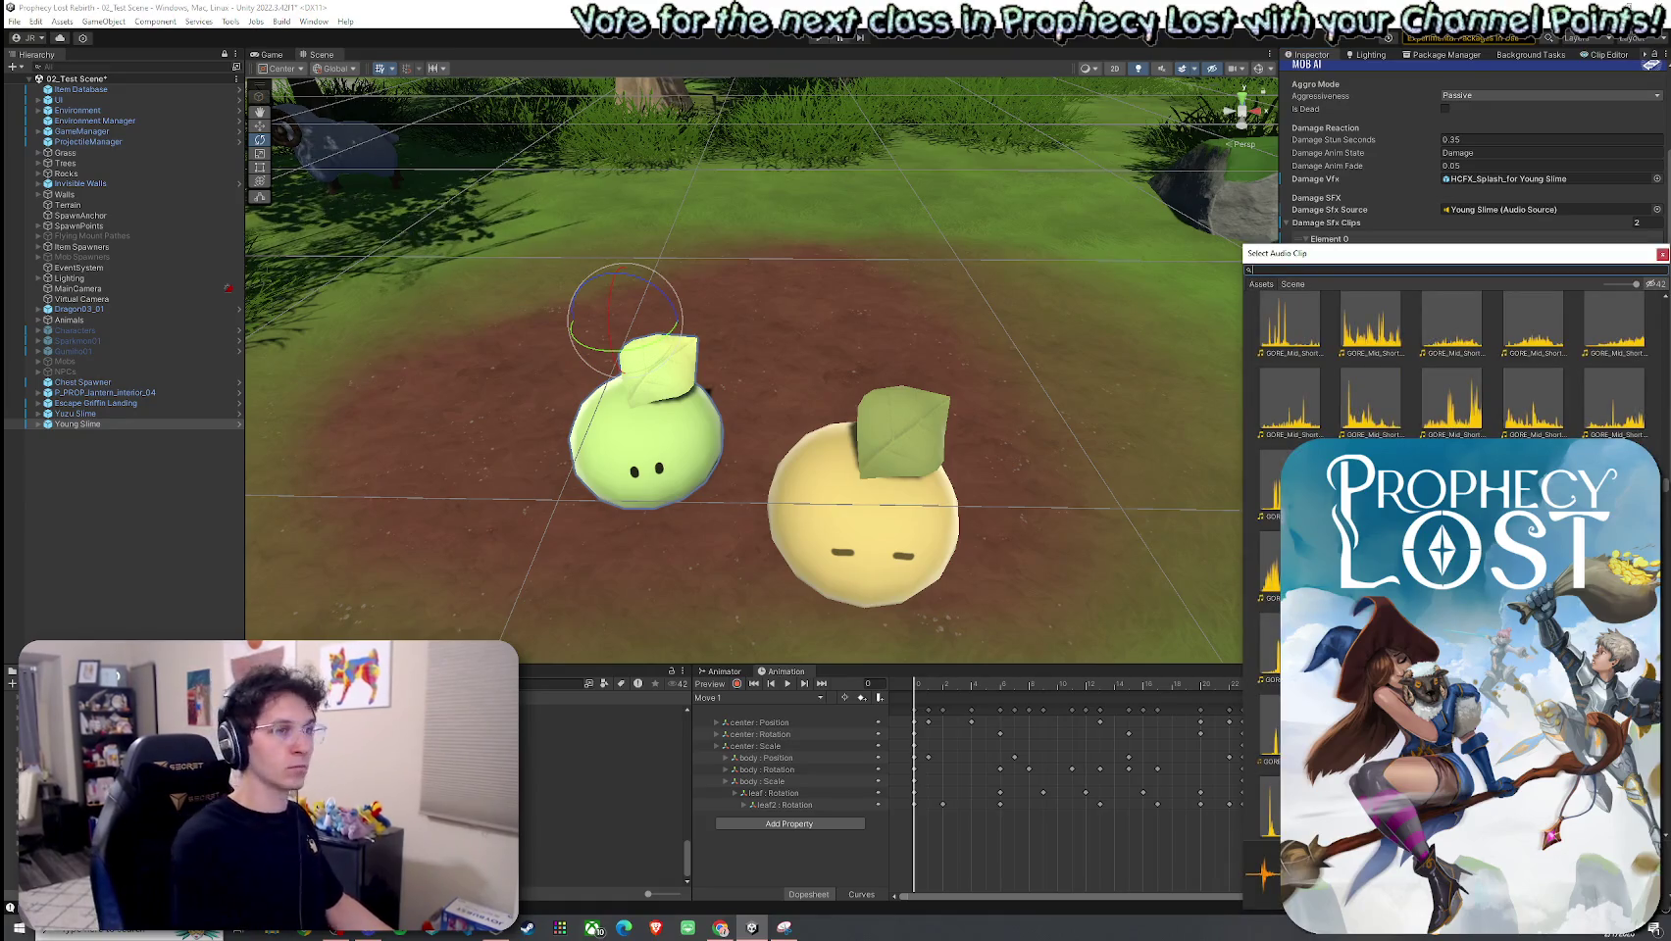
type("GORE_Splat_Hit_Bubbl")
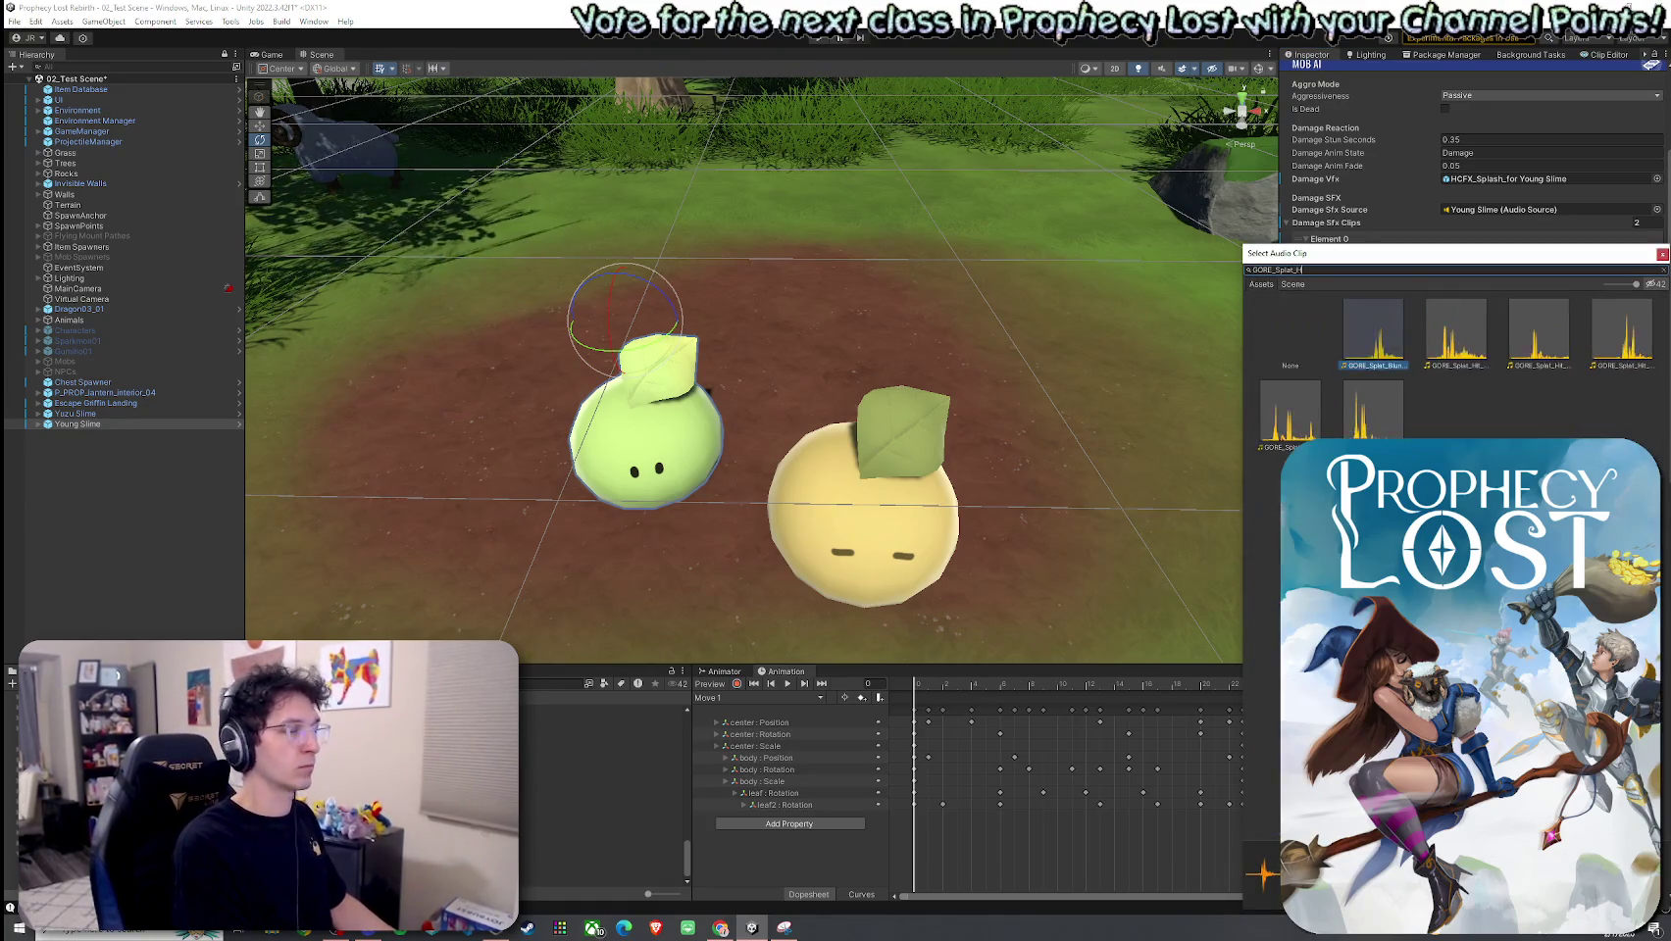
type("es")
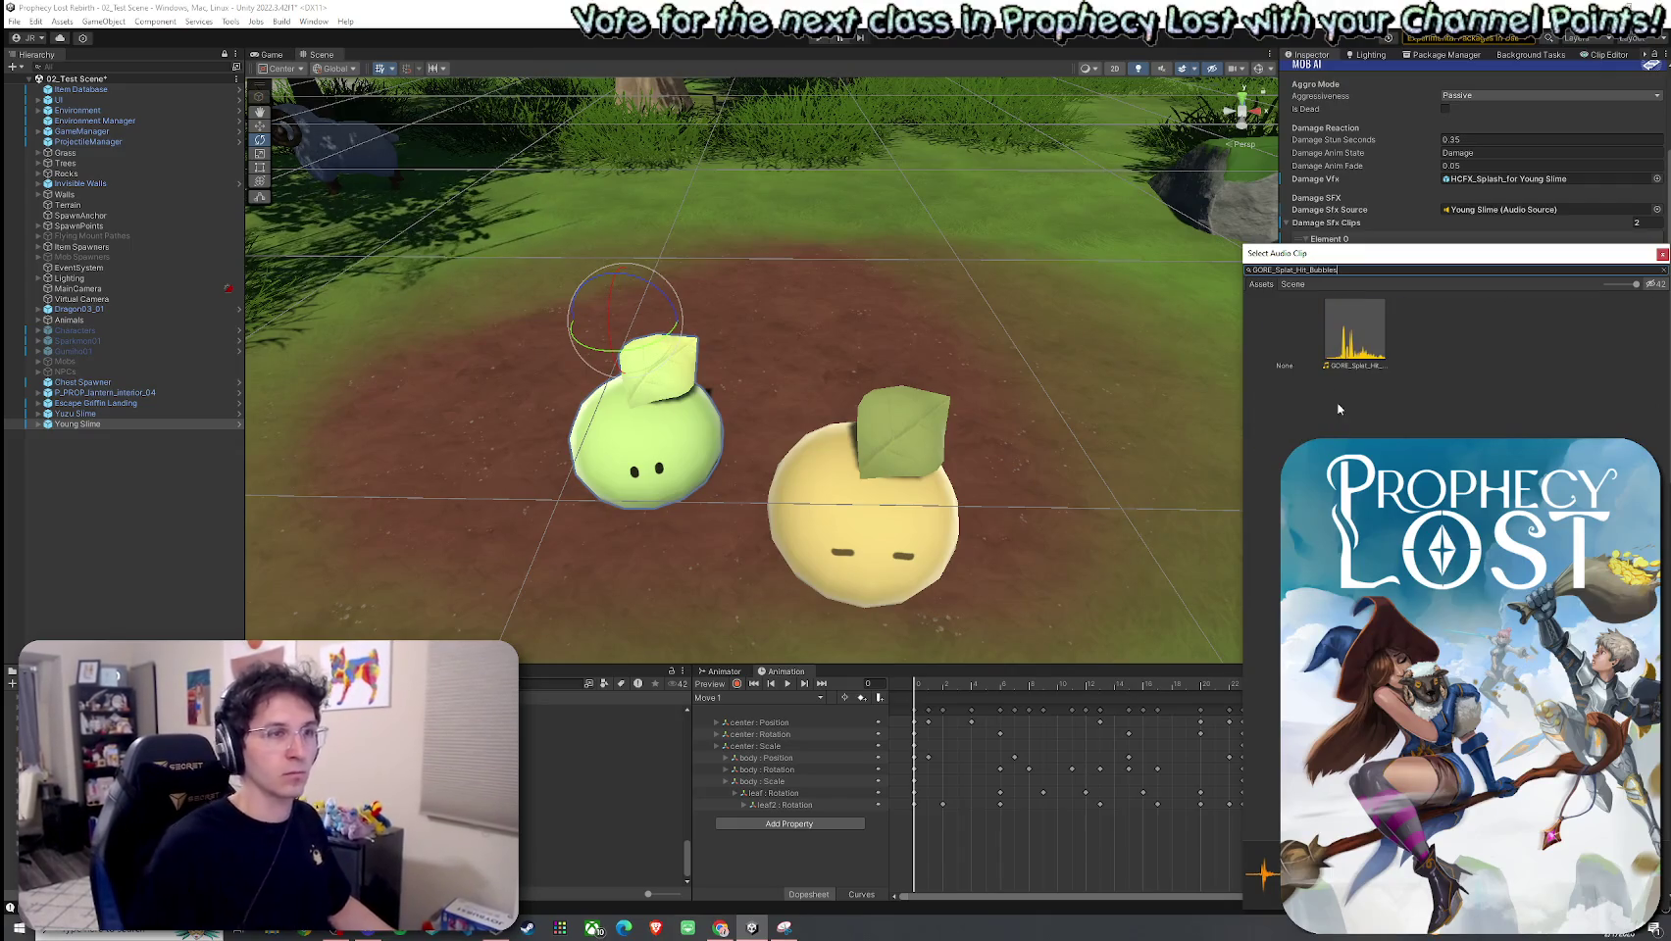
double_click(1329, 354)
left_click(1332, 239)
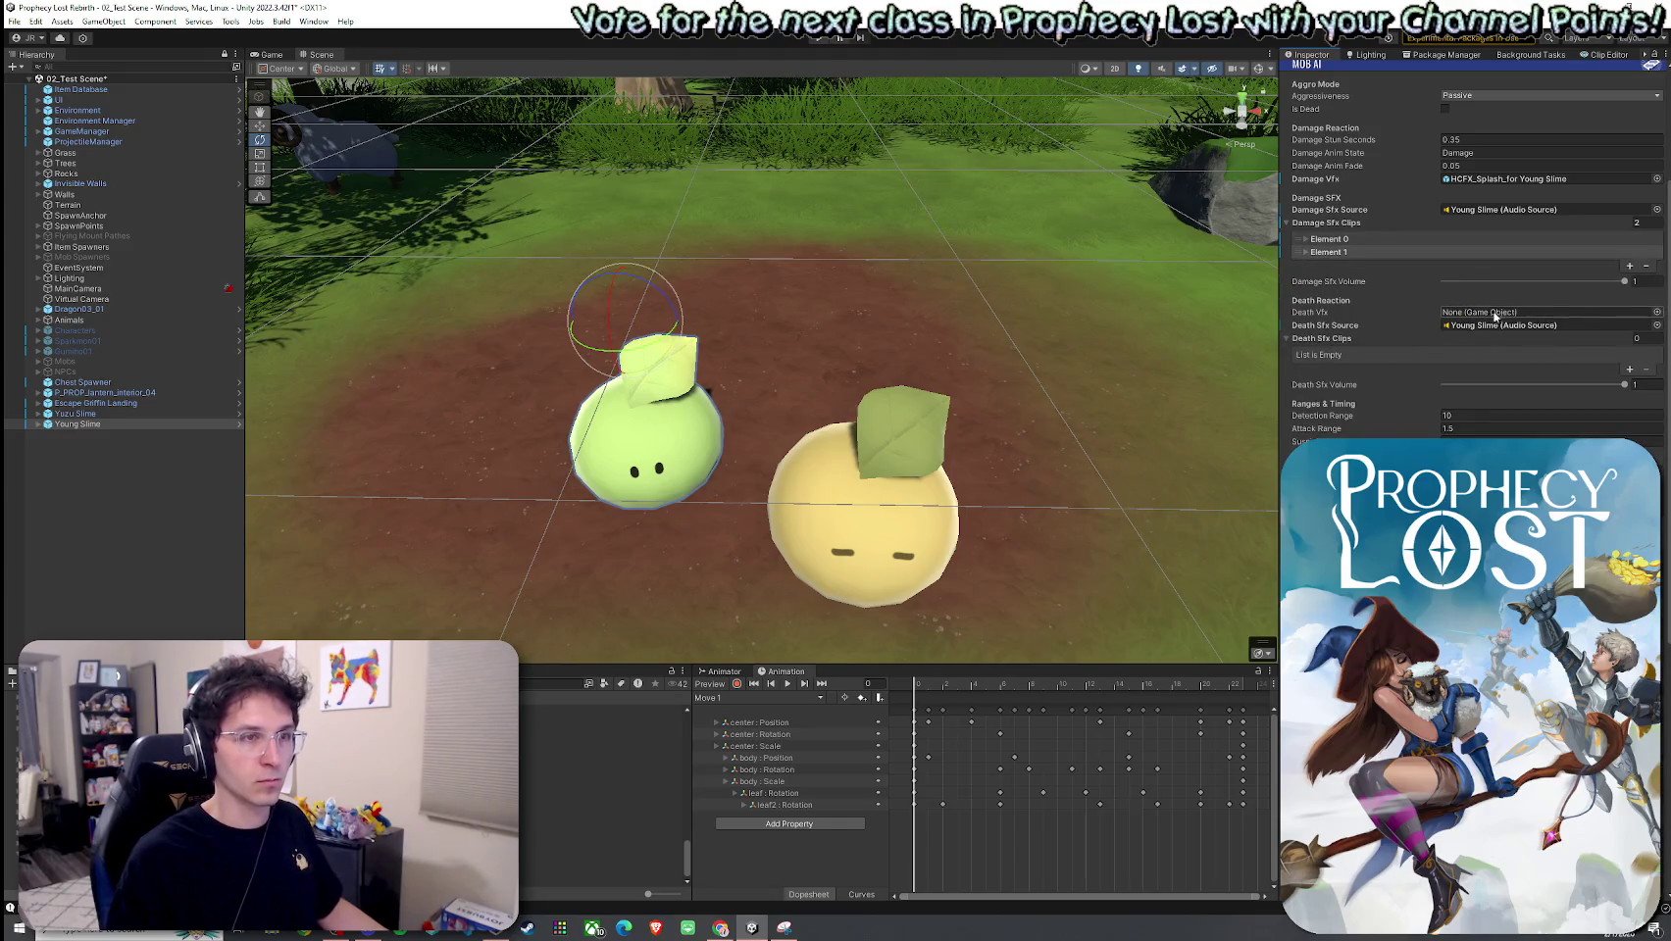
Step: Add Gore Splat Stab Poke 01 as the death clip at about 0.38 volume
left_click(1629, 370)
left_click(1326, 355)
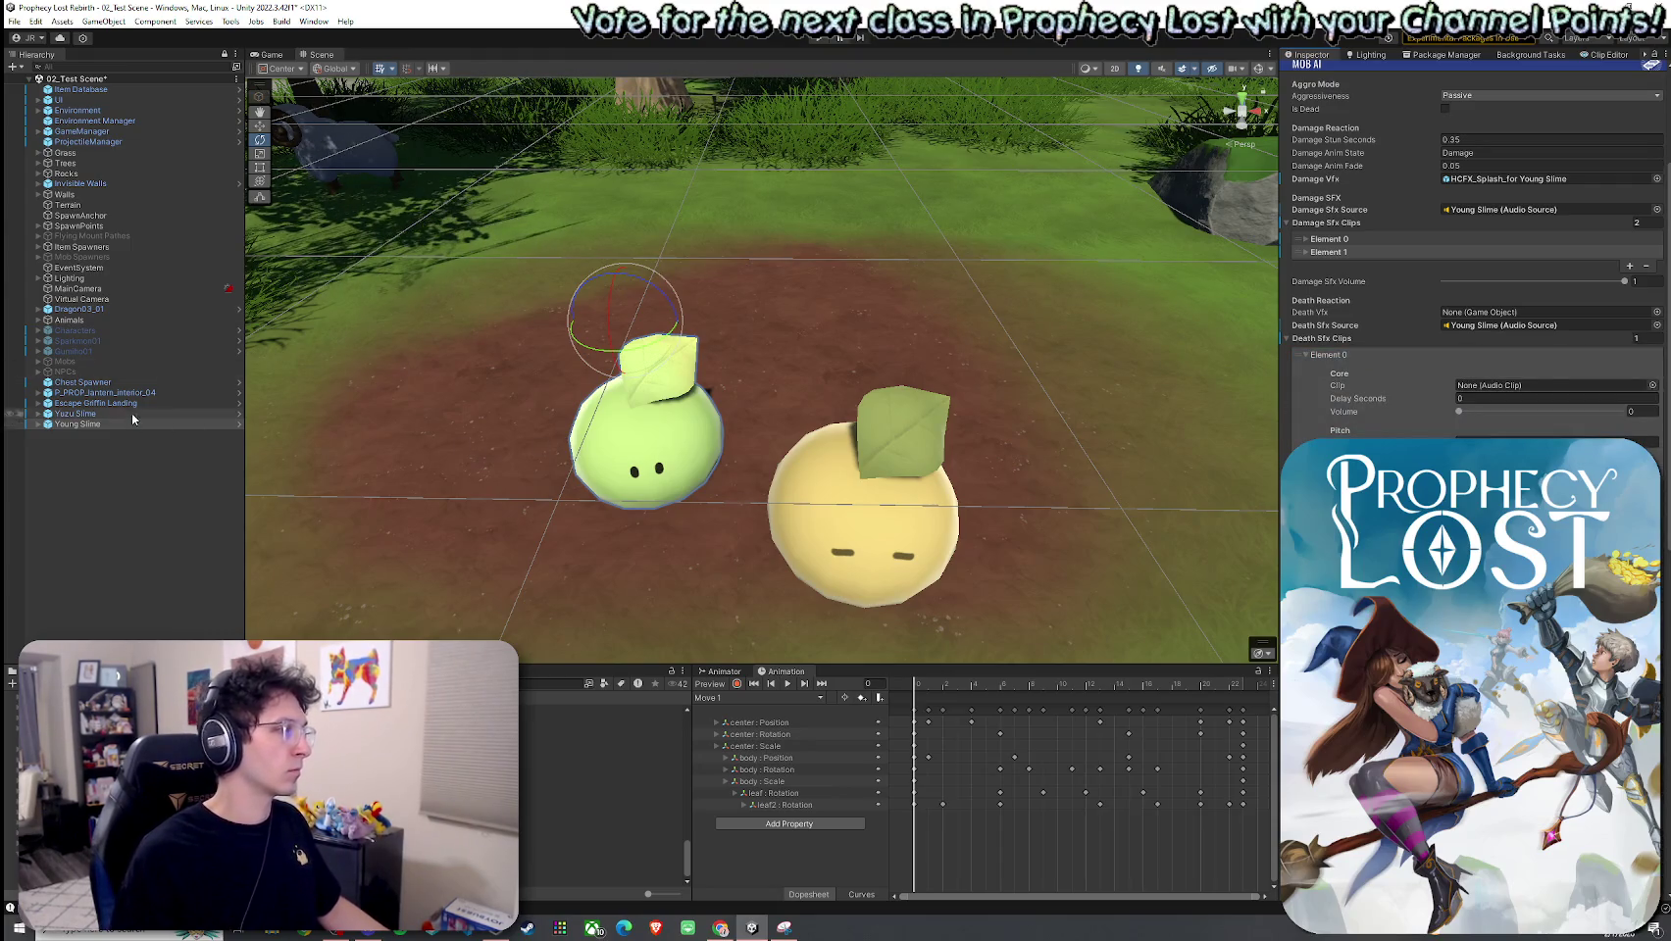
left_click(811, 447)
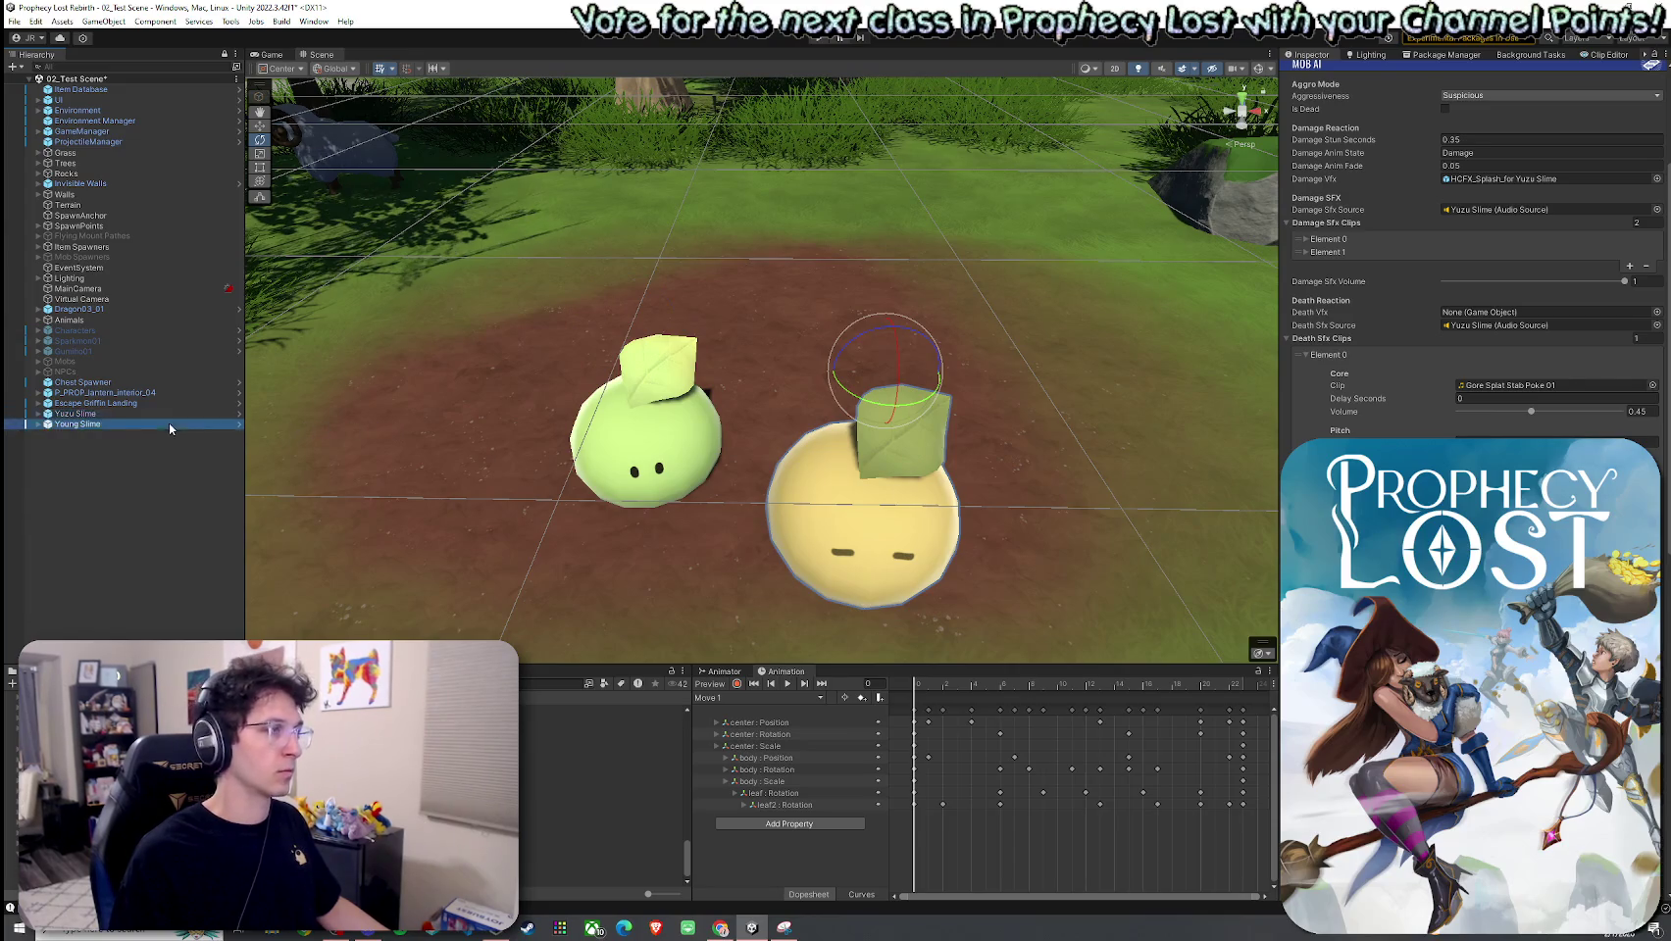
left_click(1651, 385)
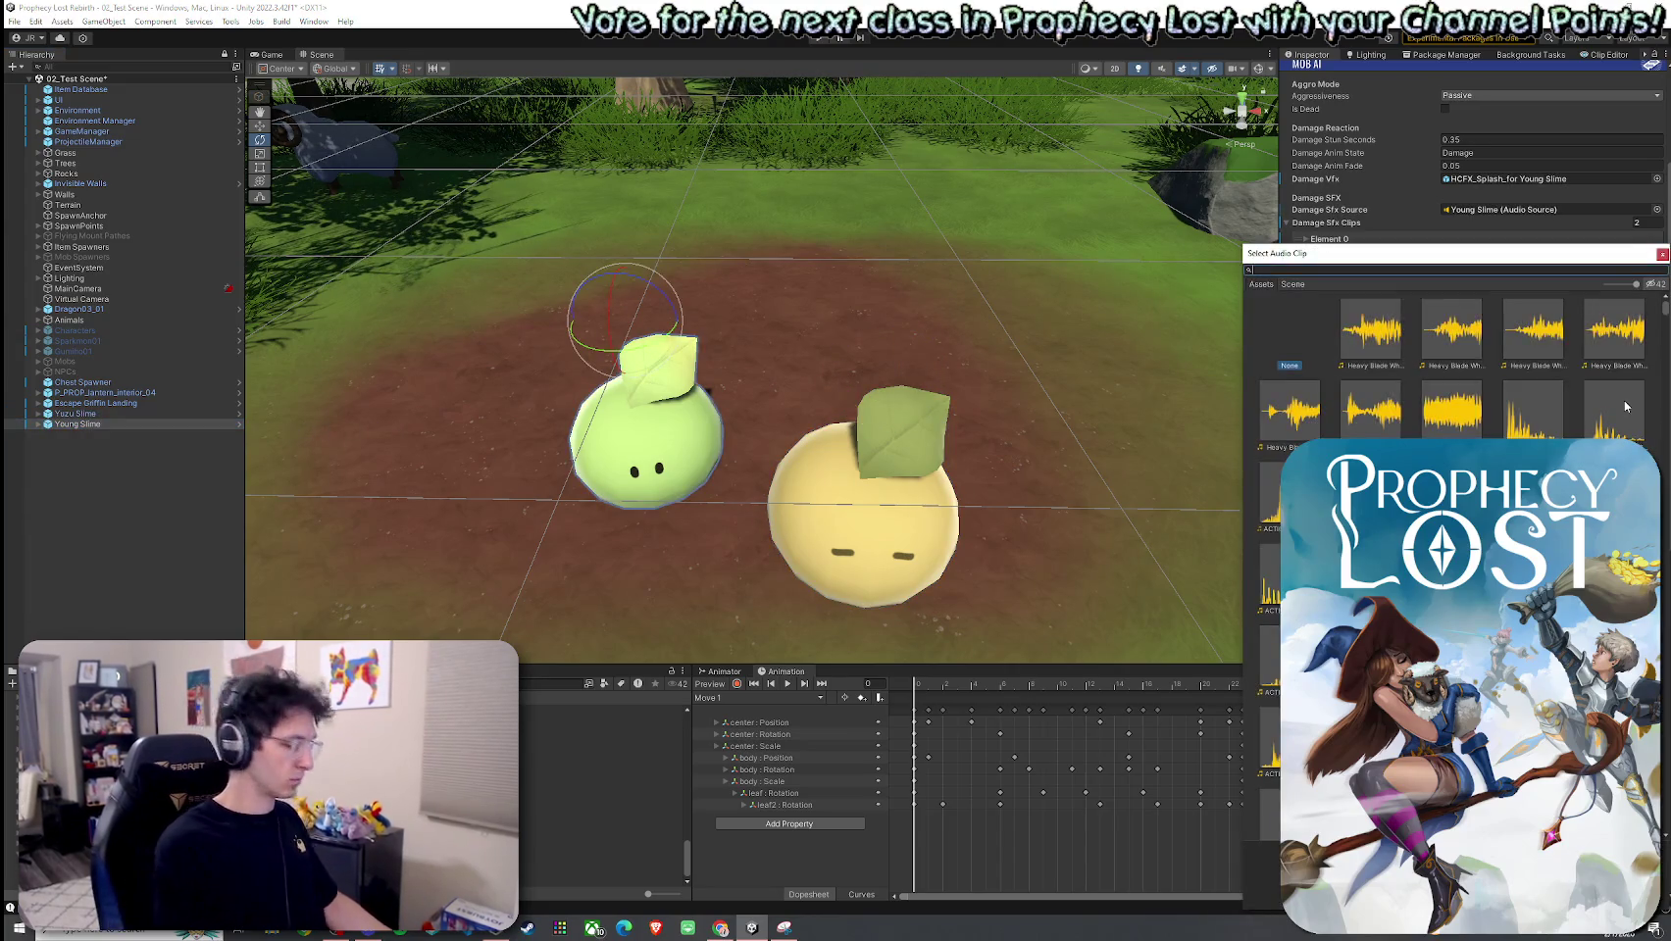
type("GoreSplat Stab Poke 1")
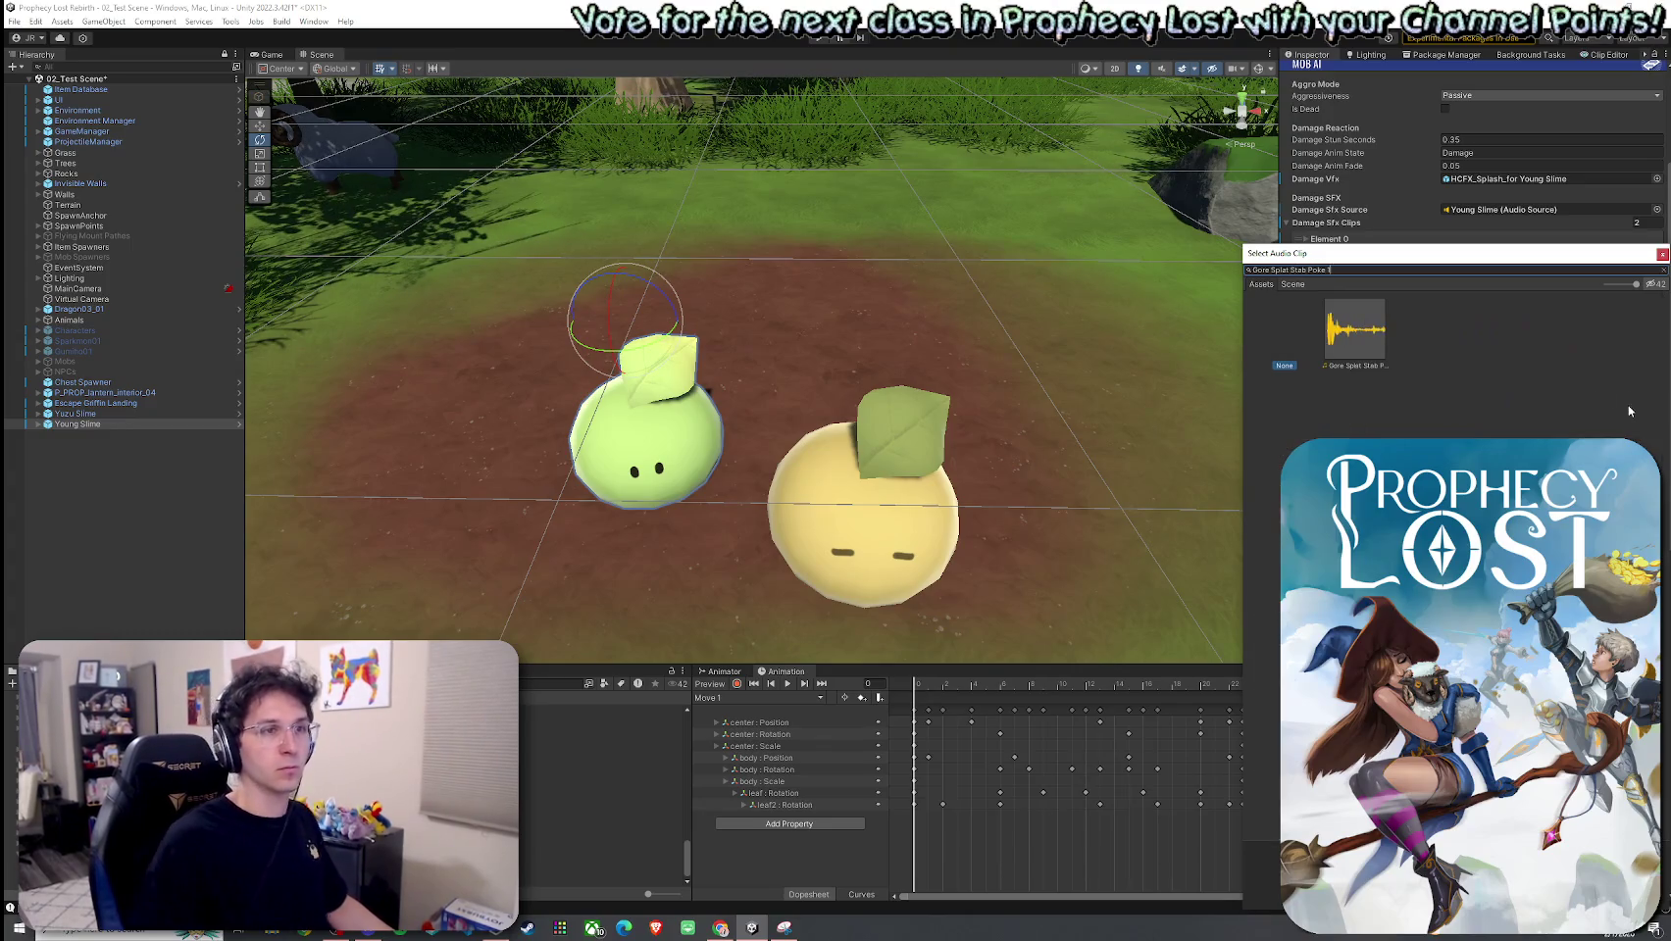
double_click(1370, 355)
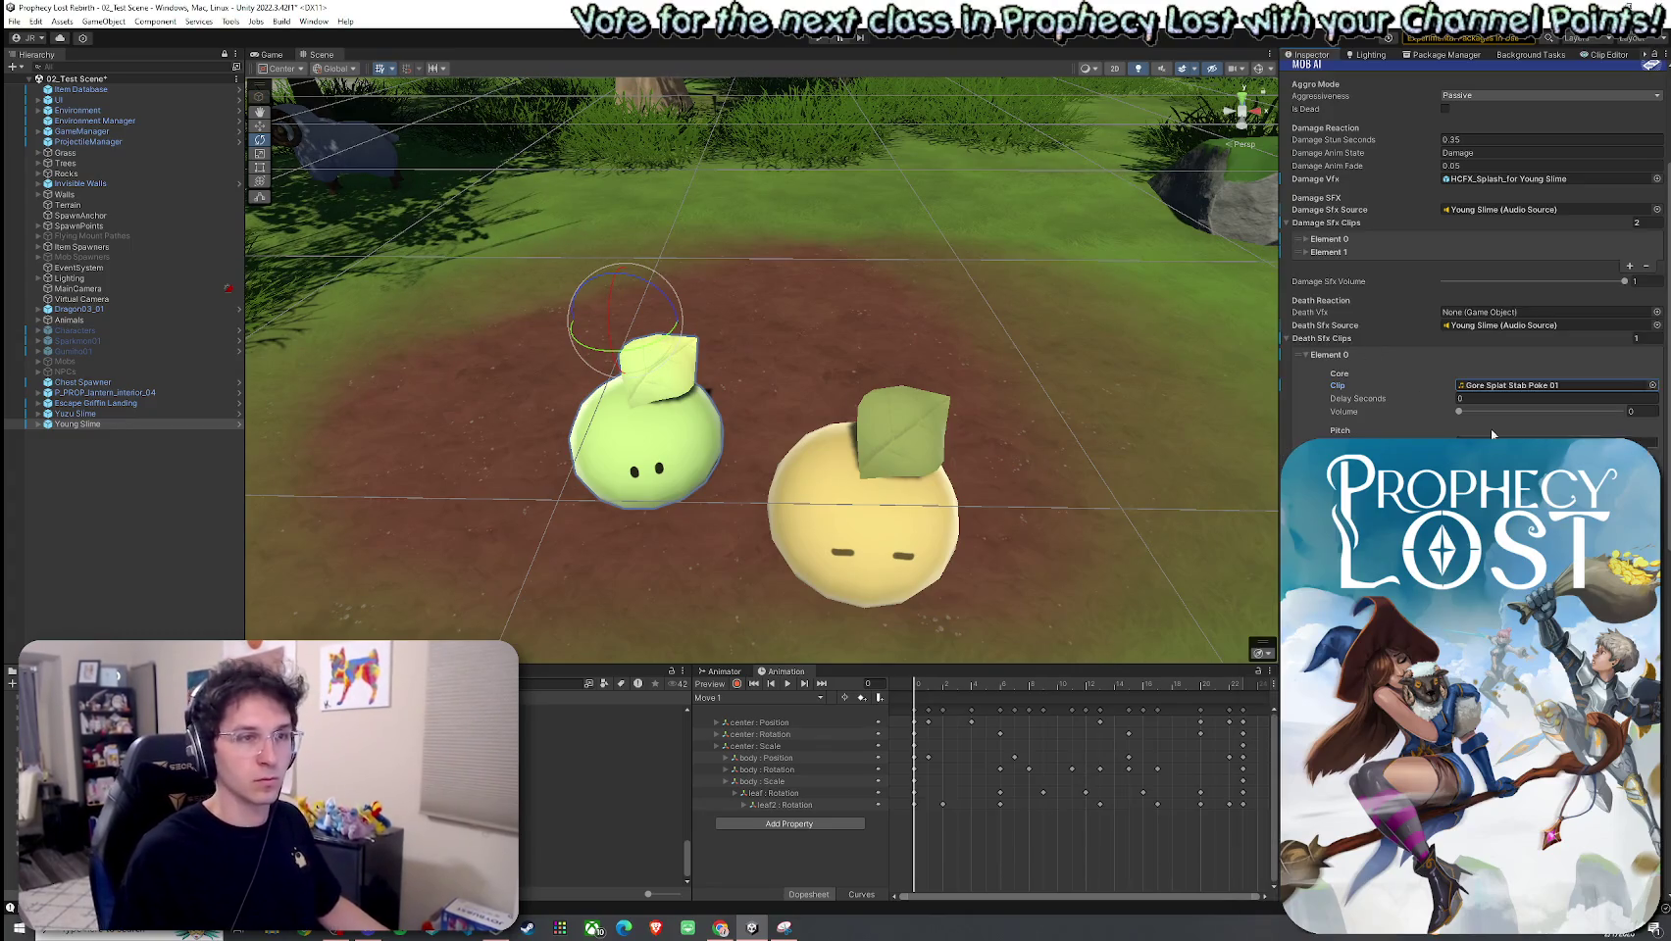
left_click_drag(1627, 412, 1518, 411)
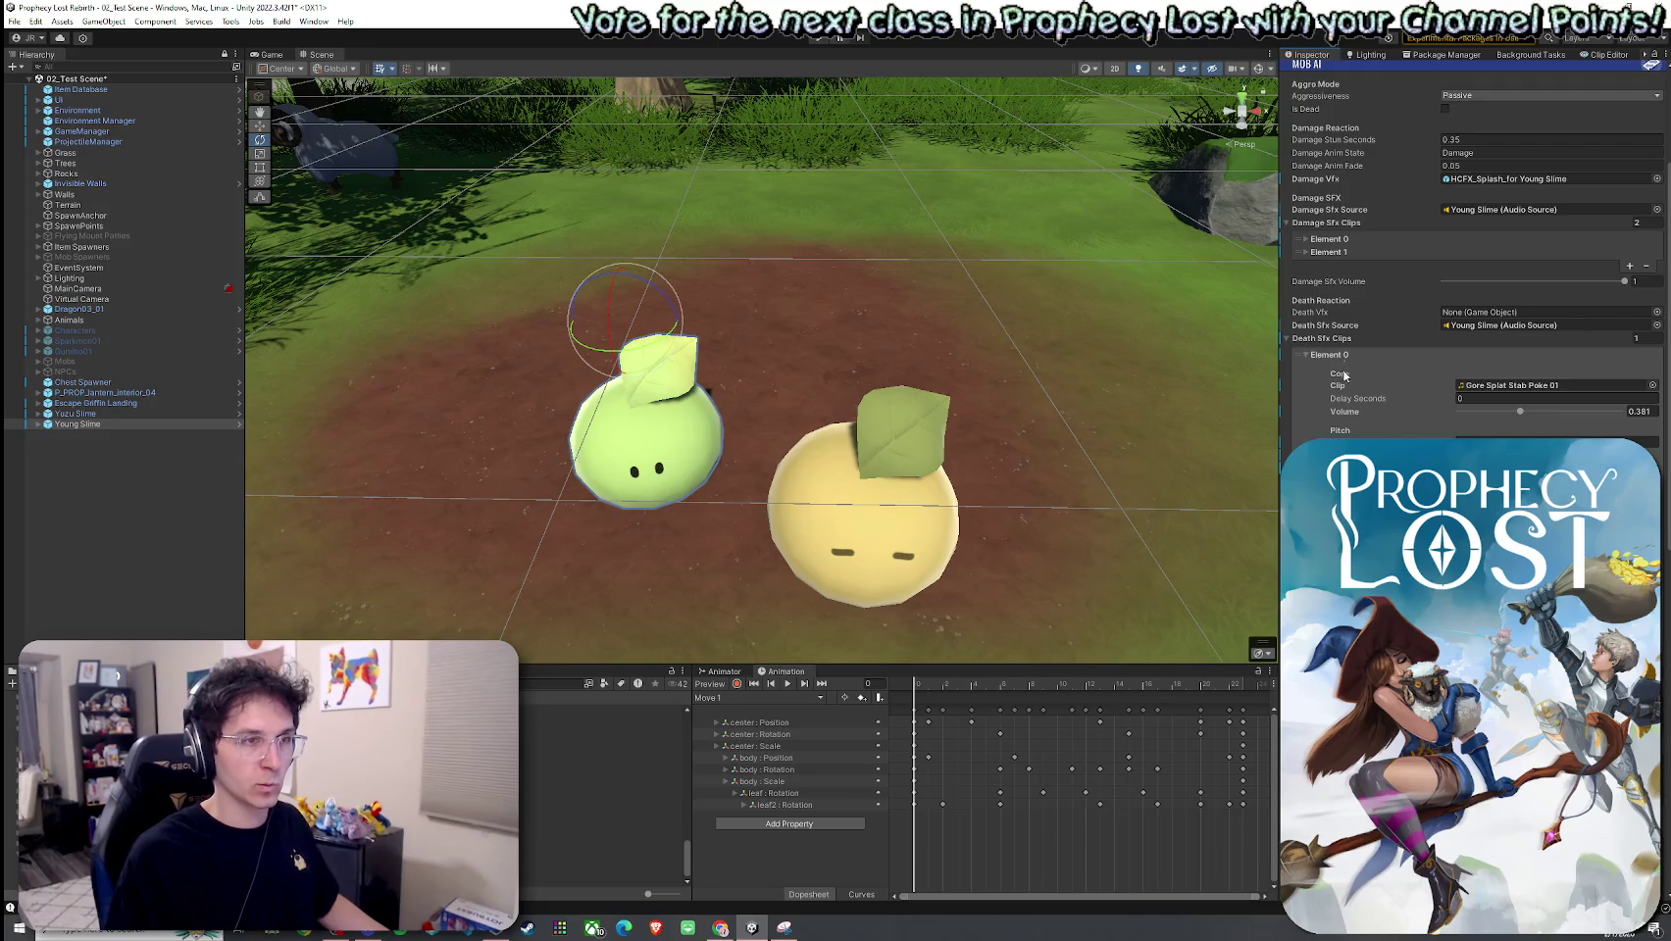
left_click(1351, 339)
scroll(1471, 255, "down", 5)
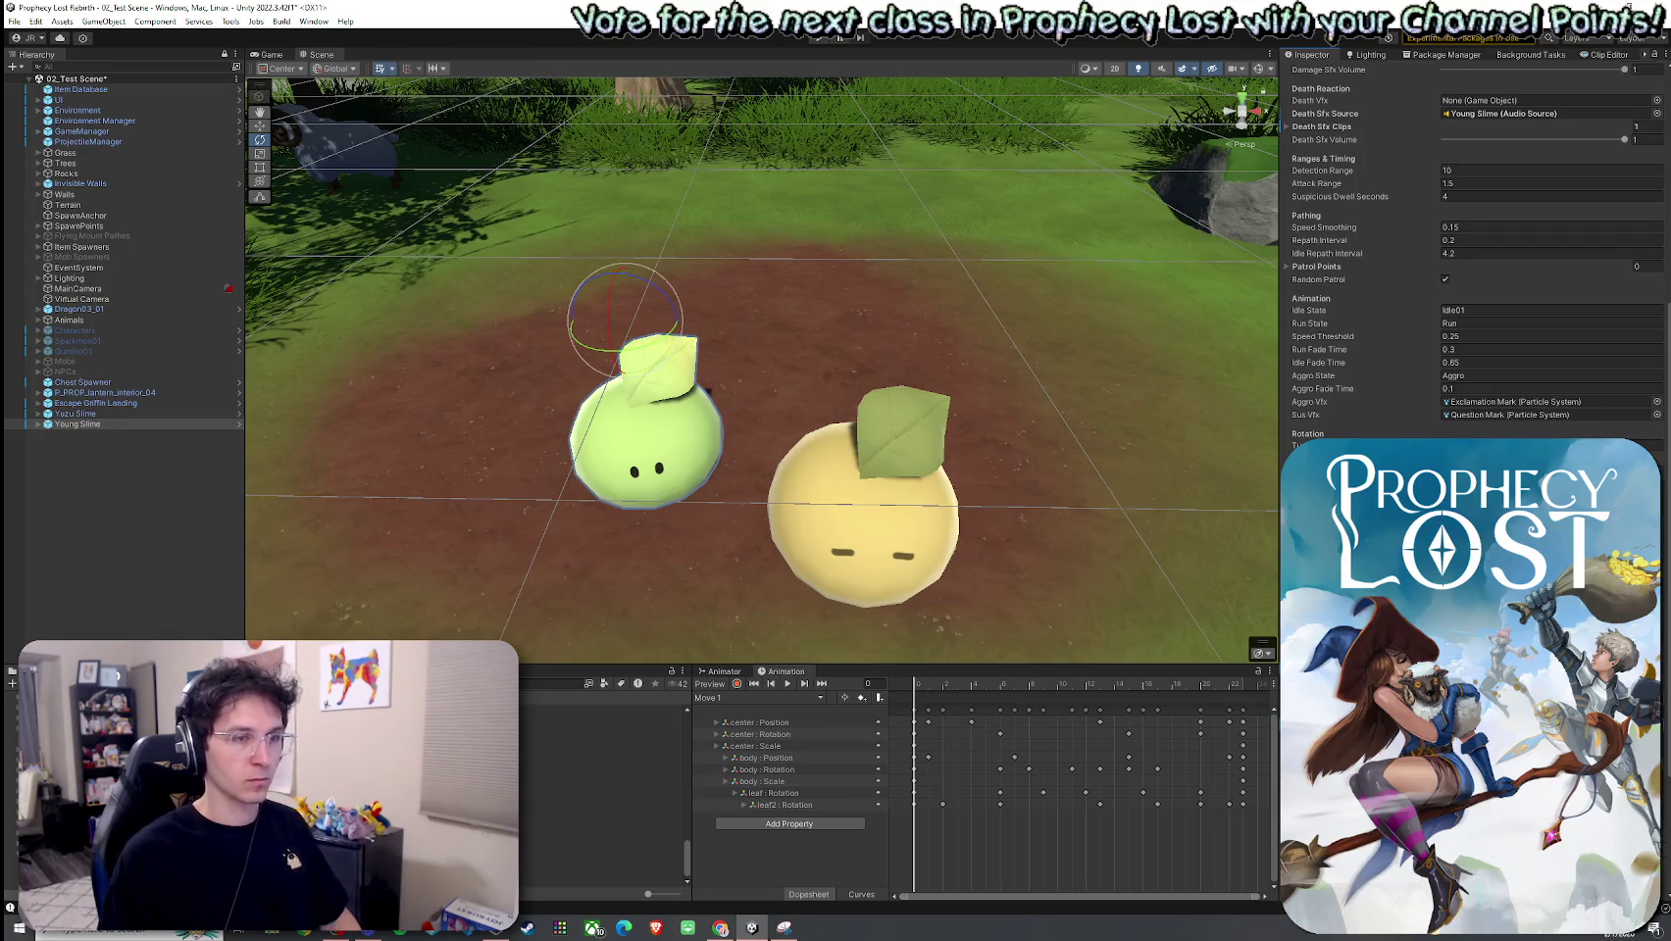
Step: Save the test scene and review the Young Slime's and Yuzu Slime's prefab overrides
left_click(15, 21)
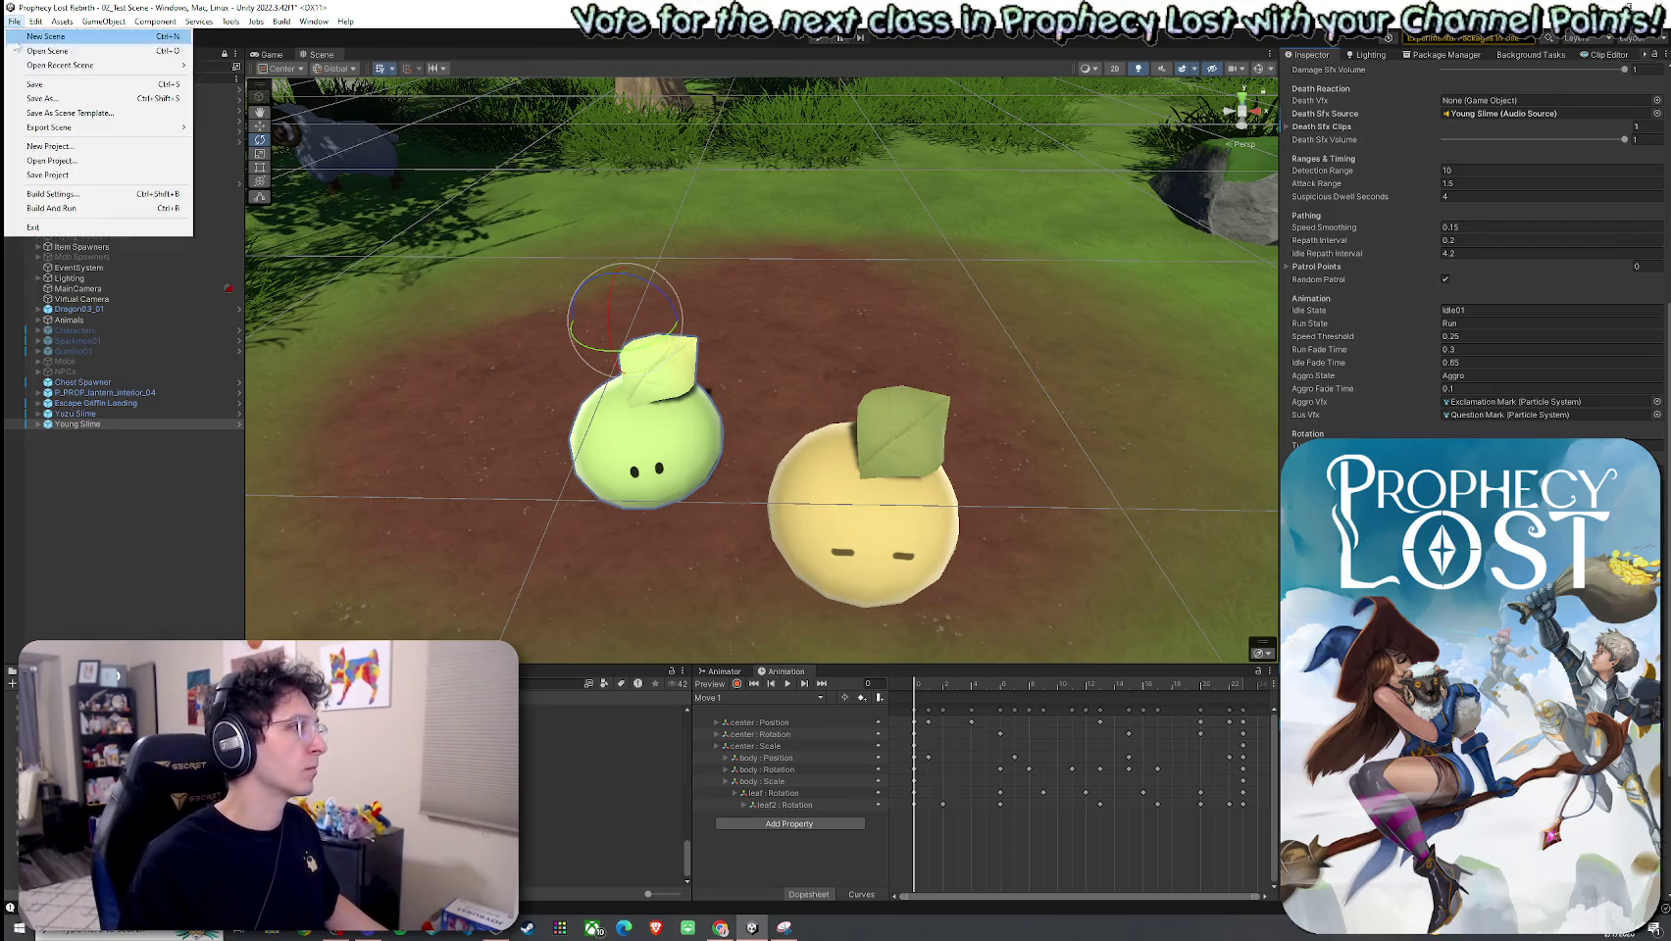
left_click(39, 84)
scroll(1343, 353, "up", 10)
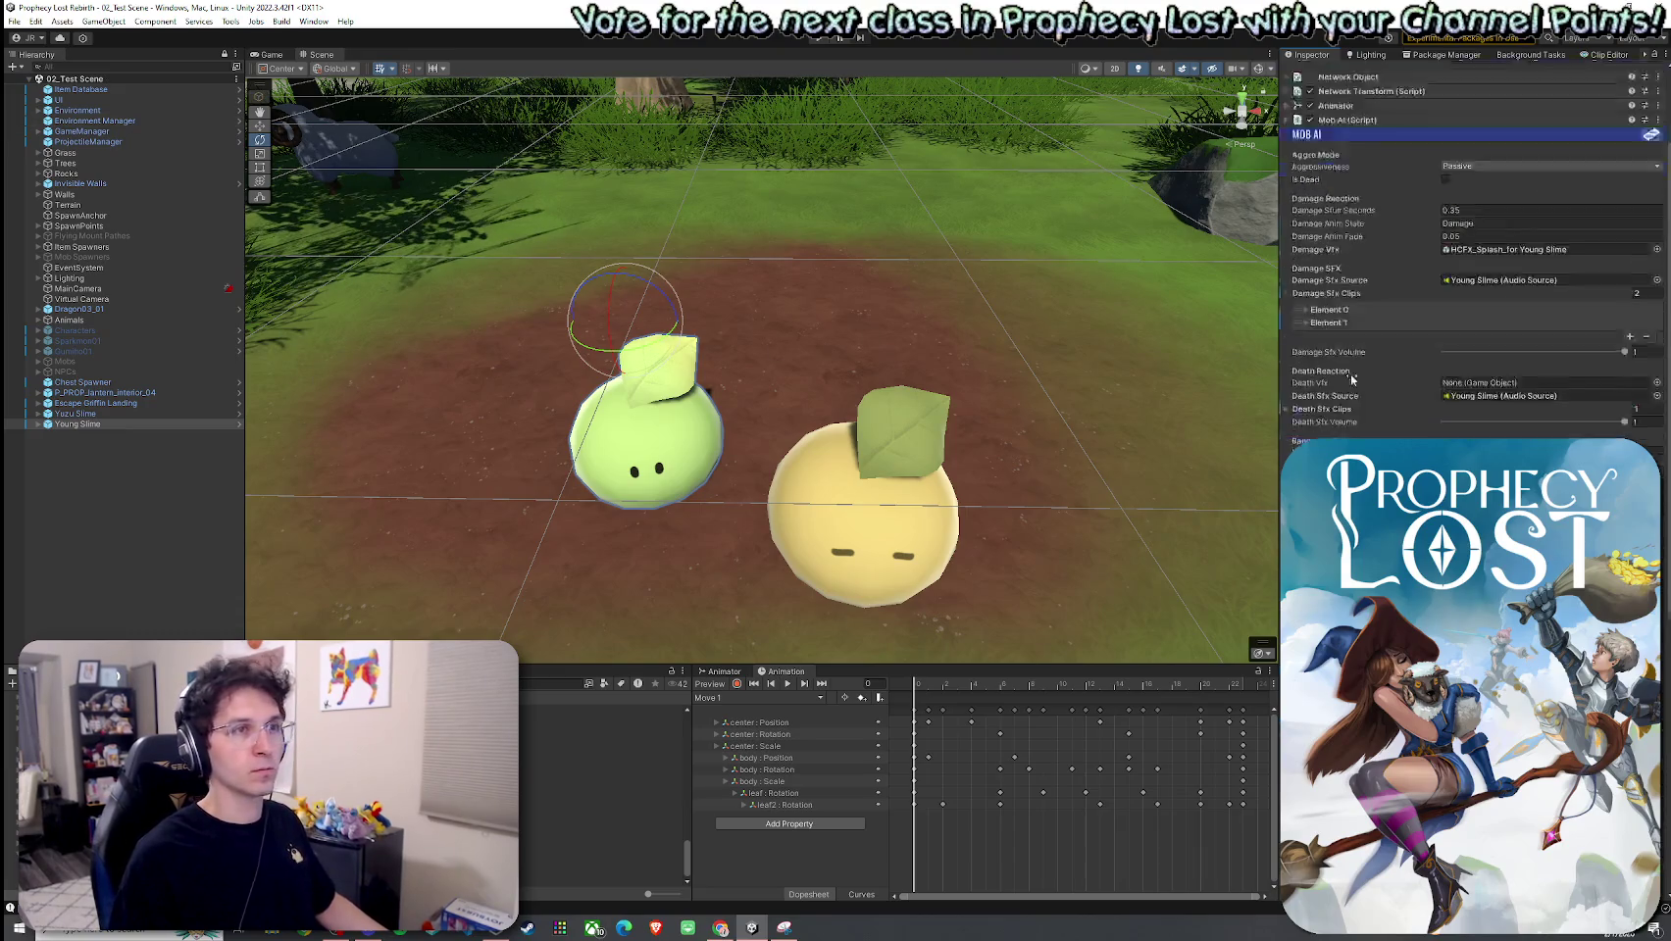
left_click(1357, 123)
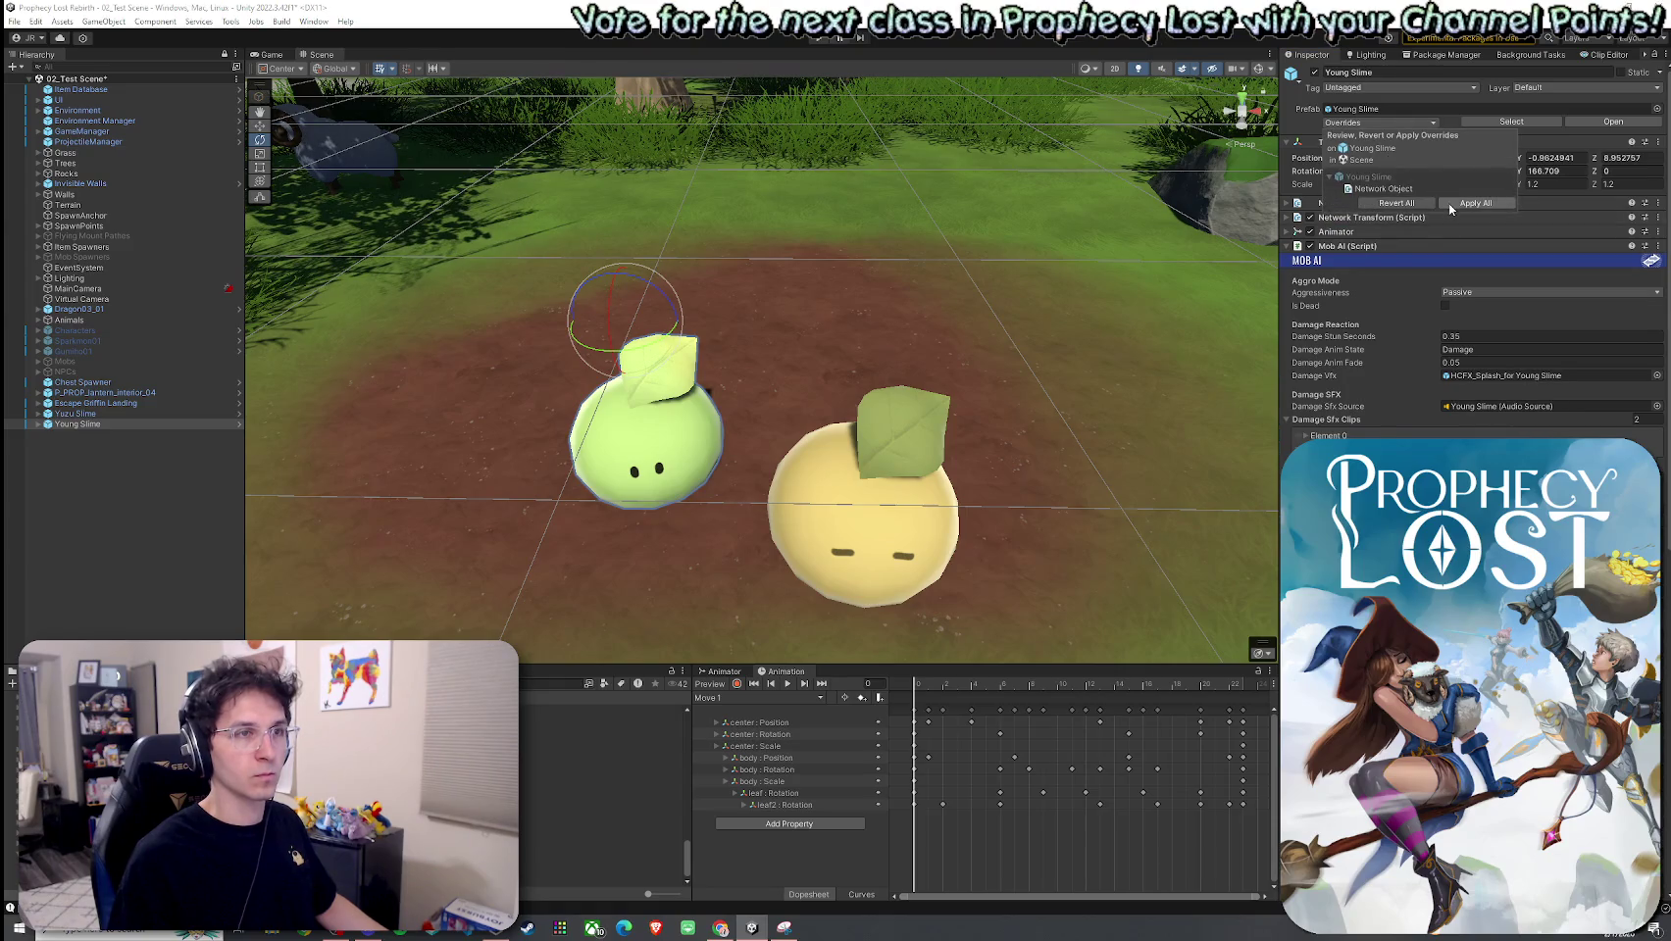
left_click(94, 414)
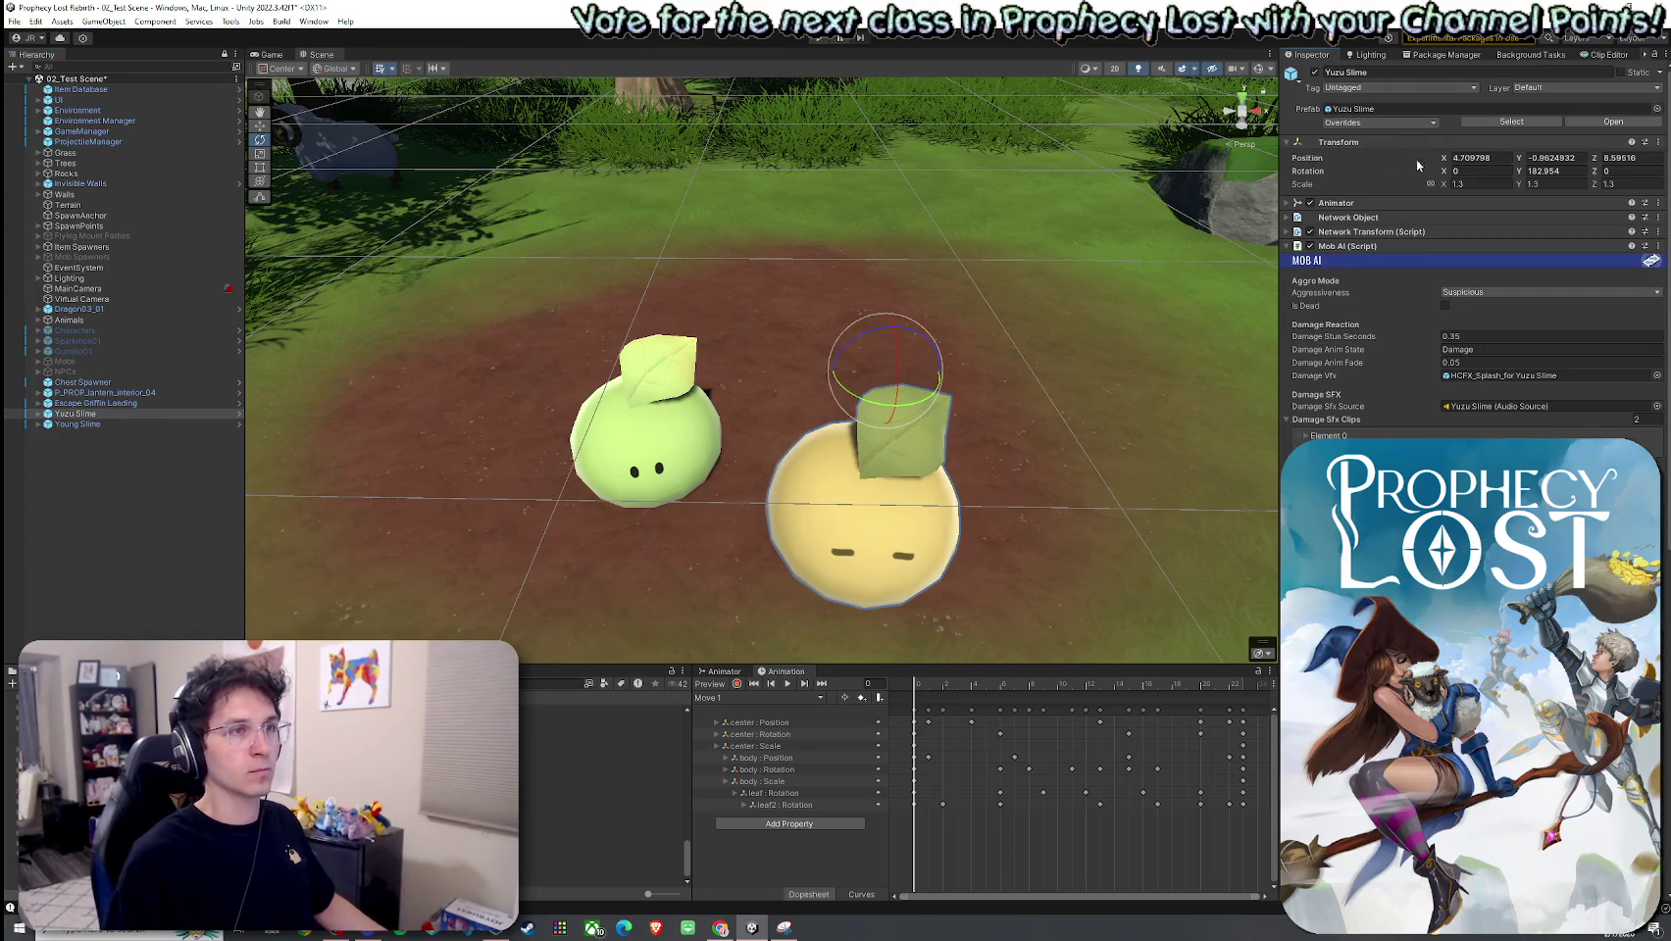
left_click(1377, 123)
left_click(522, 293)
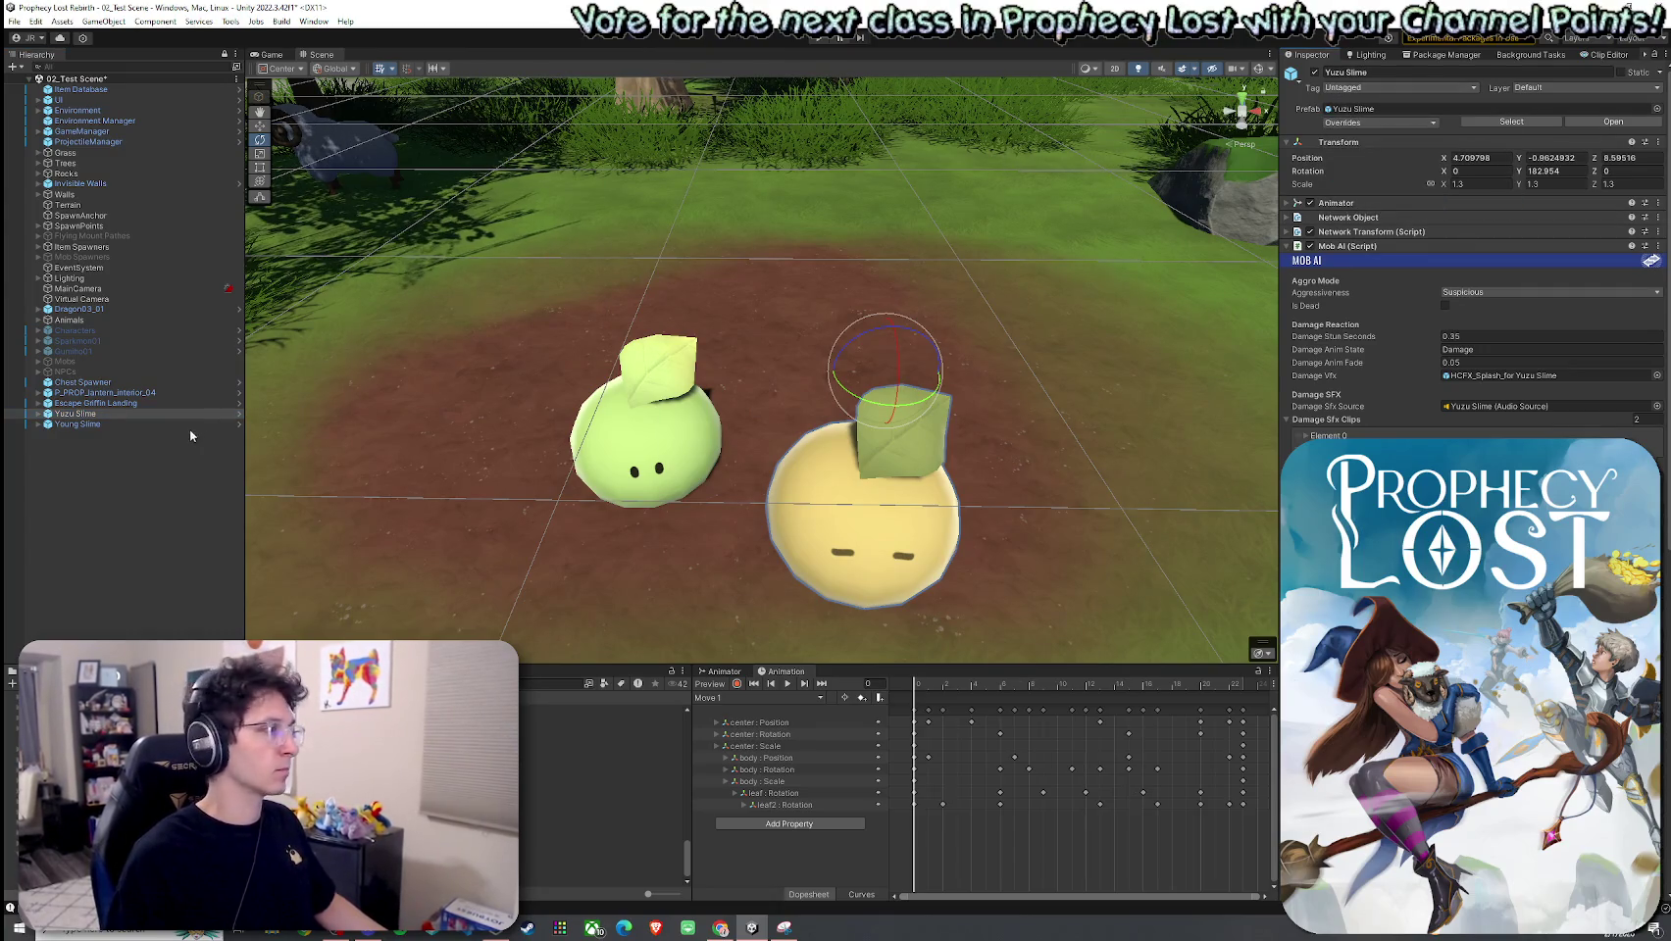
Step: Delete the Yuzu Slime, save the scene, and enter play mode with Ctrl+P
key("Delete")
left_click(14, 20)
left_click(39, 84)
left_click(642, 436)
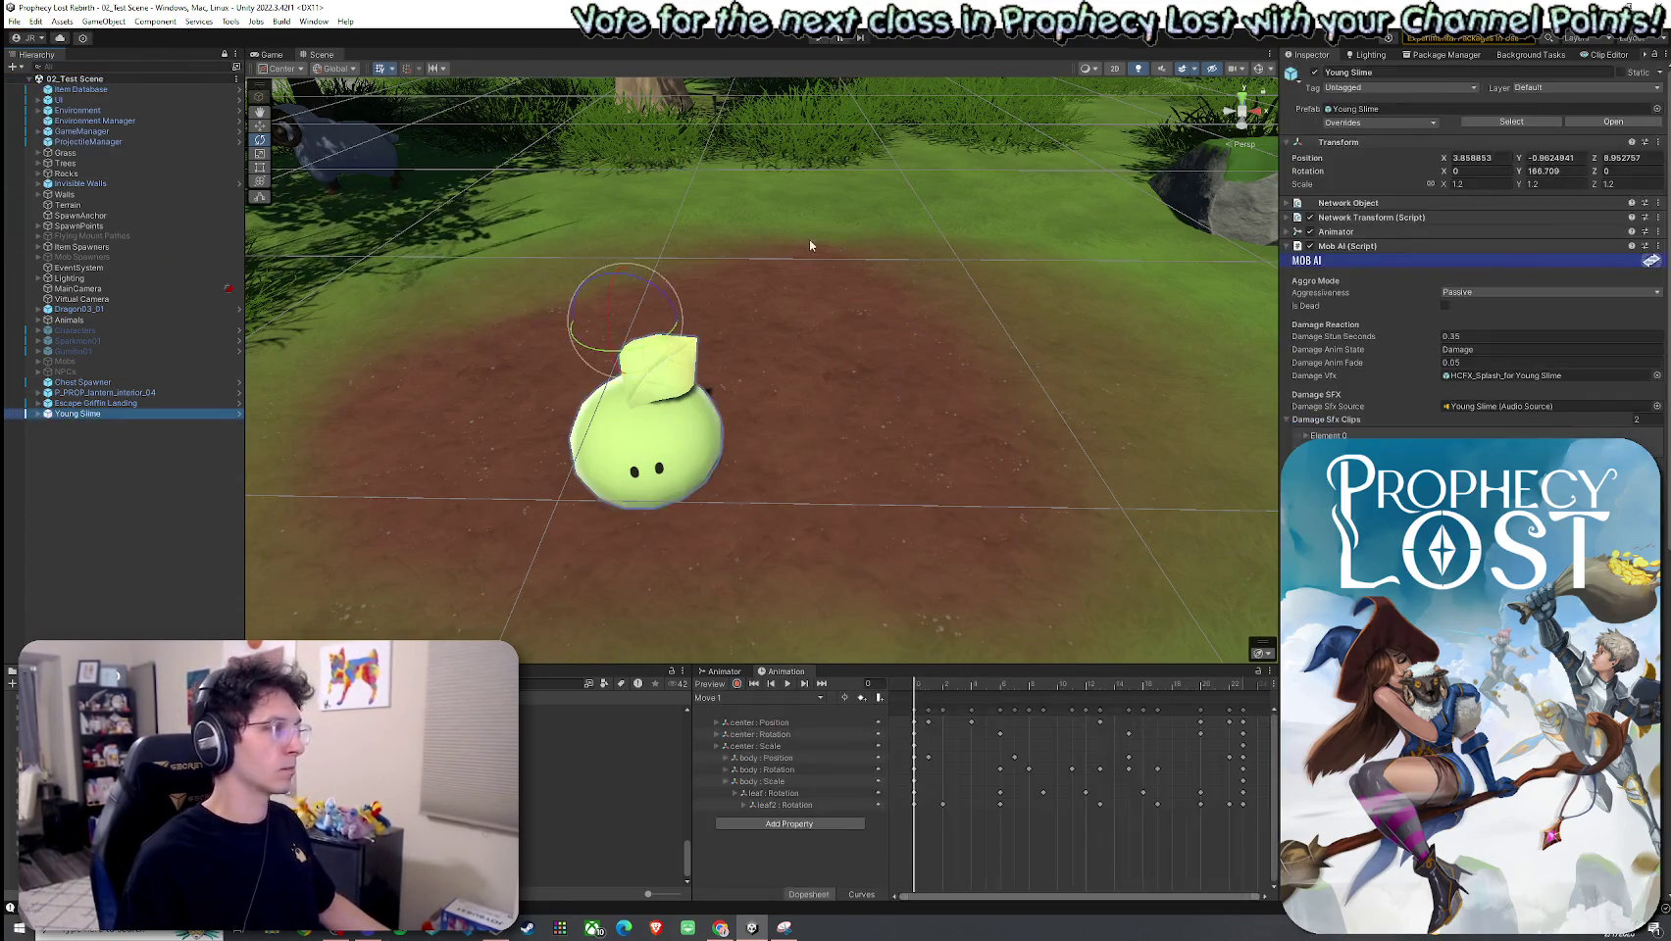
mouse_move(654, 261)
left_mouse_down()
mouse_move(600, 246)
mouse_move(912, 207)
left_mouse_up()
left_click(14, 20)
left_click(39, 84)
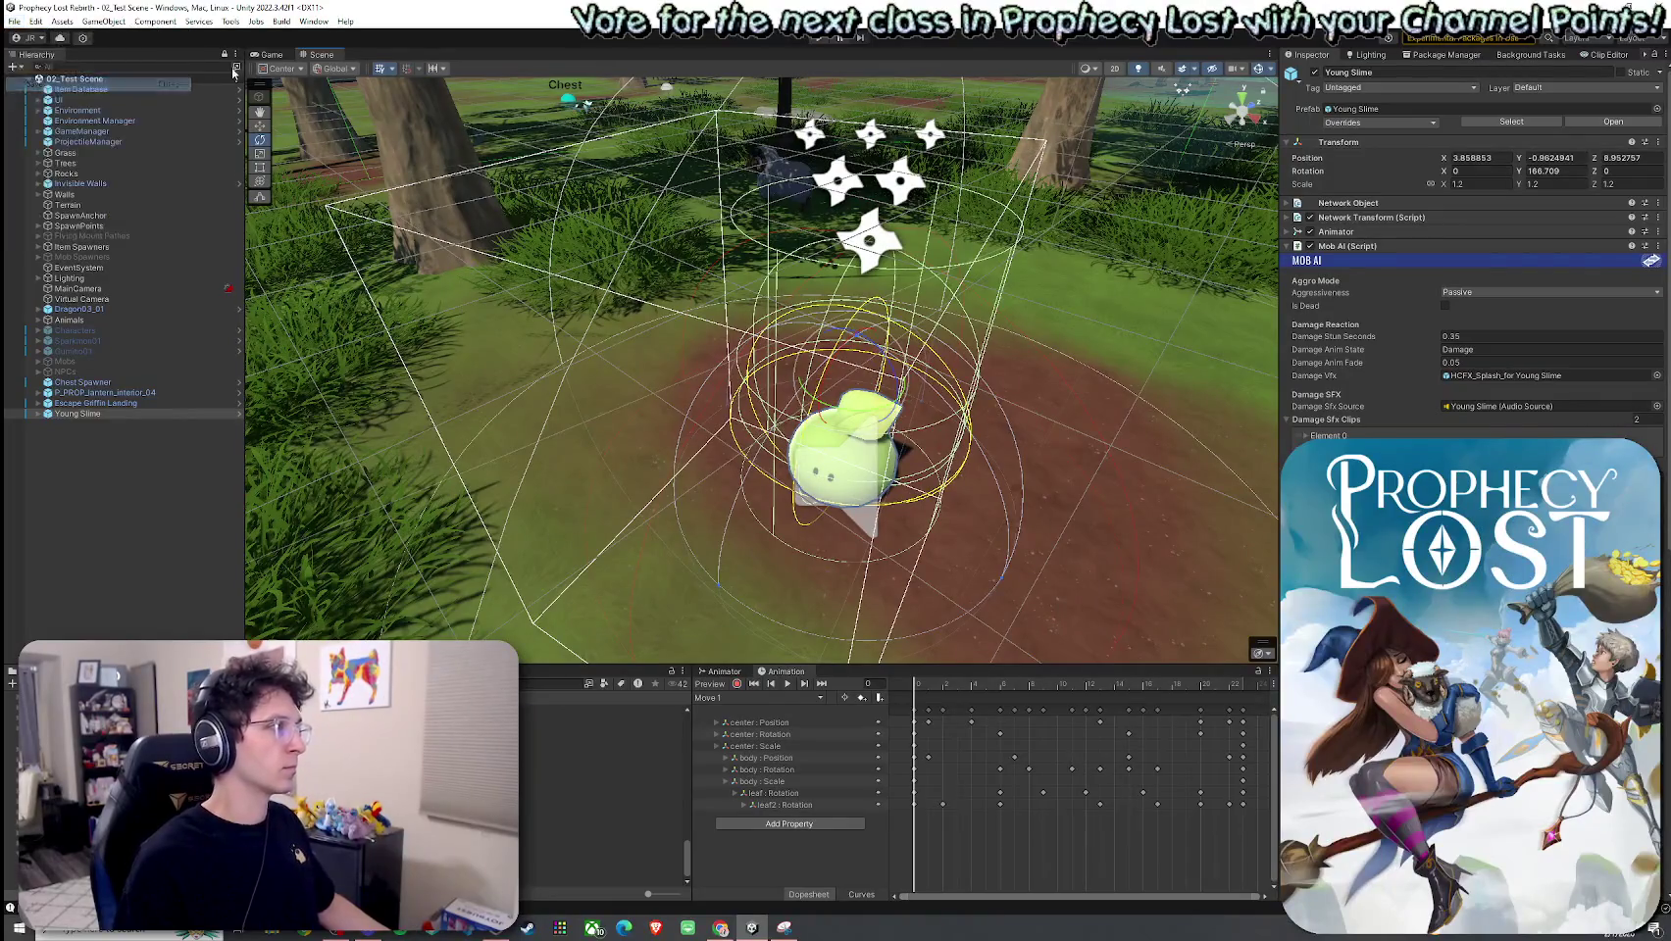
key("ctrl+p")
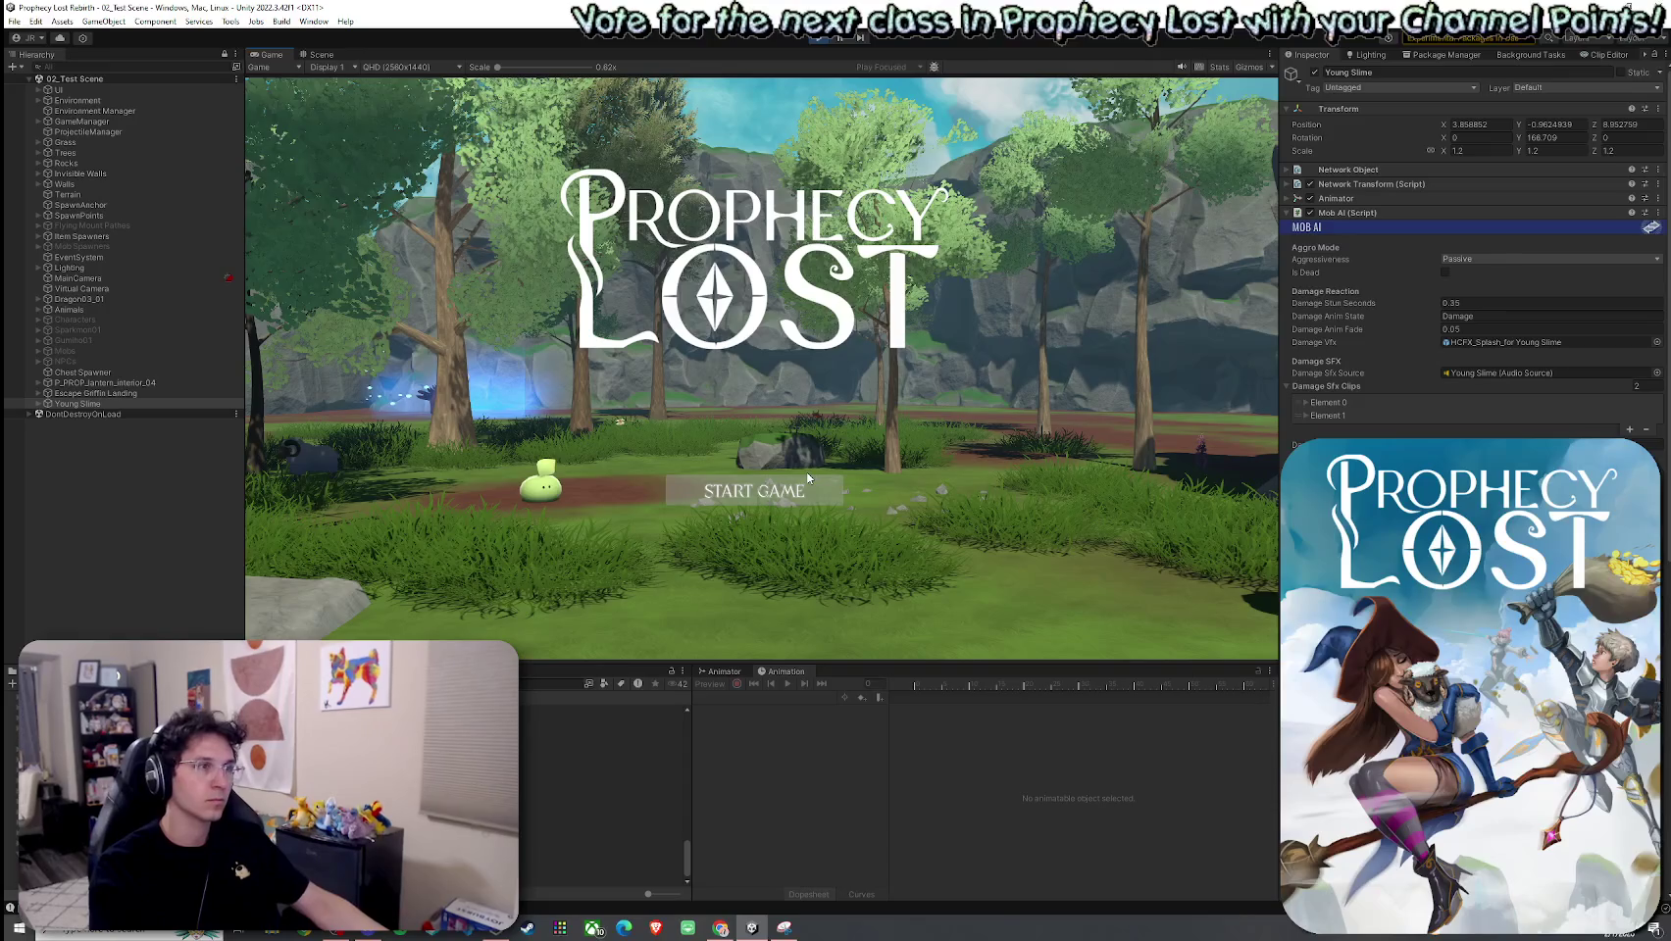
Step: Start the game, run the player into the griffin zone until the escape countdown begins, then return to Scene view
left_click(779, 505)
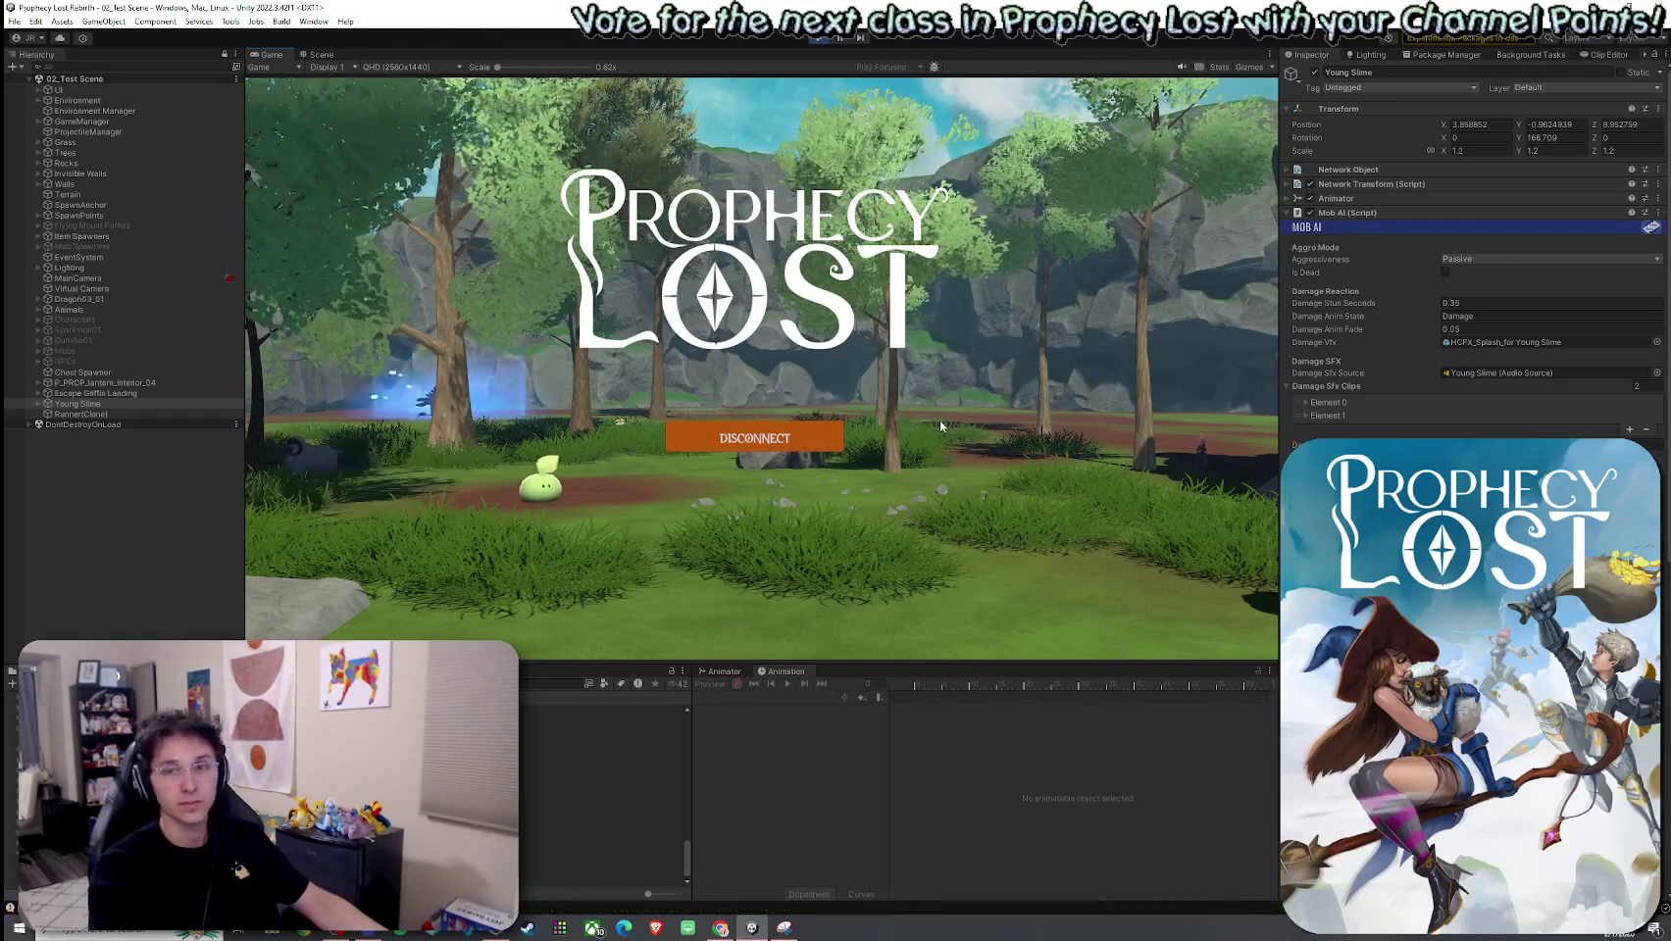
key("w")
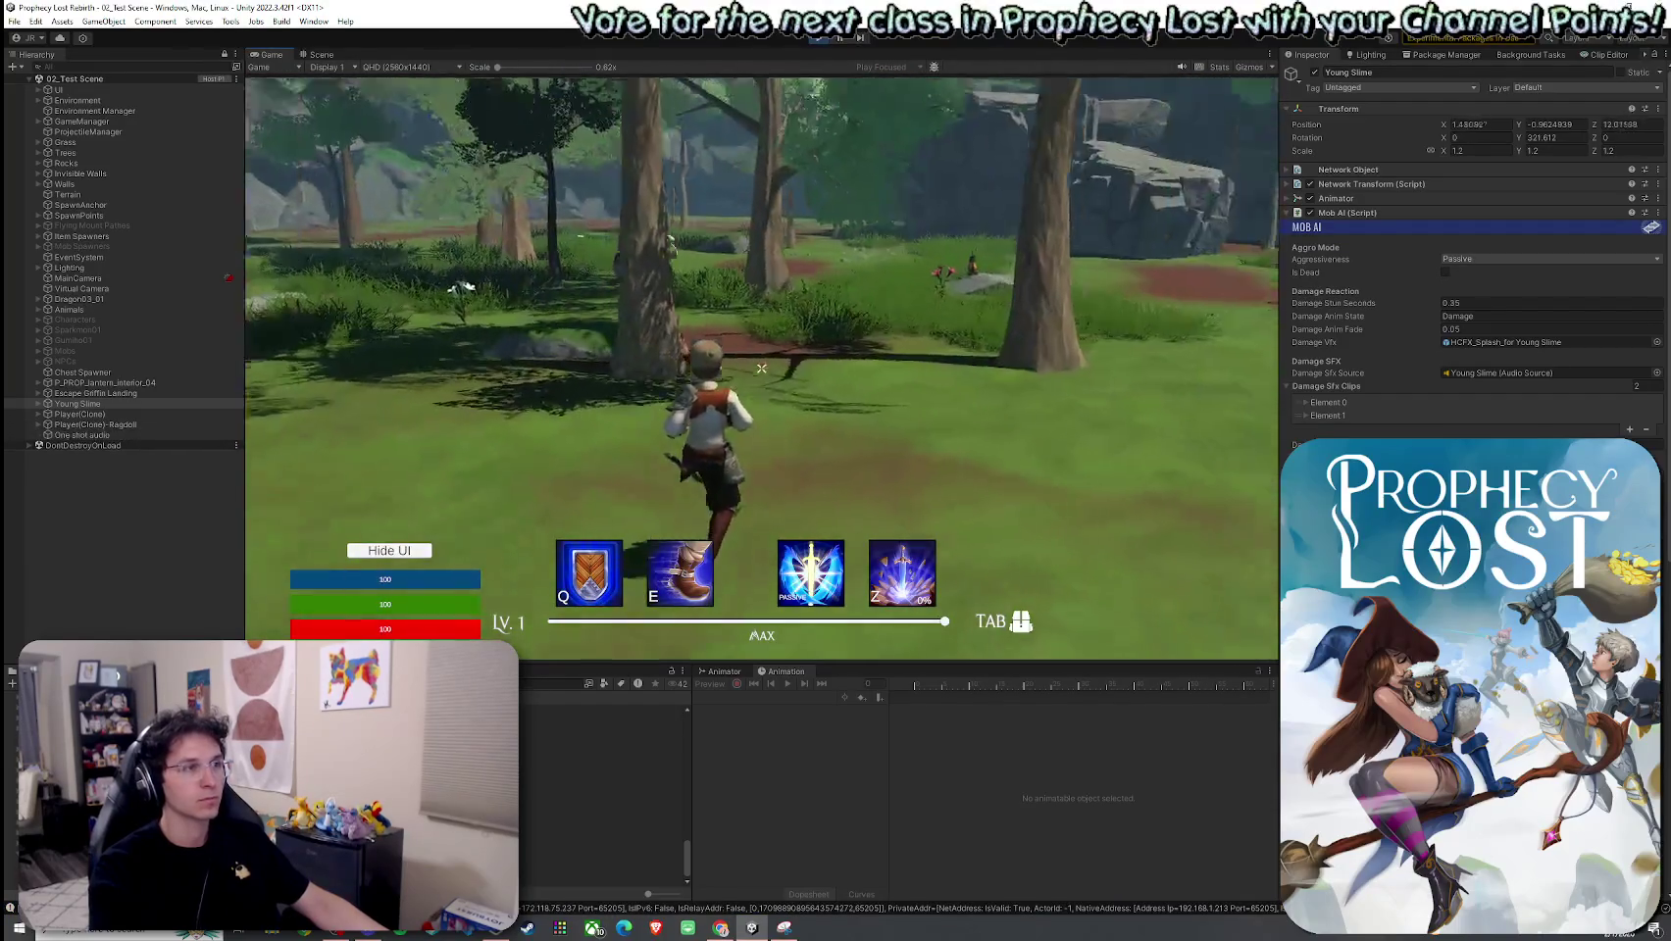
key("z")
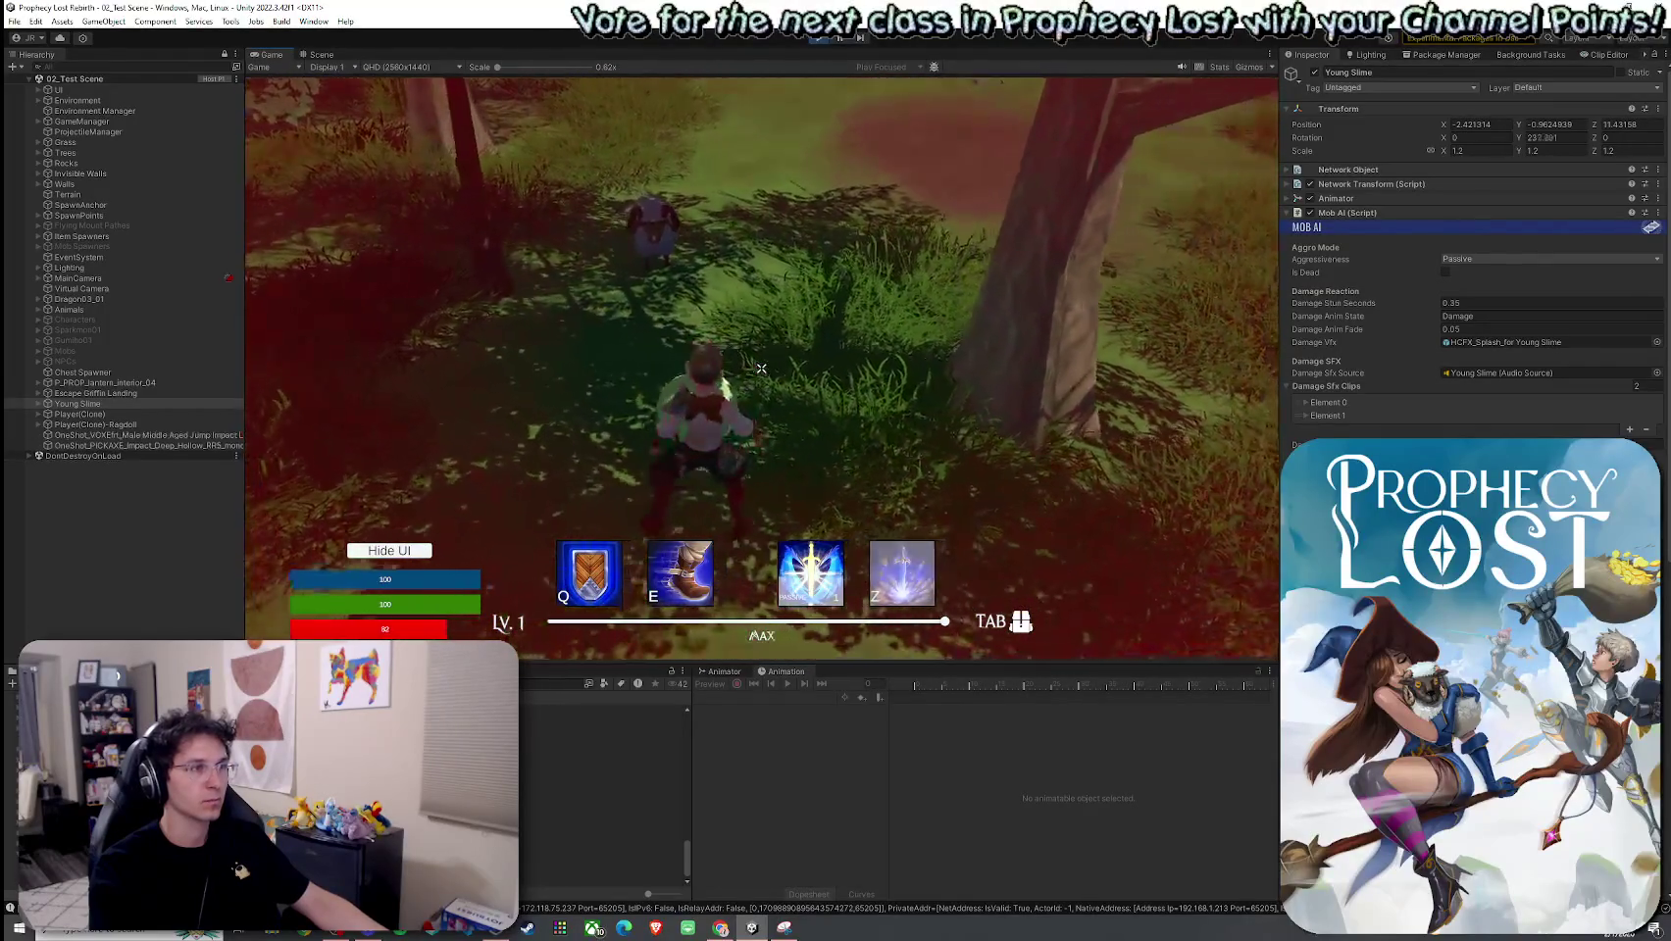
left_click(760, 369)
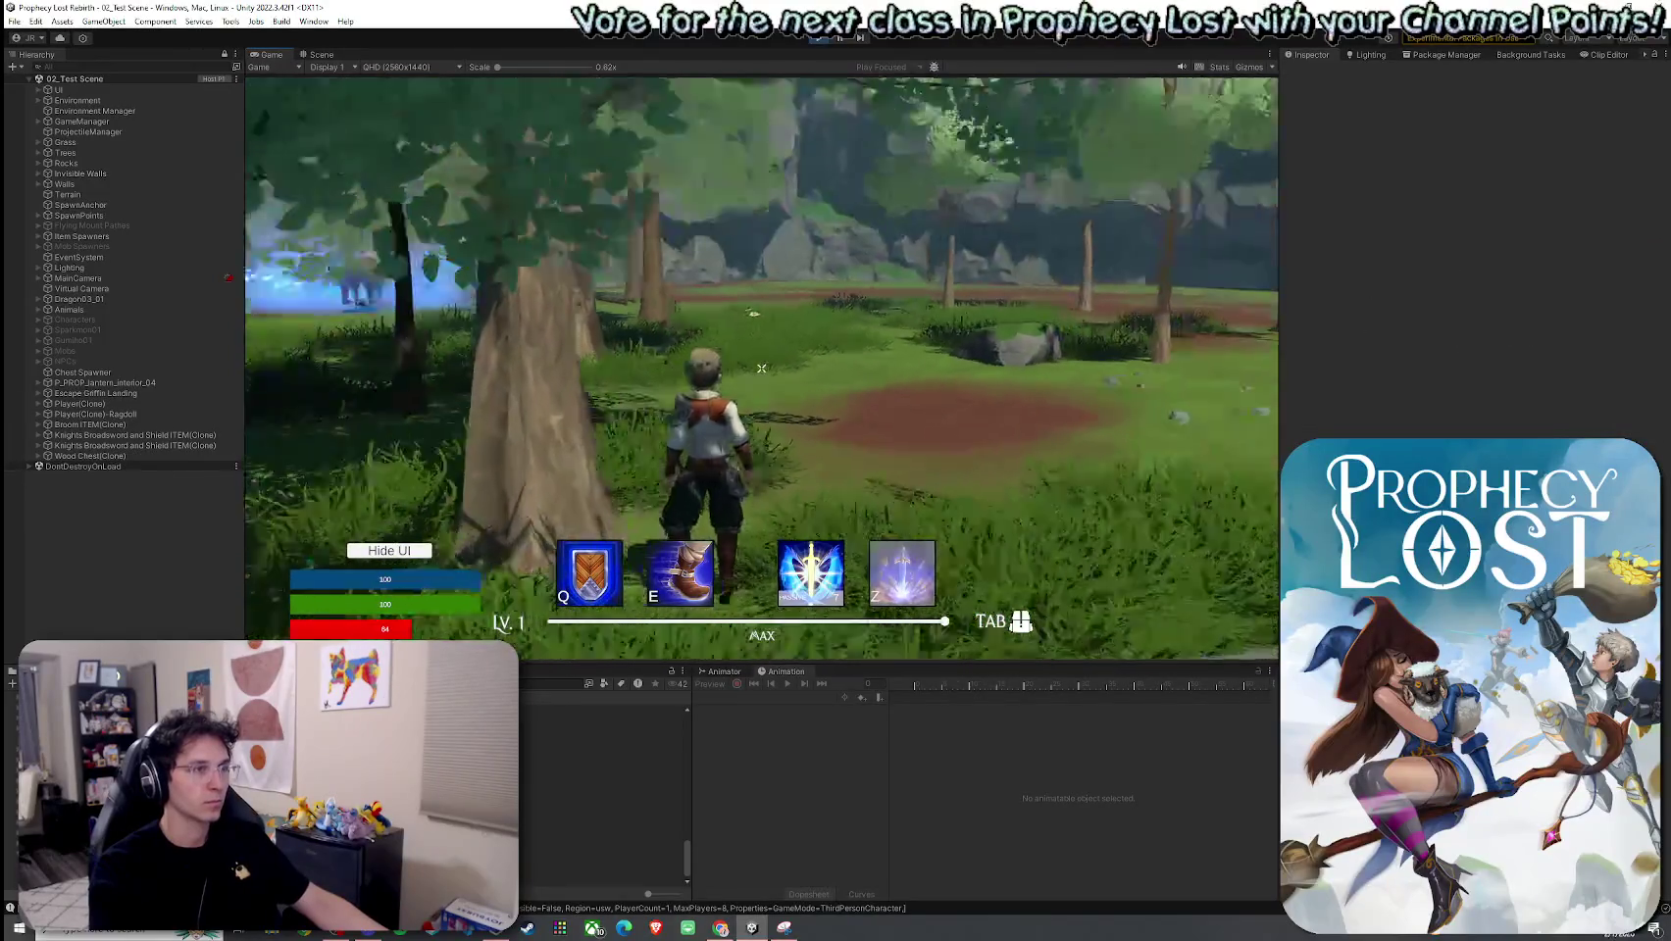
key("w")
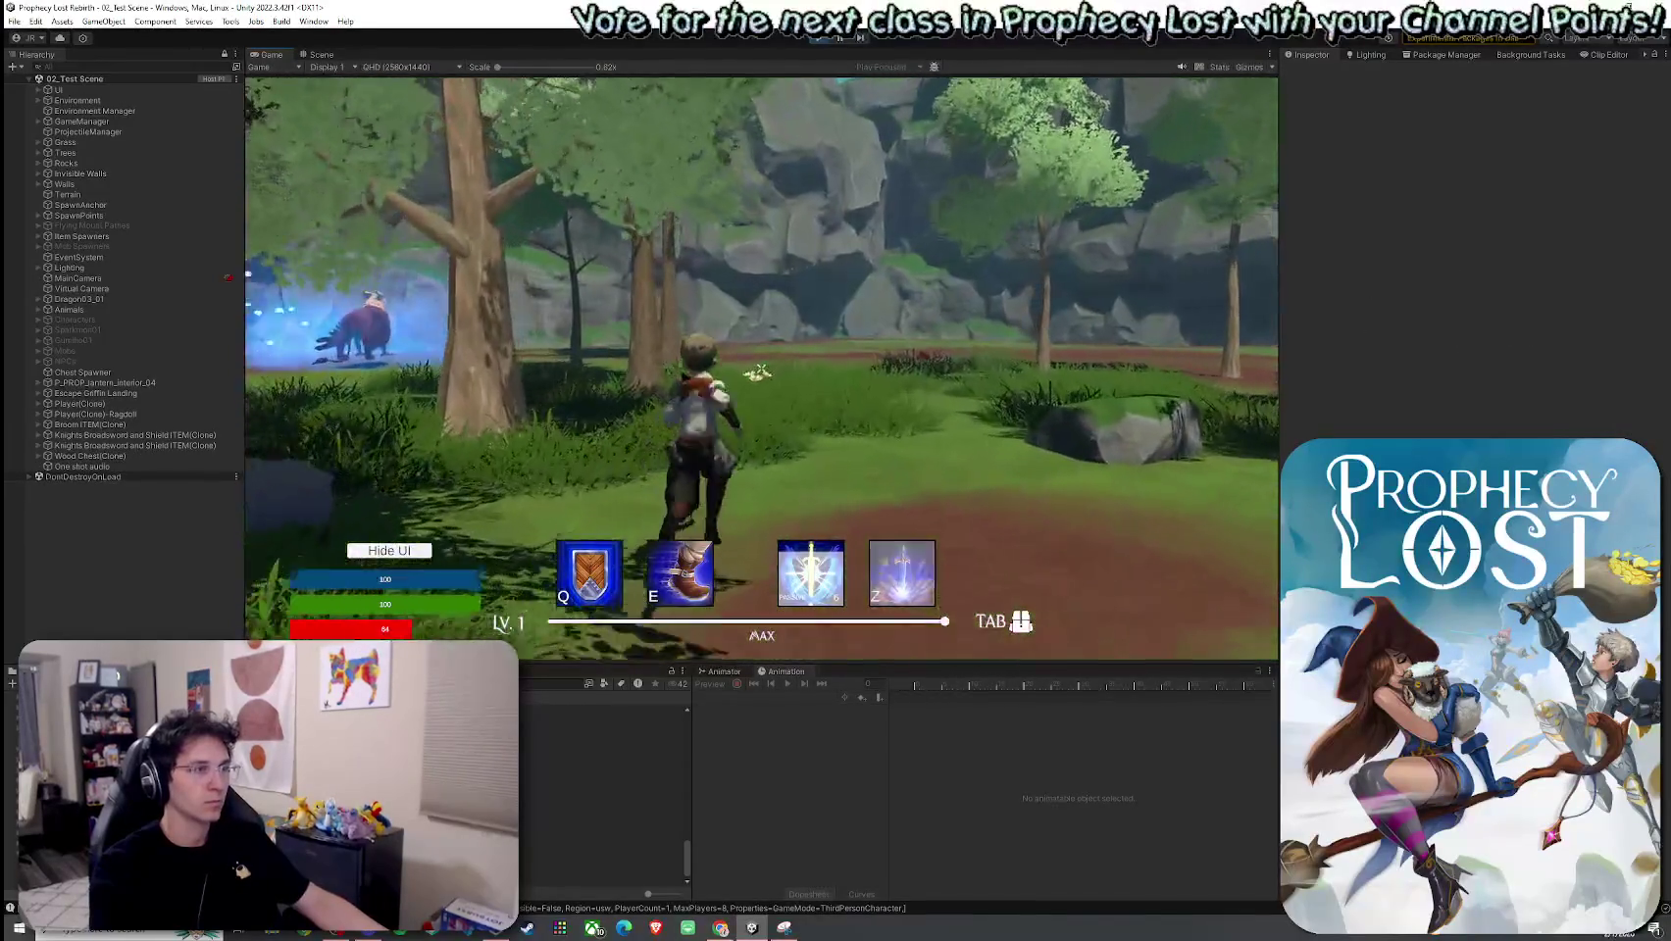
key("w")
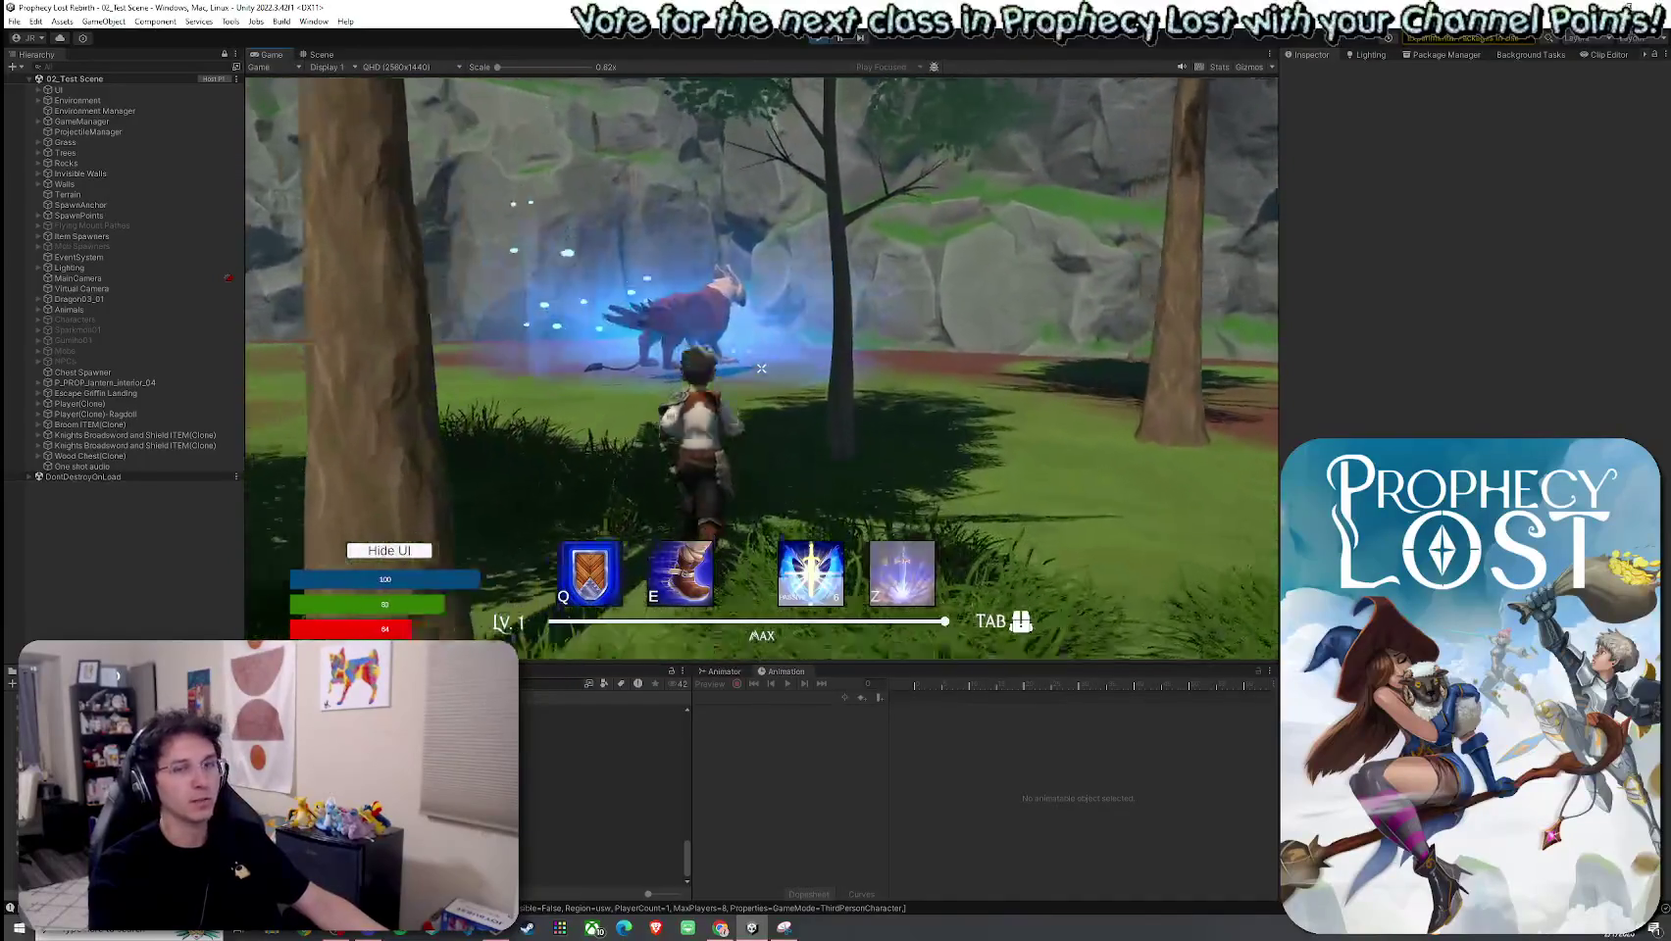
key("w")
key("f")
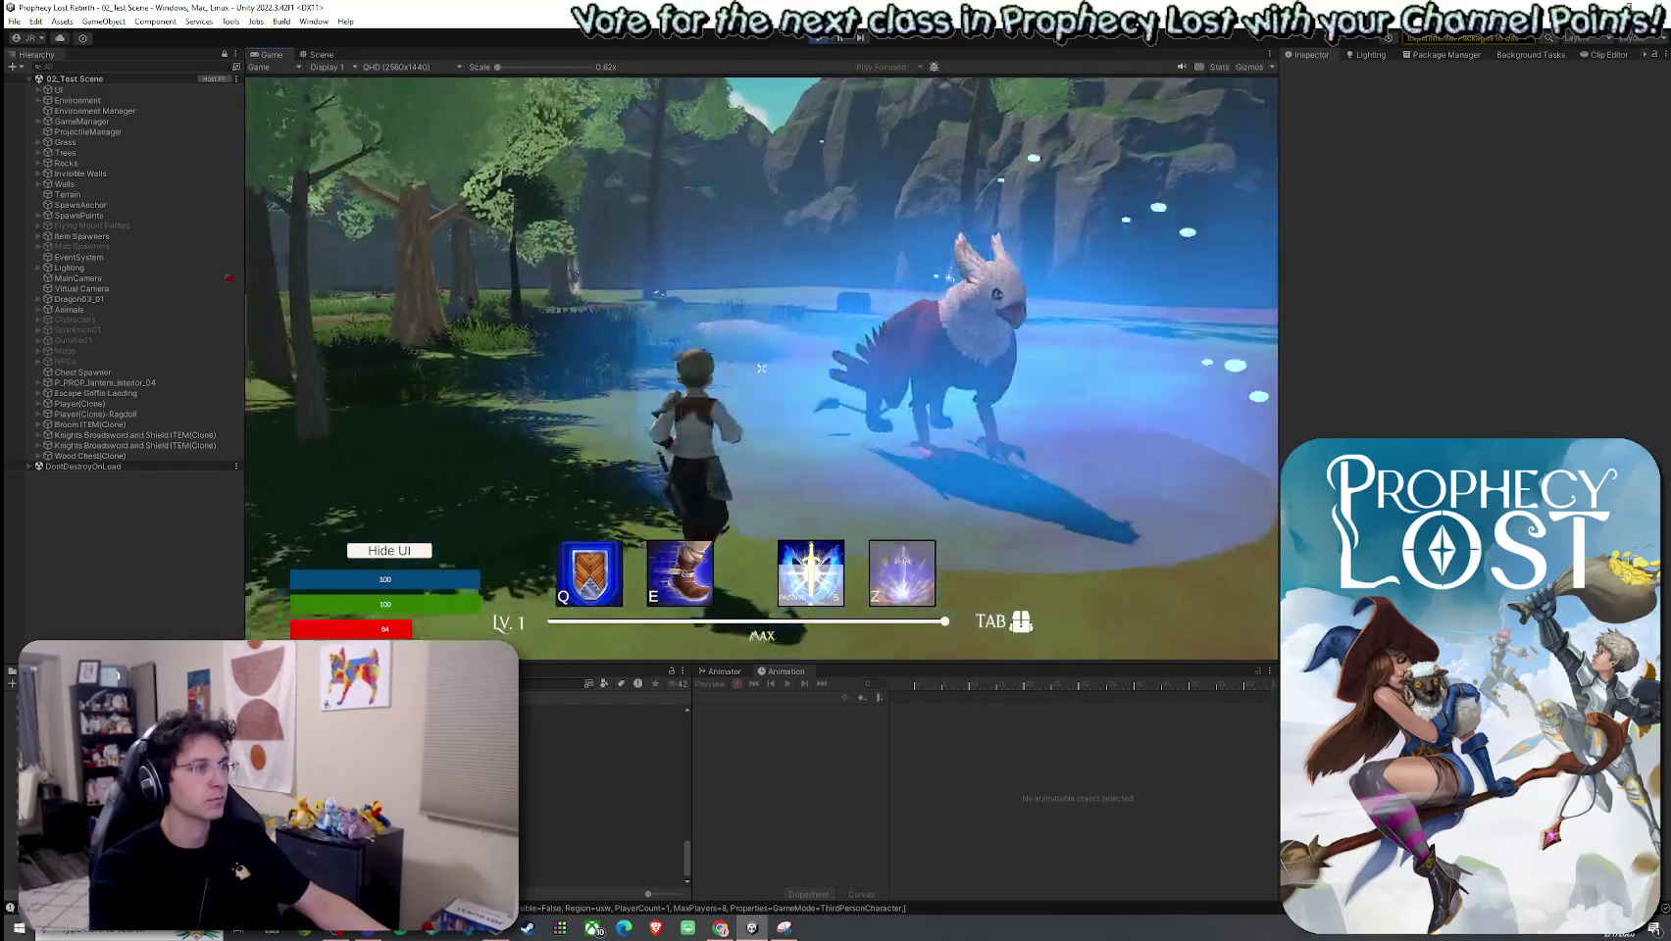
key("super")
left_click(322, 54)
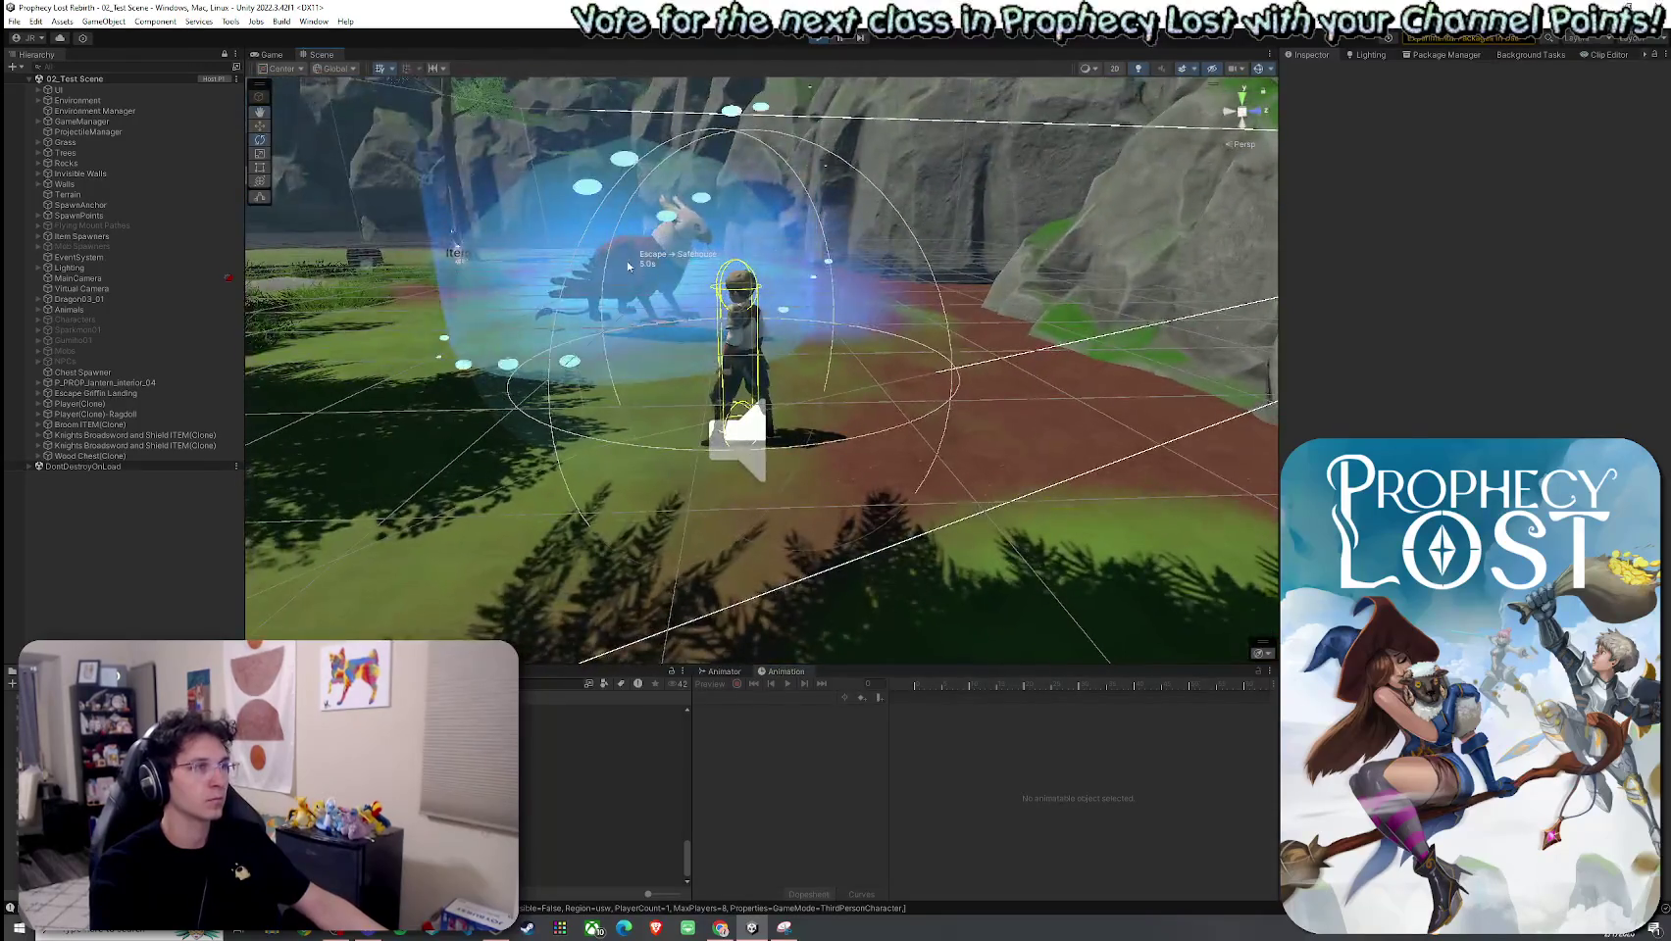
Step: Select Griffin_Placeholder under Escape Griffin Landing and drag it down until its feet touch the ground
left_click(641, 242)
key("f")
left_click_drag(642, 242, 235, 548)
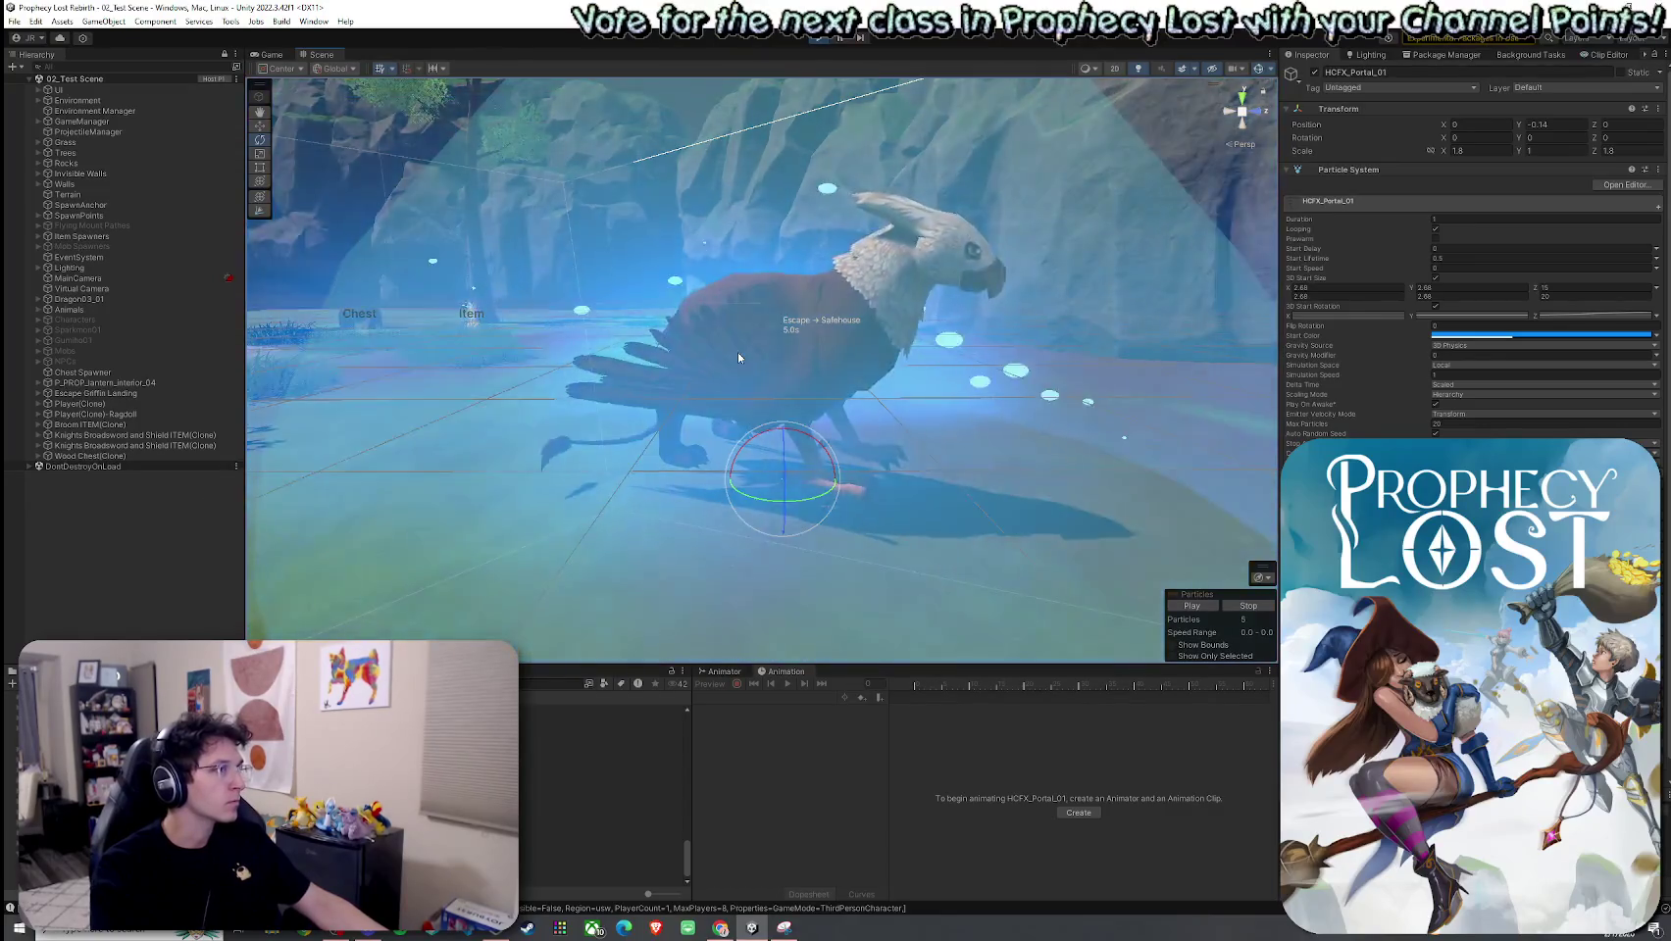
left_click(642, 363)
left_click(39, 393)
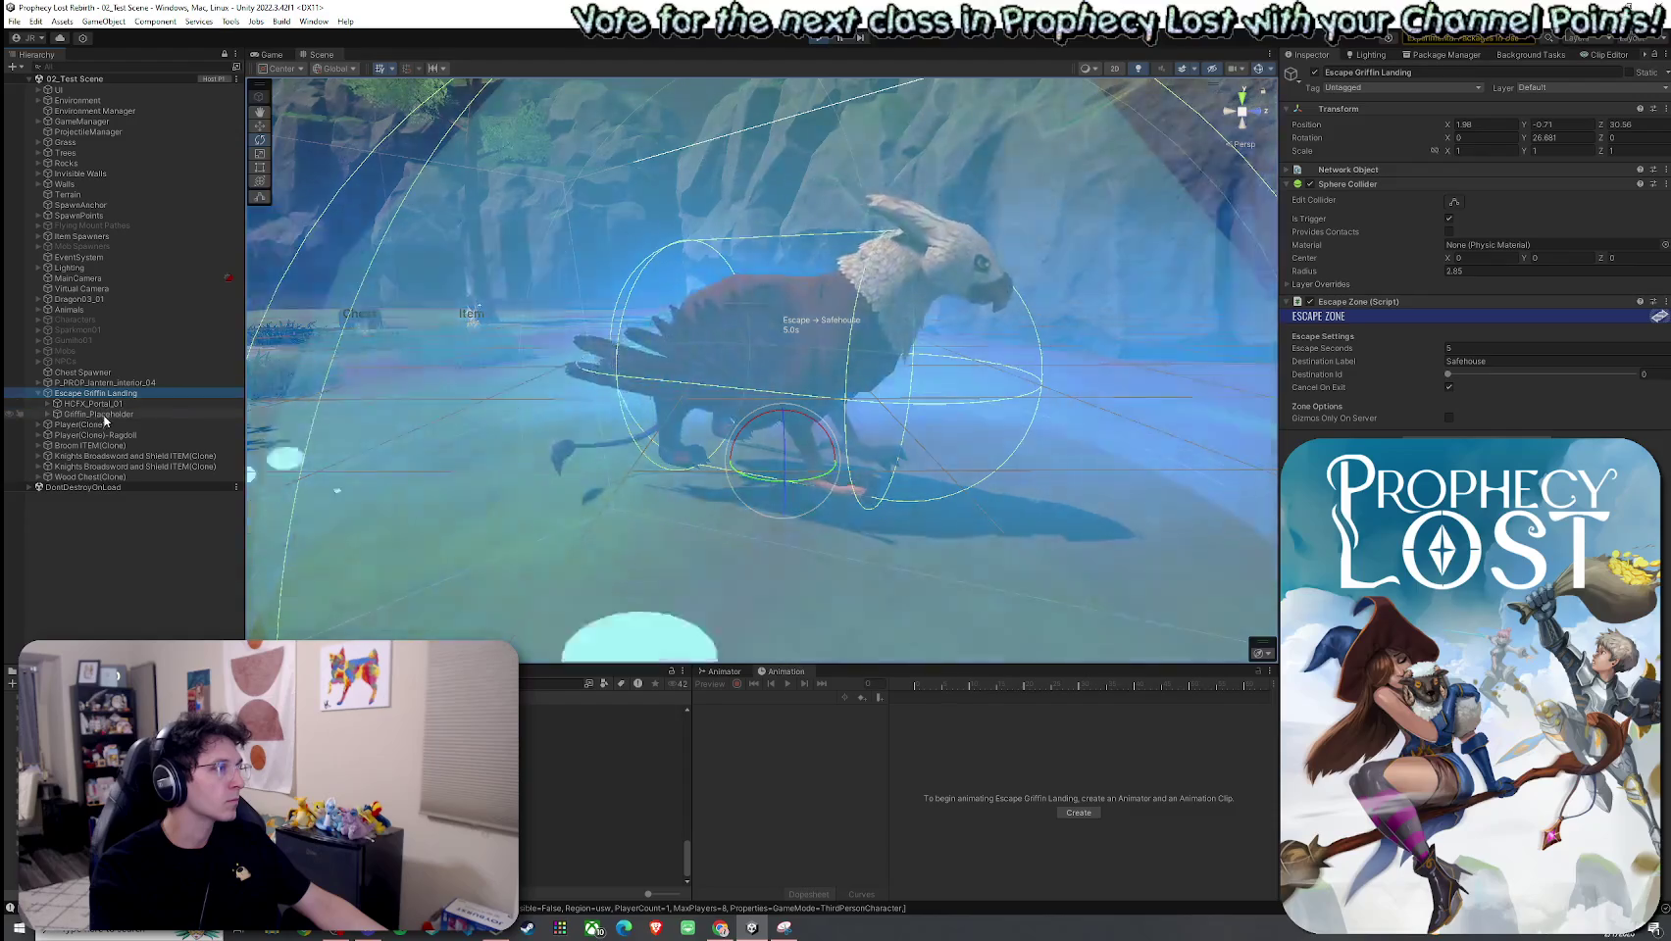
left_click(97, 414)
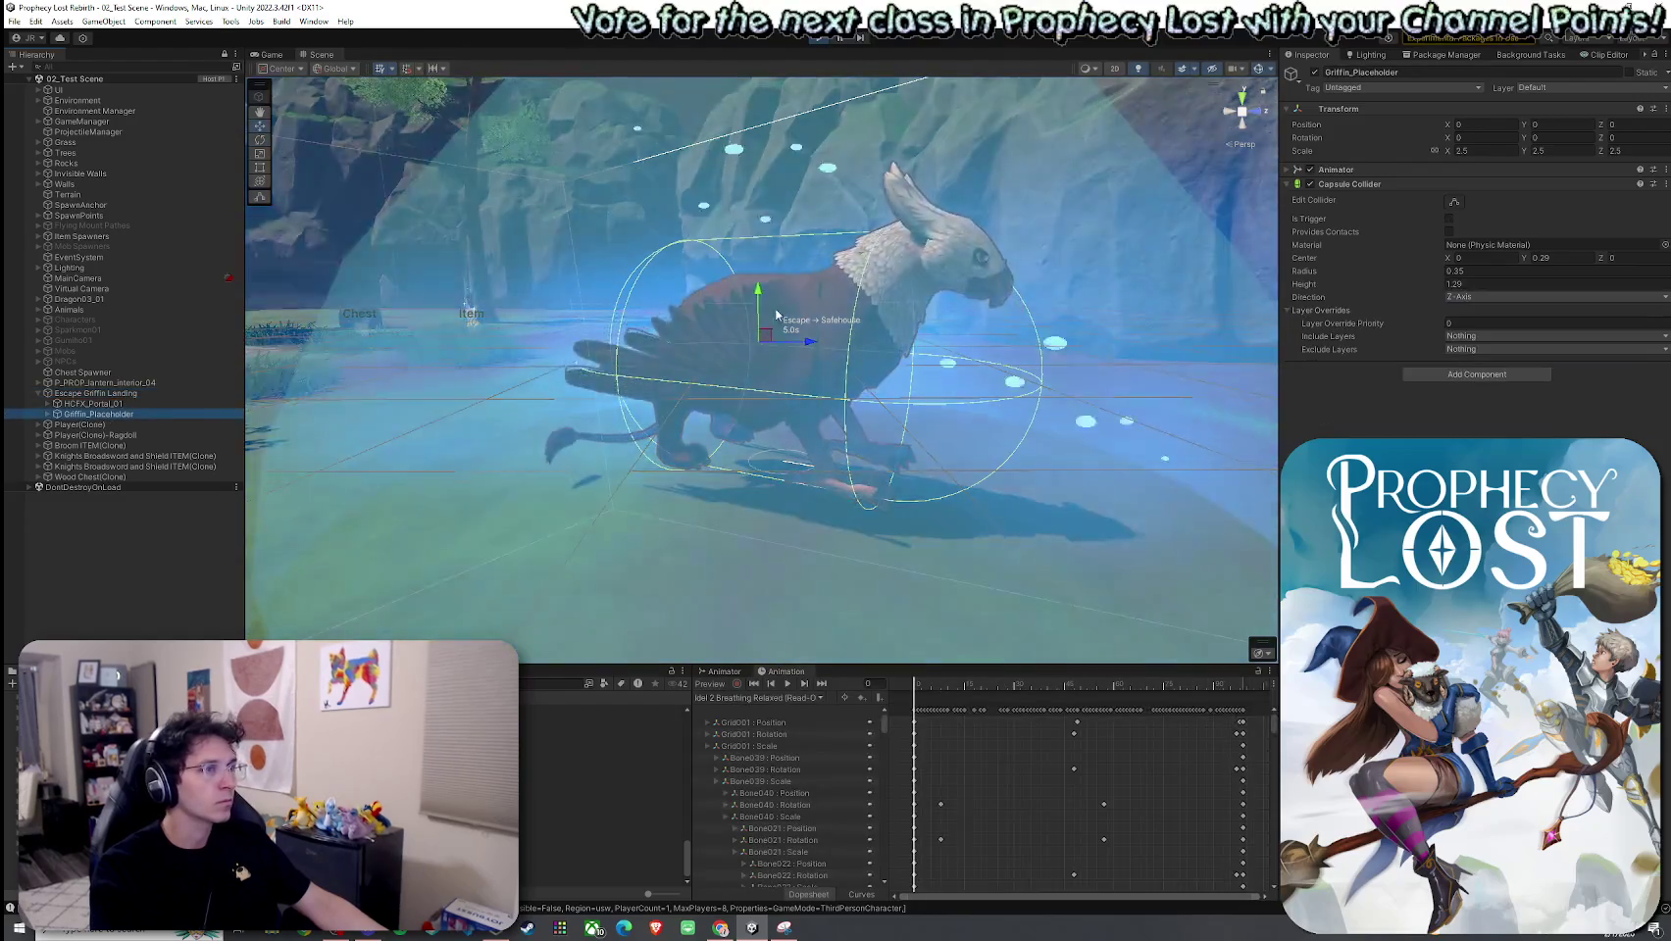
left_click_drag(761, 298, 760, 327)
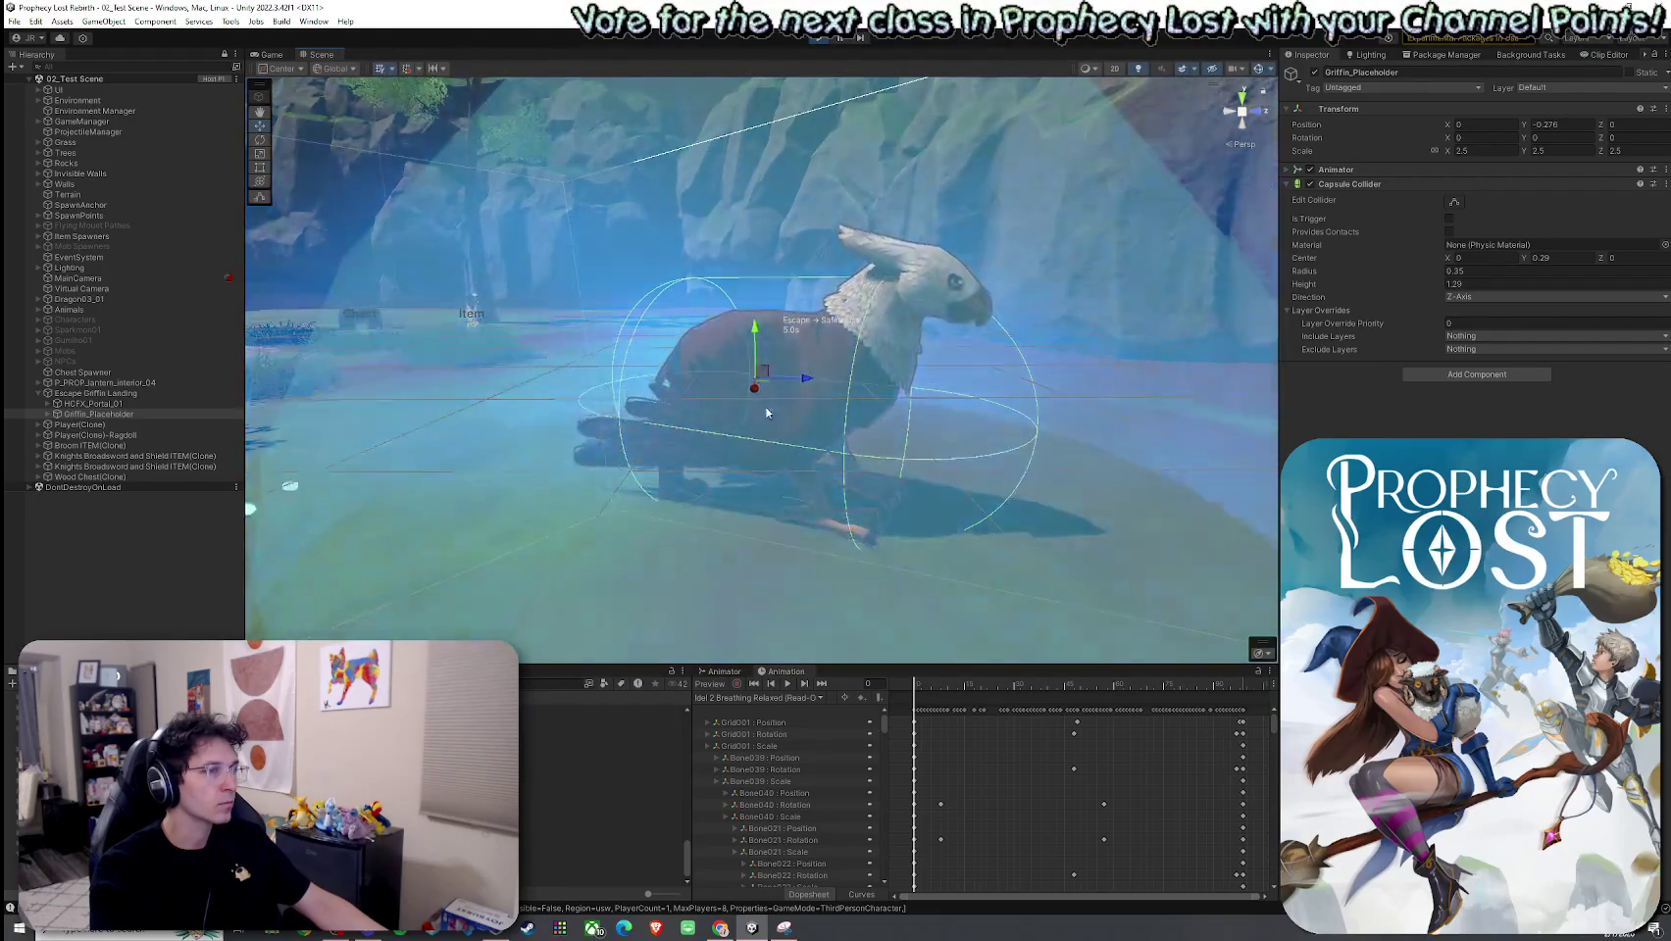
scroll(755, 392, "up", 6)
scroll(745, 461, "down", 6)
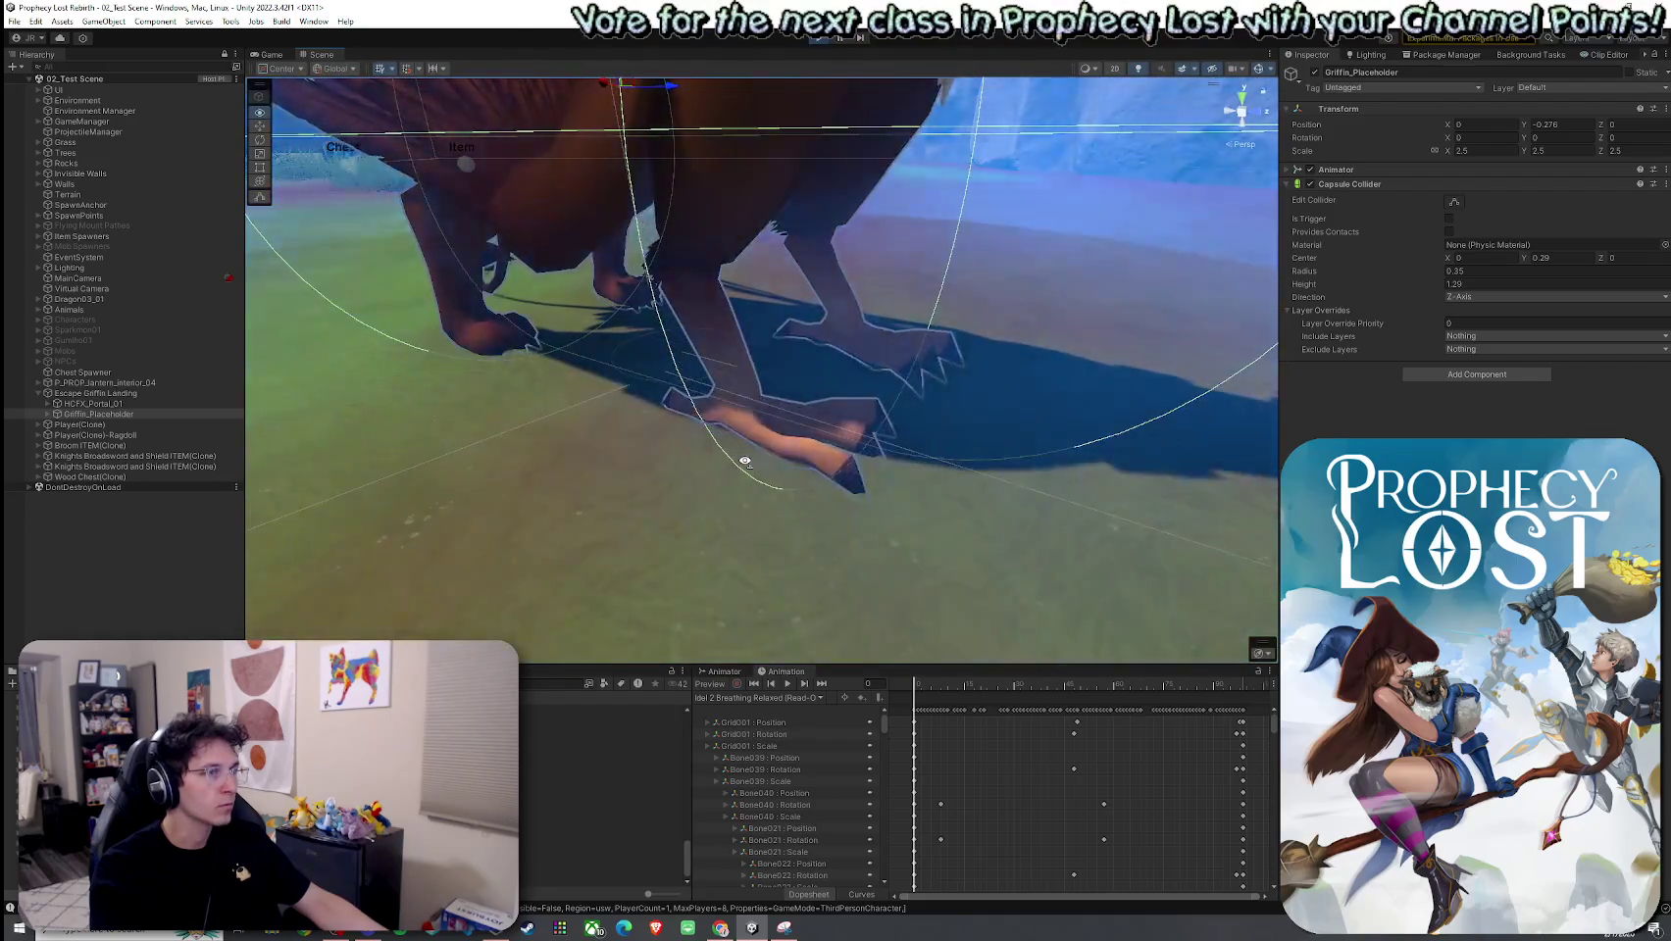
scroll(744, 461, "down", 5)
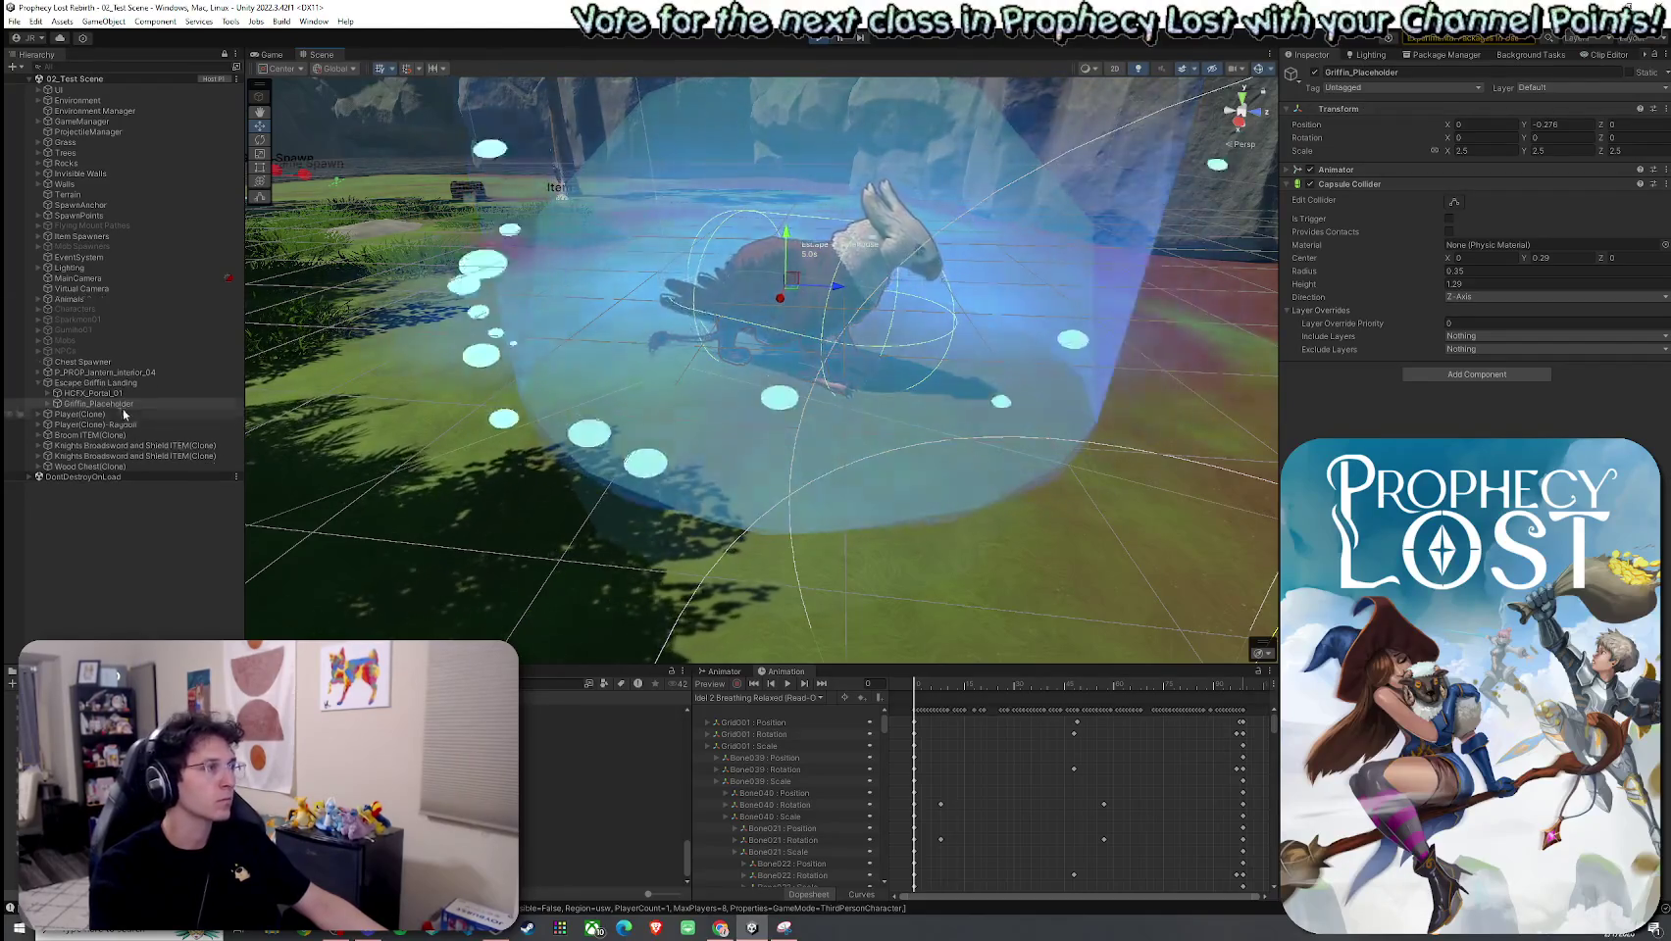
left_click(137, 384)
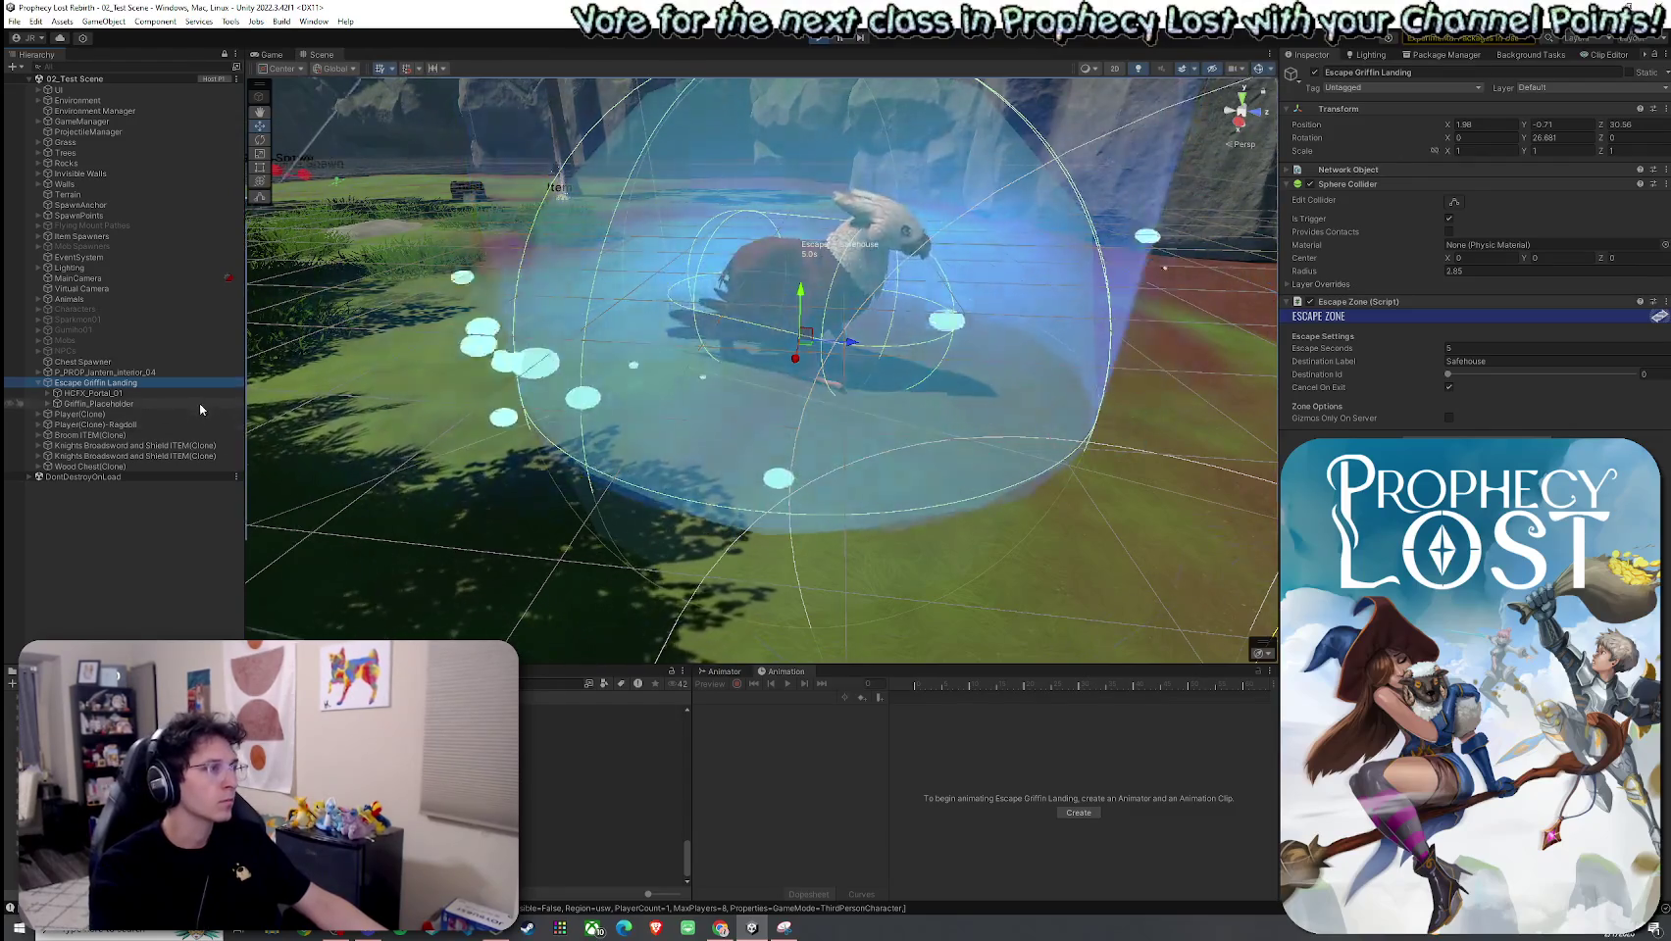
left_click(198, 403)
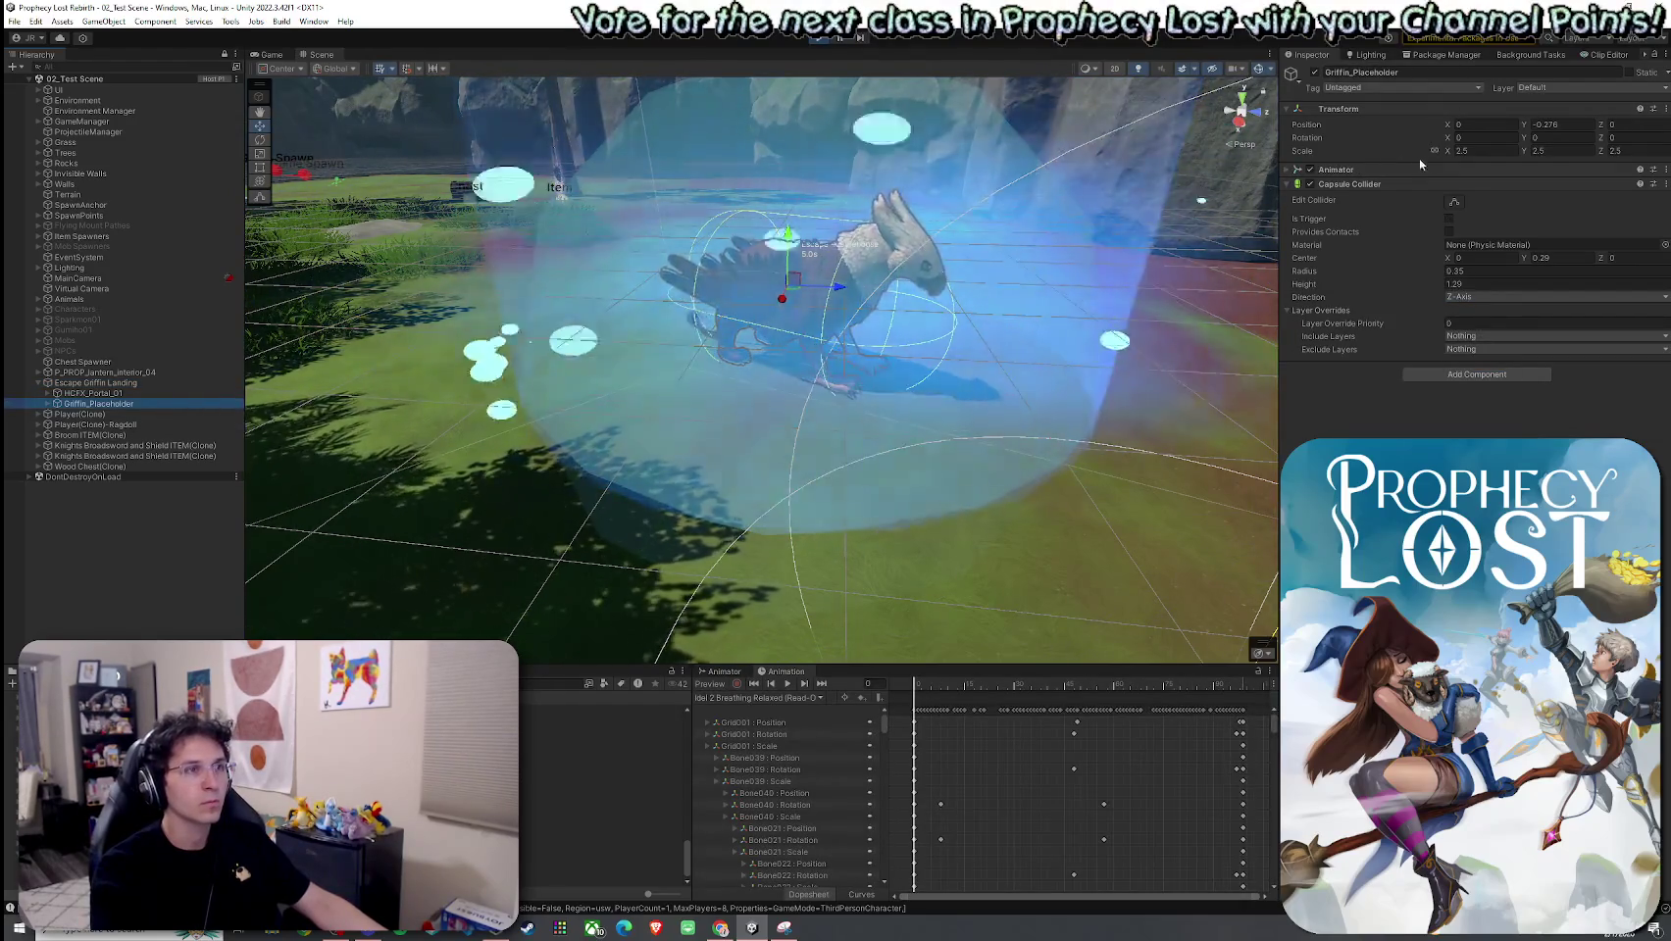
Step: Copy the griffin's whole Transform component, then exit Play mode
right_click(1590, 111)
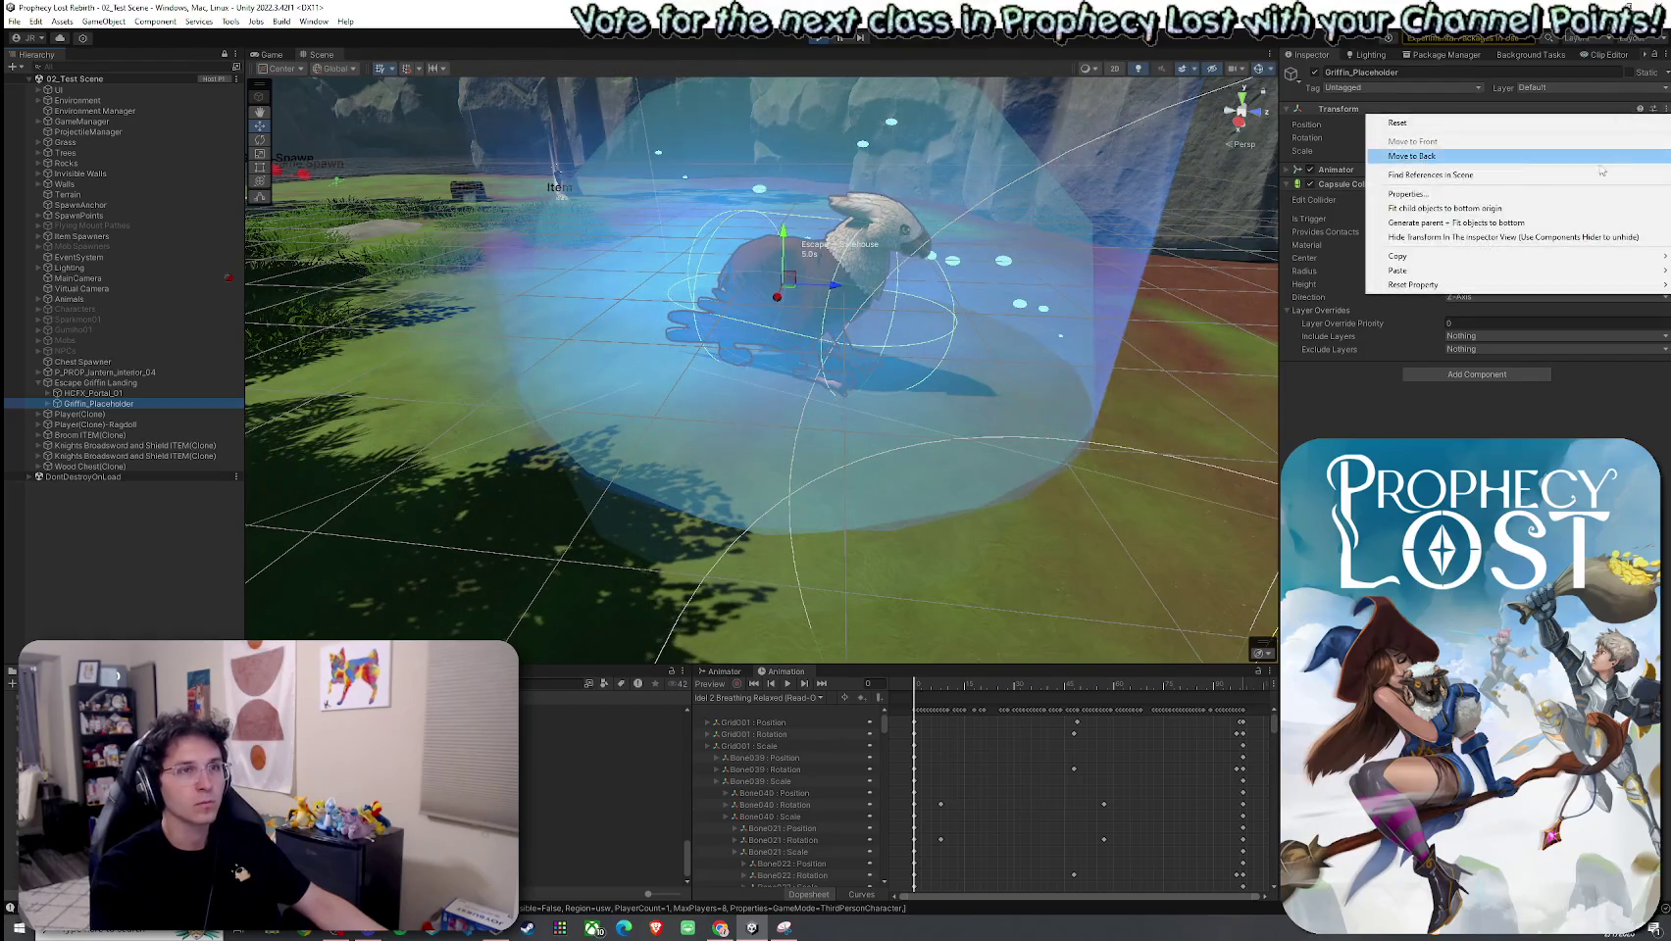
mouse_move(1449, 260)
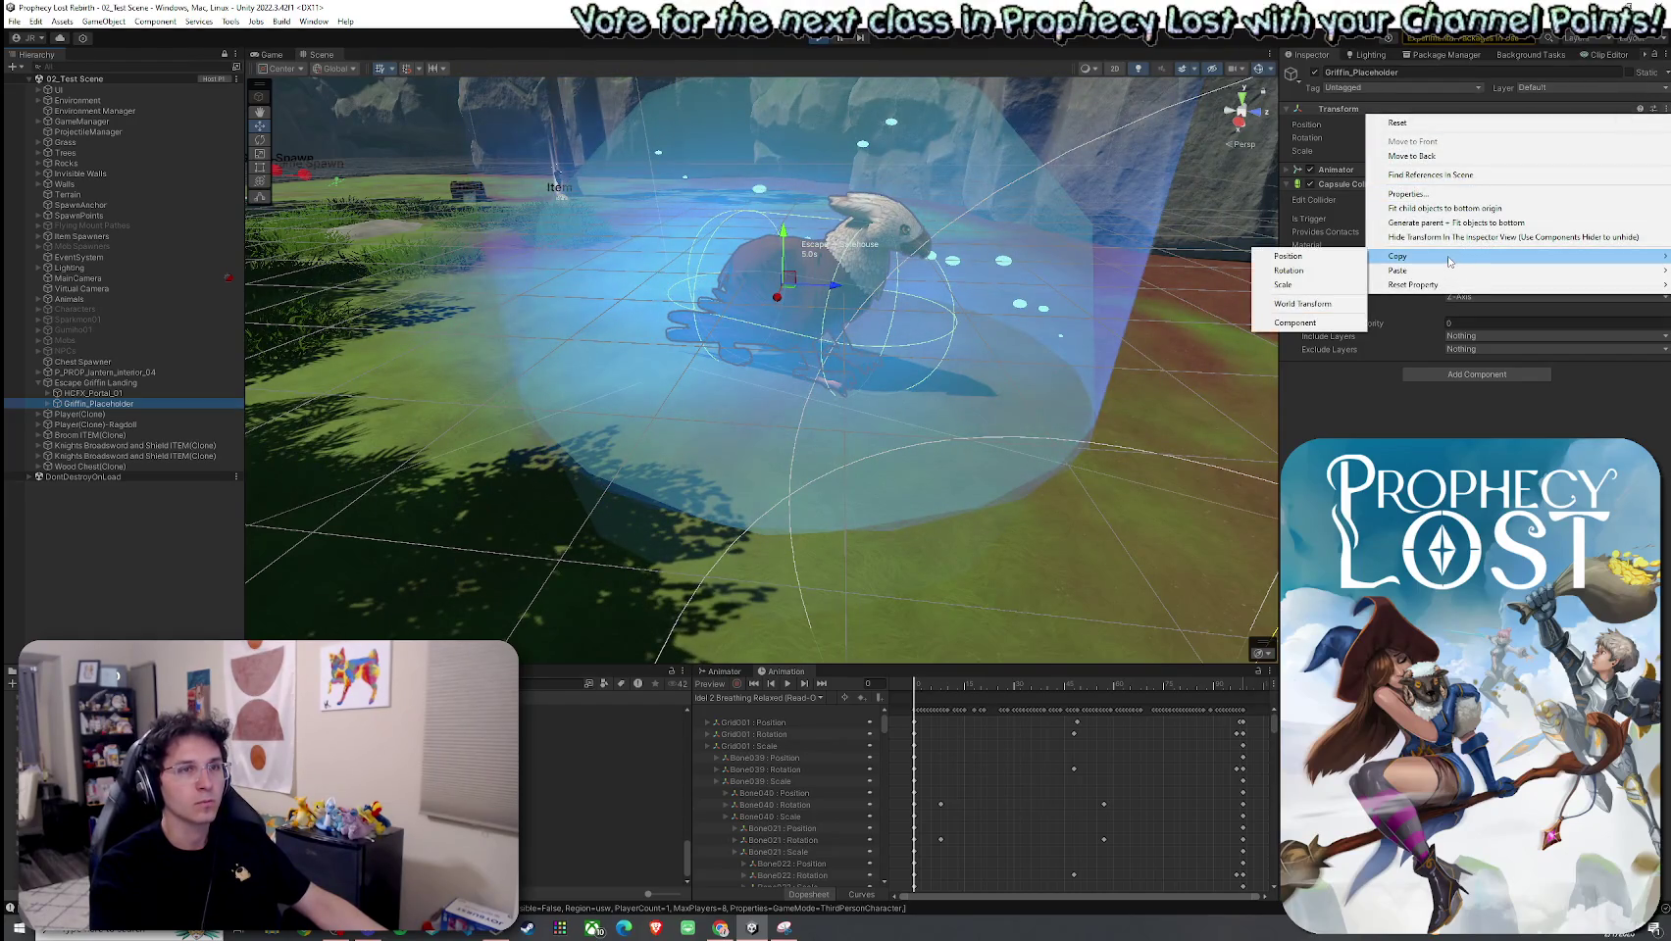
left_click(1314, 323)
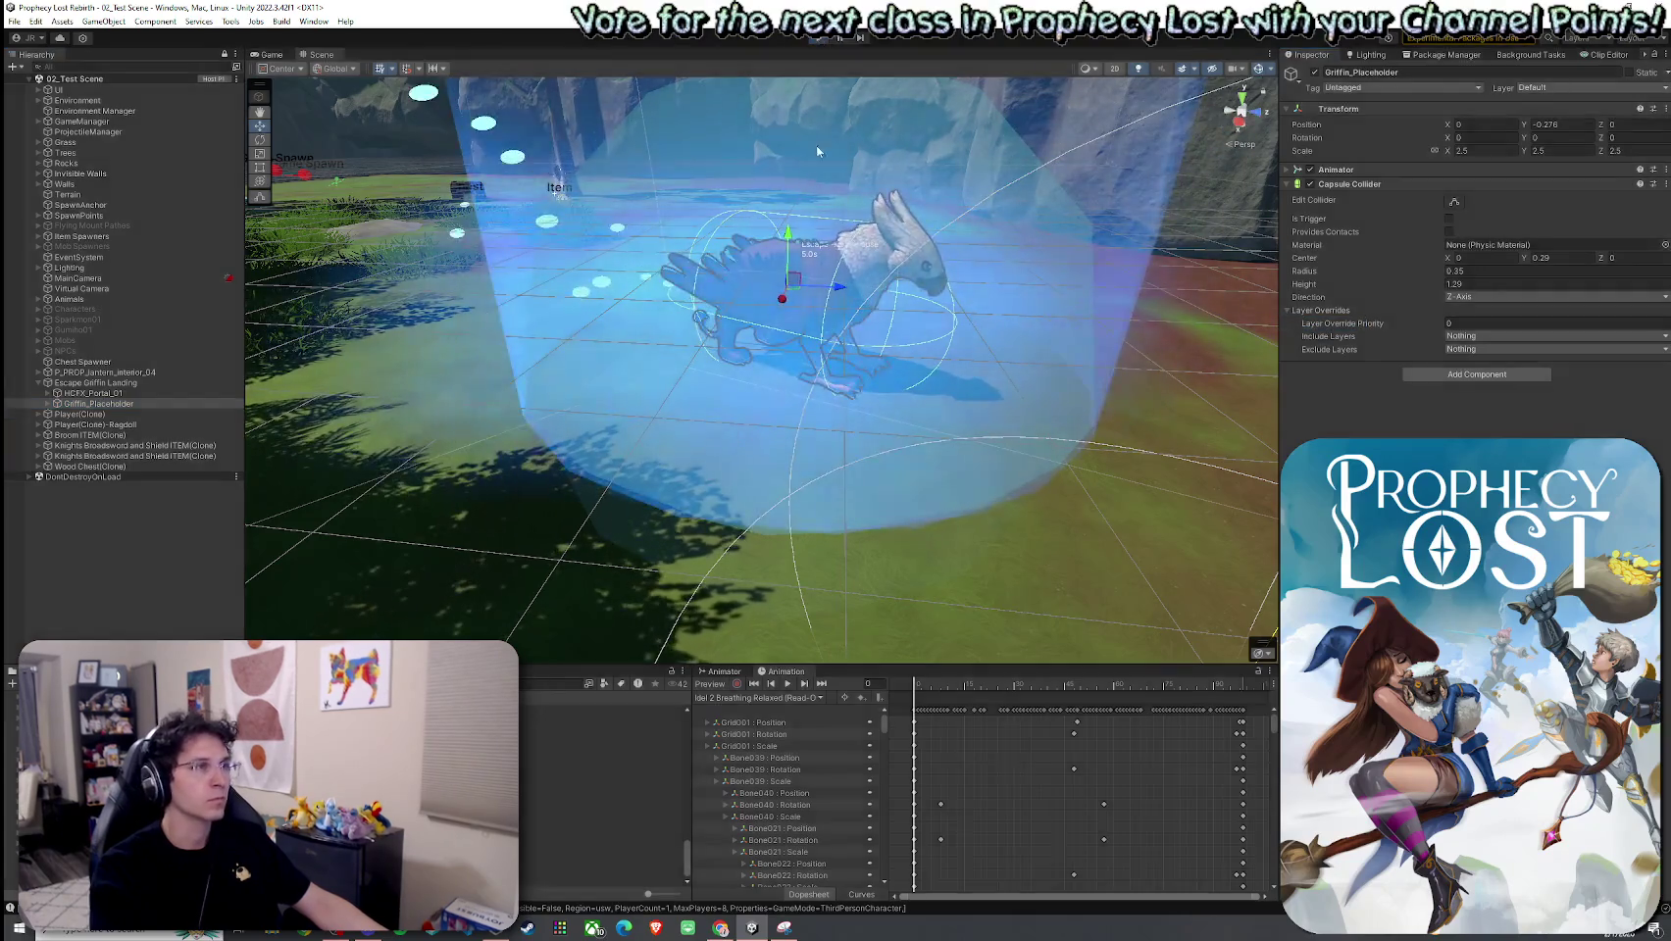
key("ctrl+p")
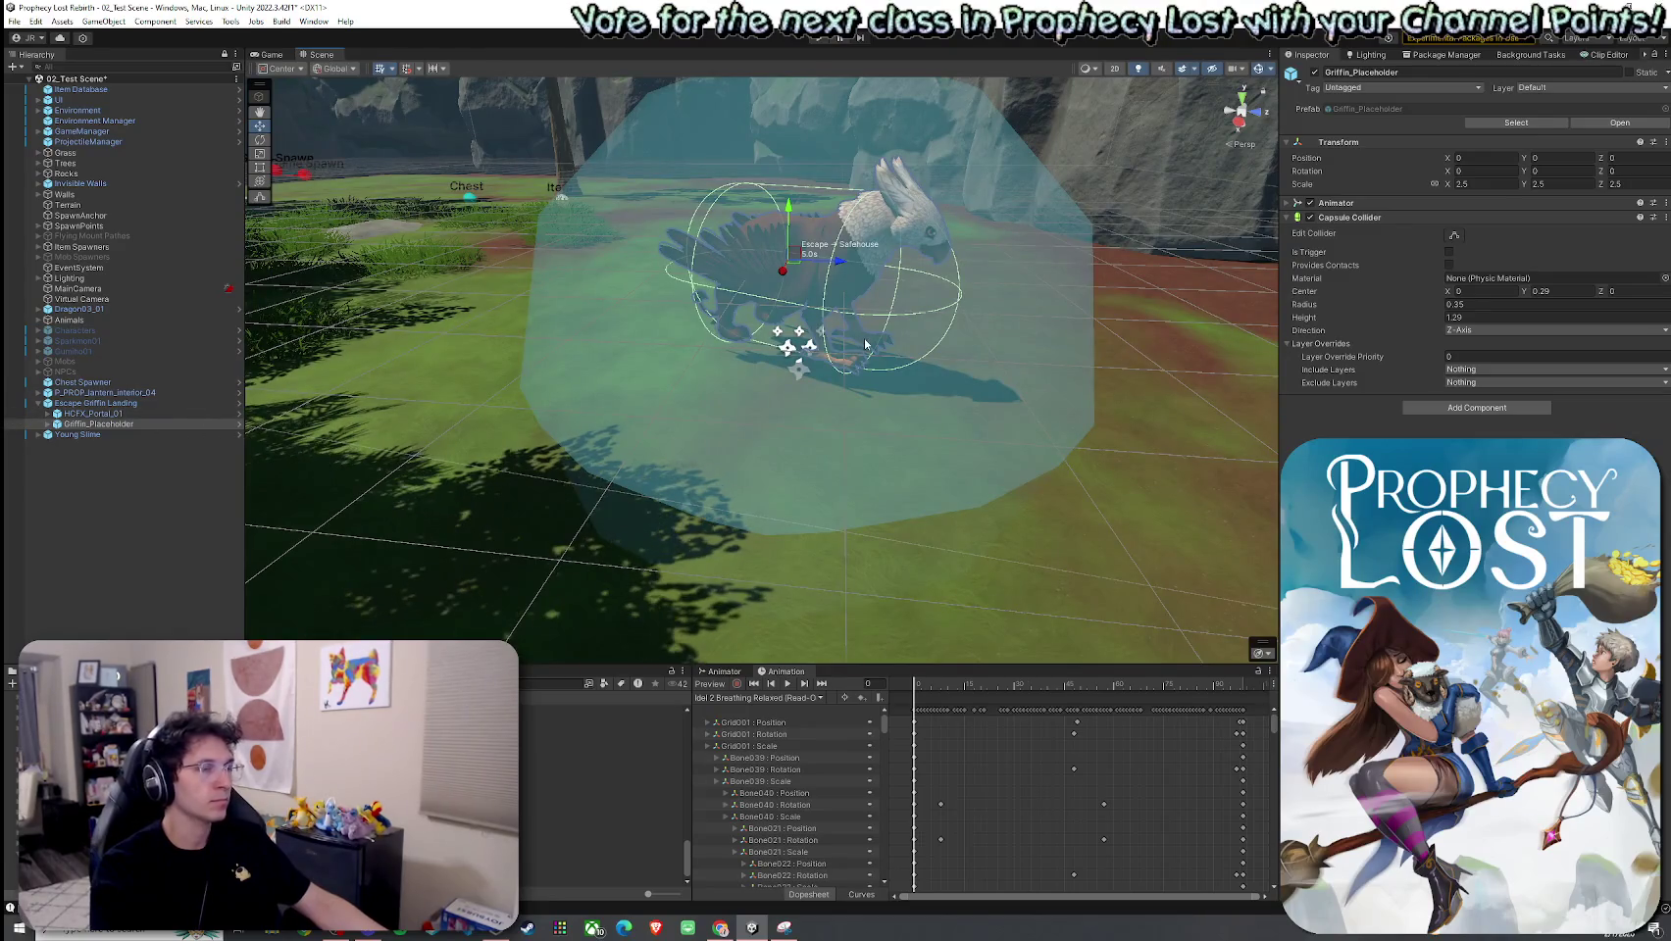
Step: Paste the copied Transform values onto the griffin and apply Escape Griffin Landing's prefab overrides
left_click(1664, 142)
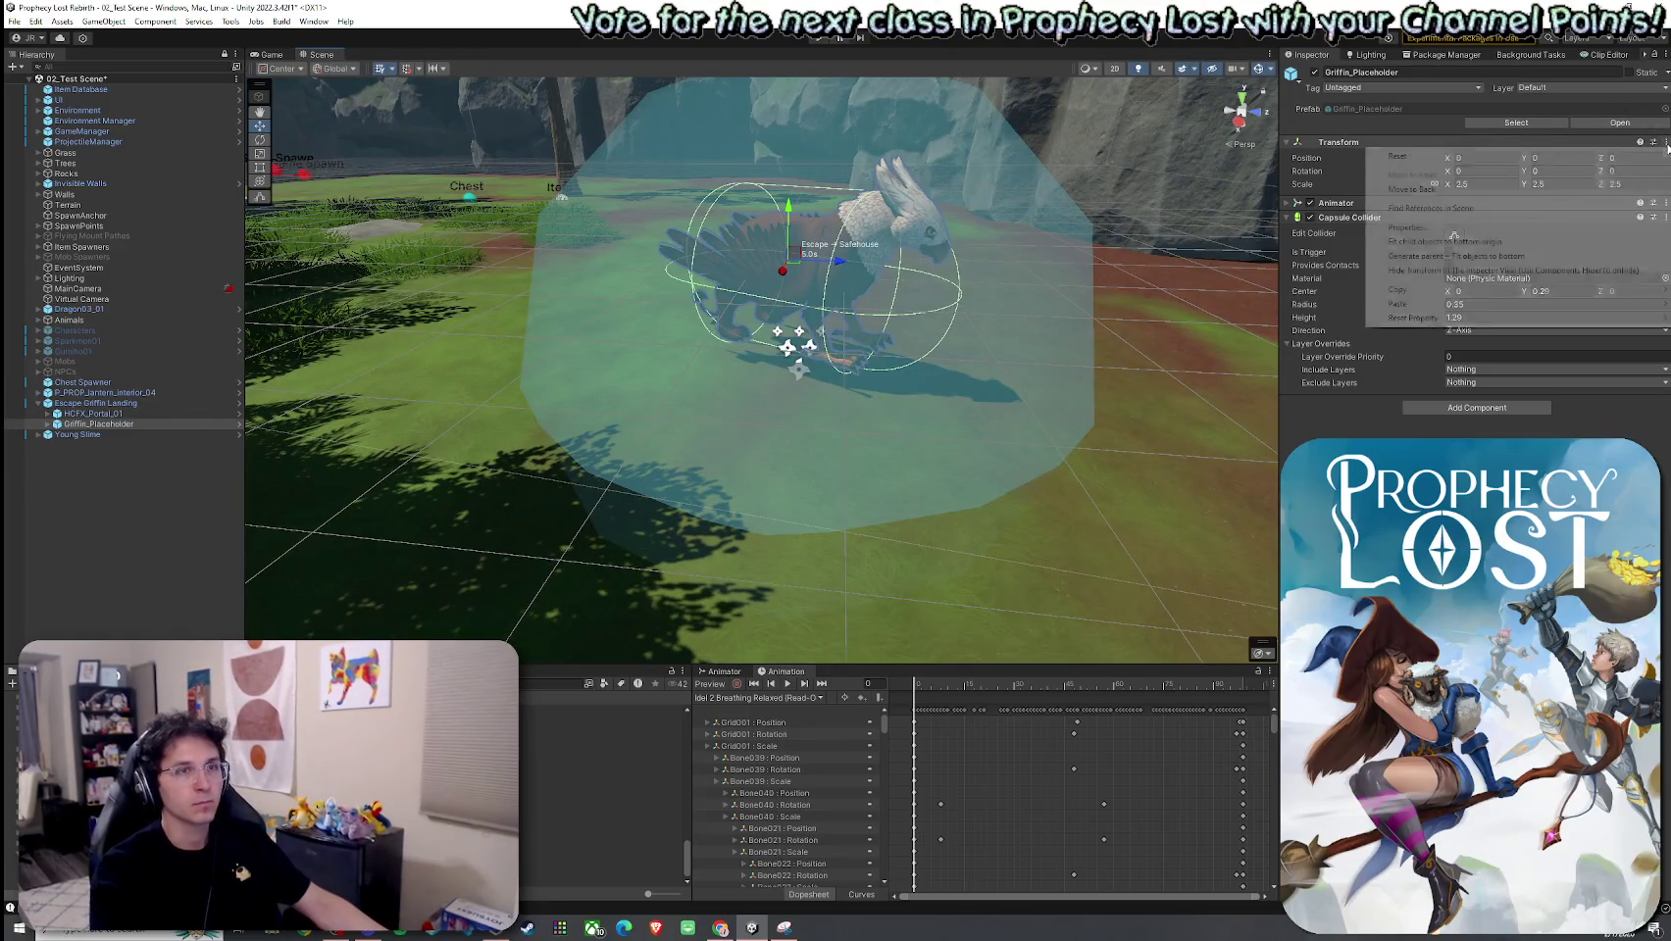
mouse_move(1469, 306)
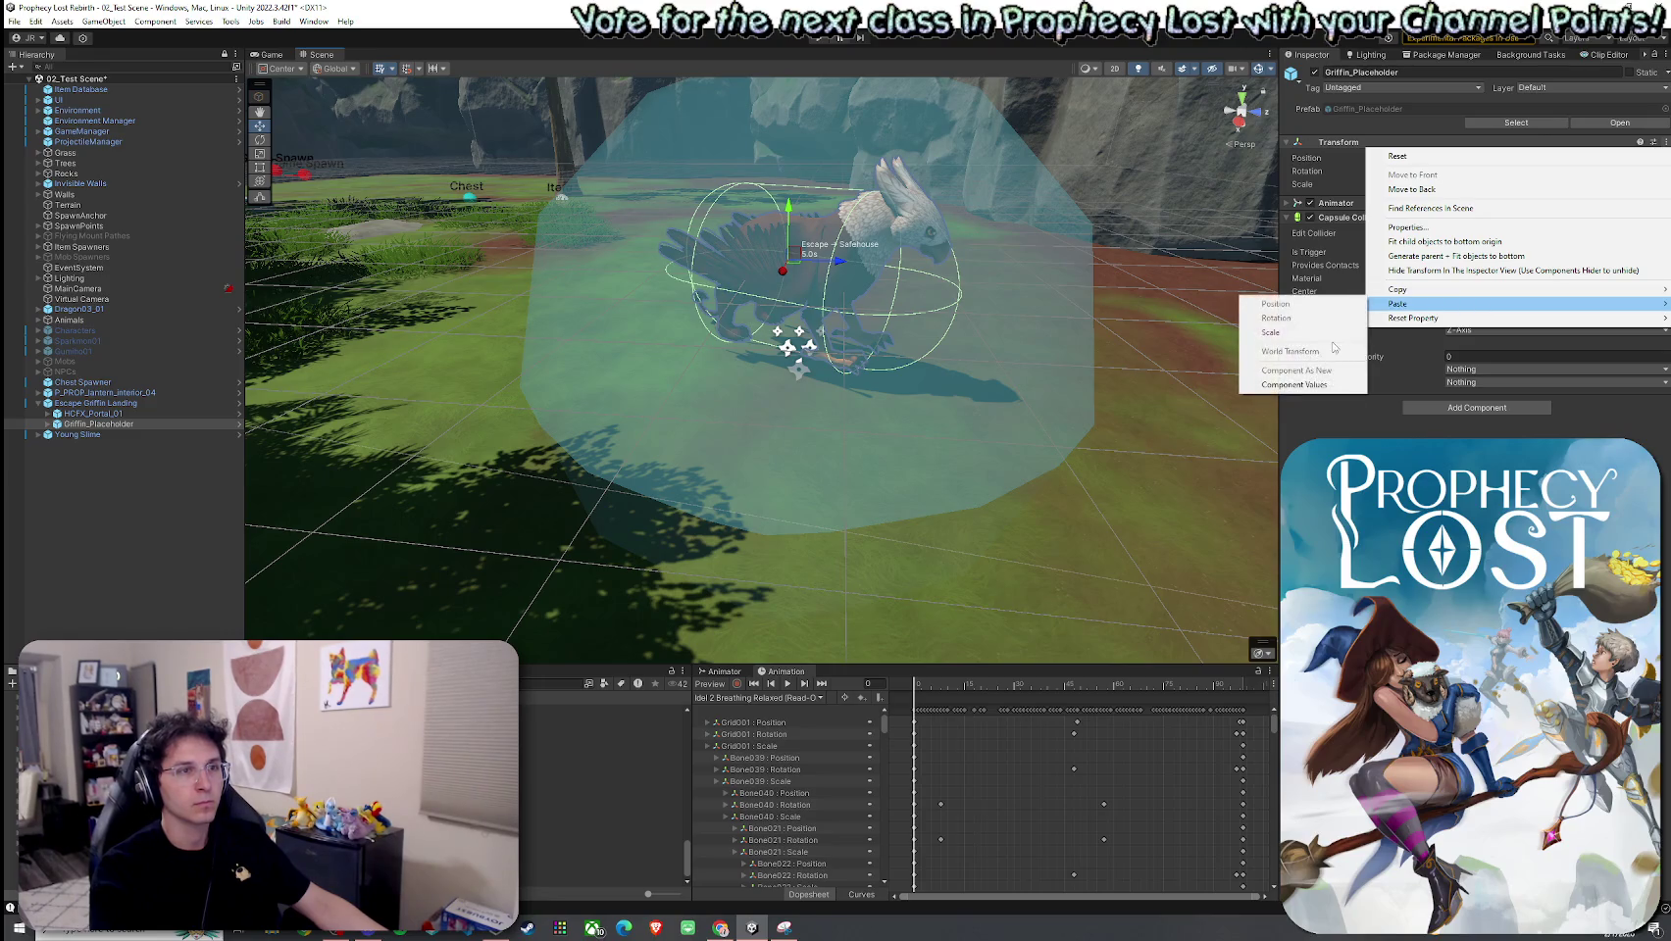
left_click(1320, 388)
left_click(226, 403)
left_click(1392, 123)
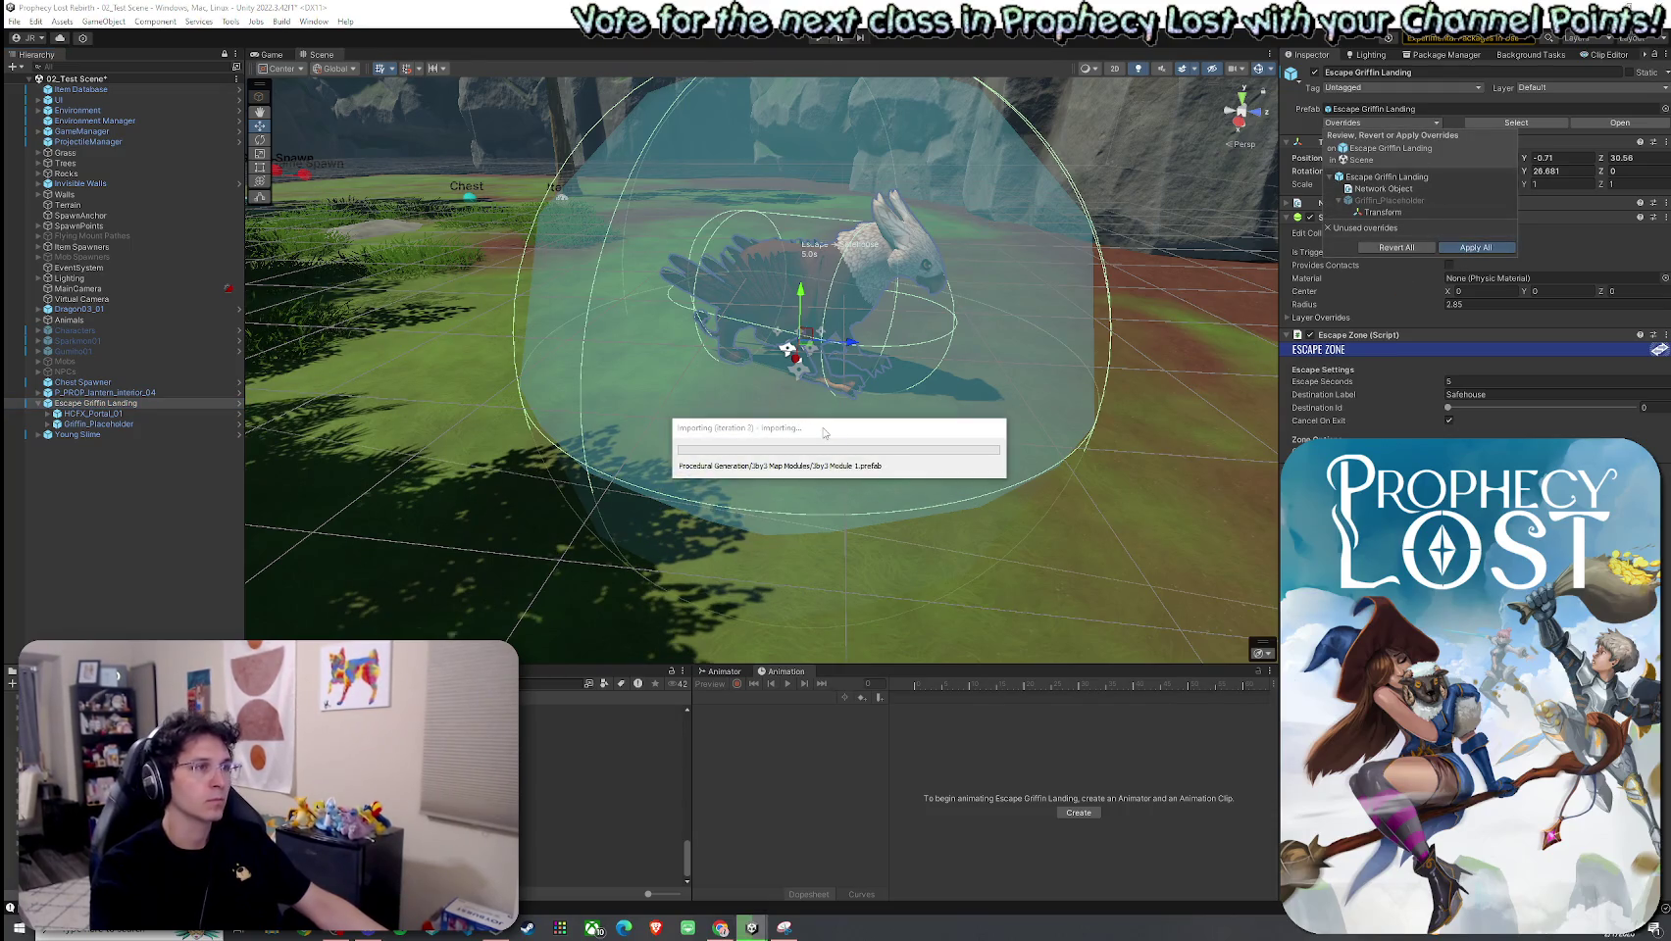
Step: Save 02_Test Scene, then briefly enter and exit Play mode to test the start screen
left_click(21, 21)
left_click(58, 84)
key("ctrl+p")
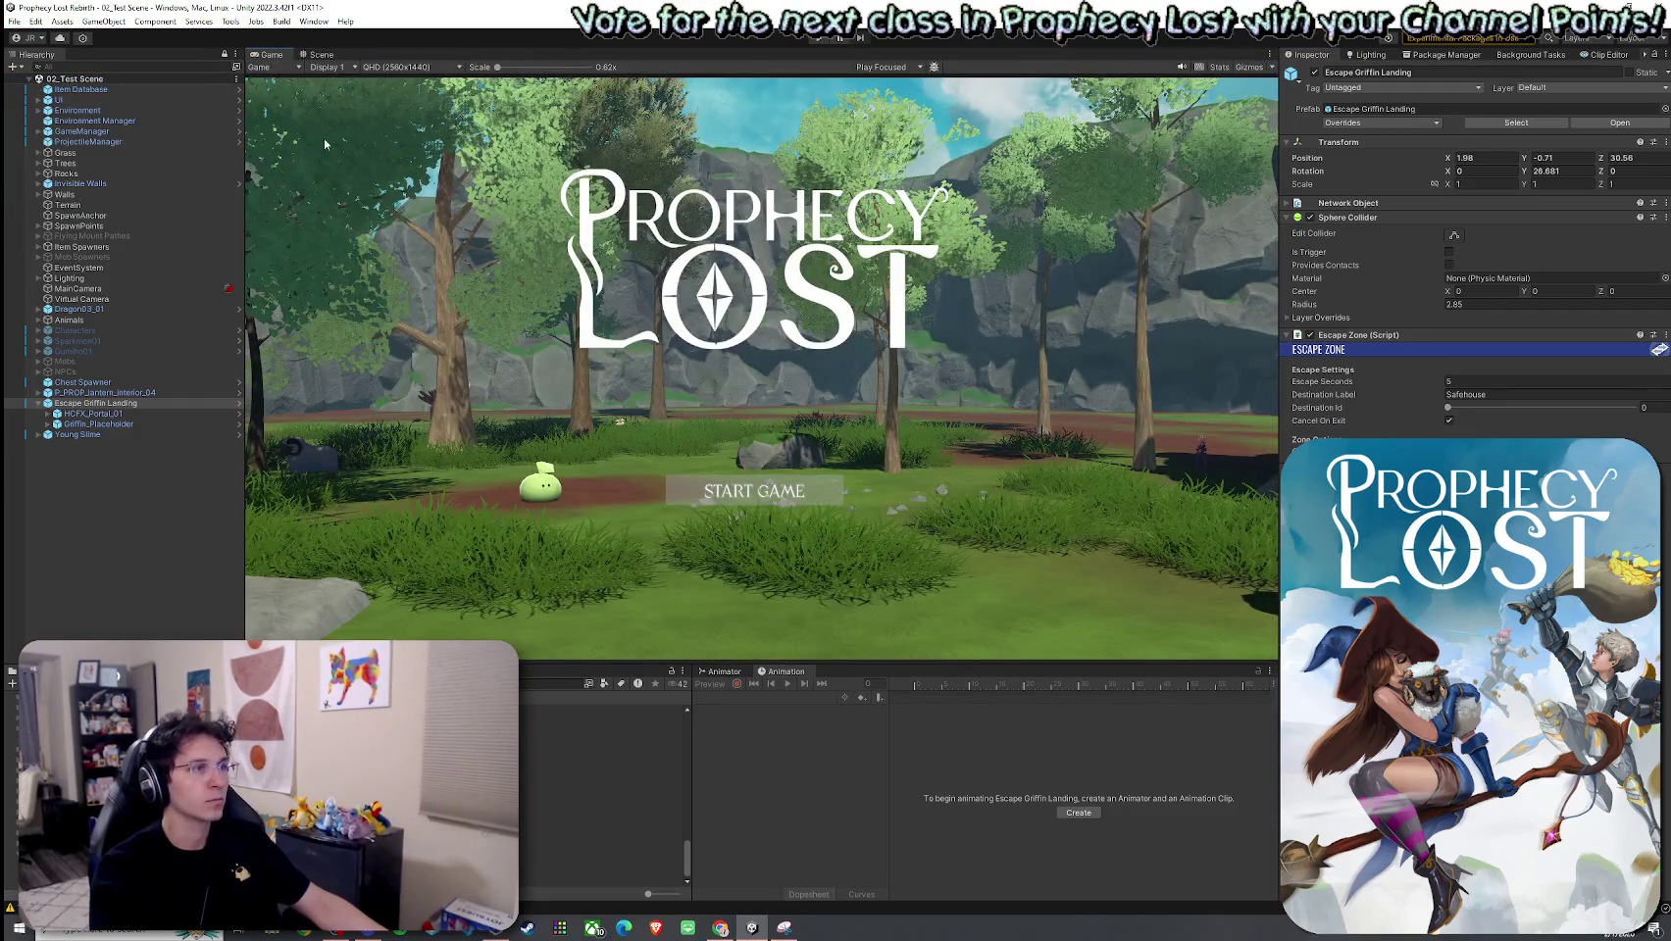
key("ctrl+p")
left_click(14, 21)
left_click(14, 21)
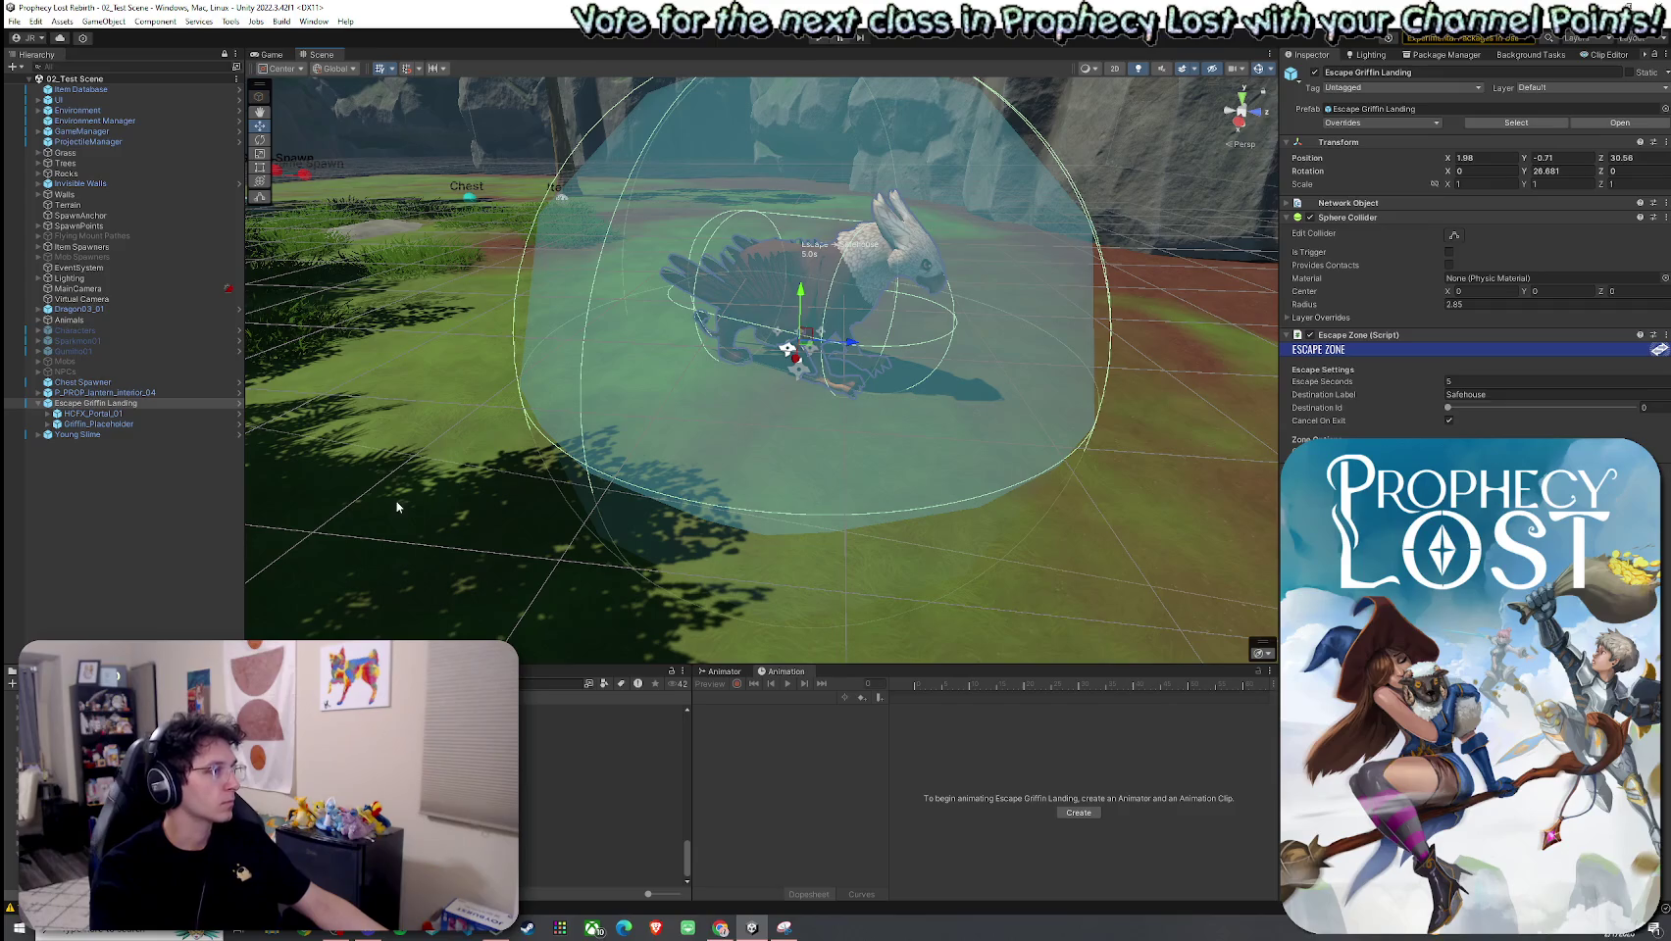
scroll(603, 785, "up", 2)
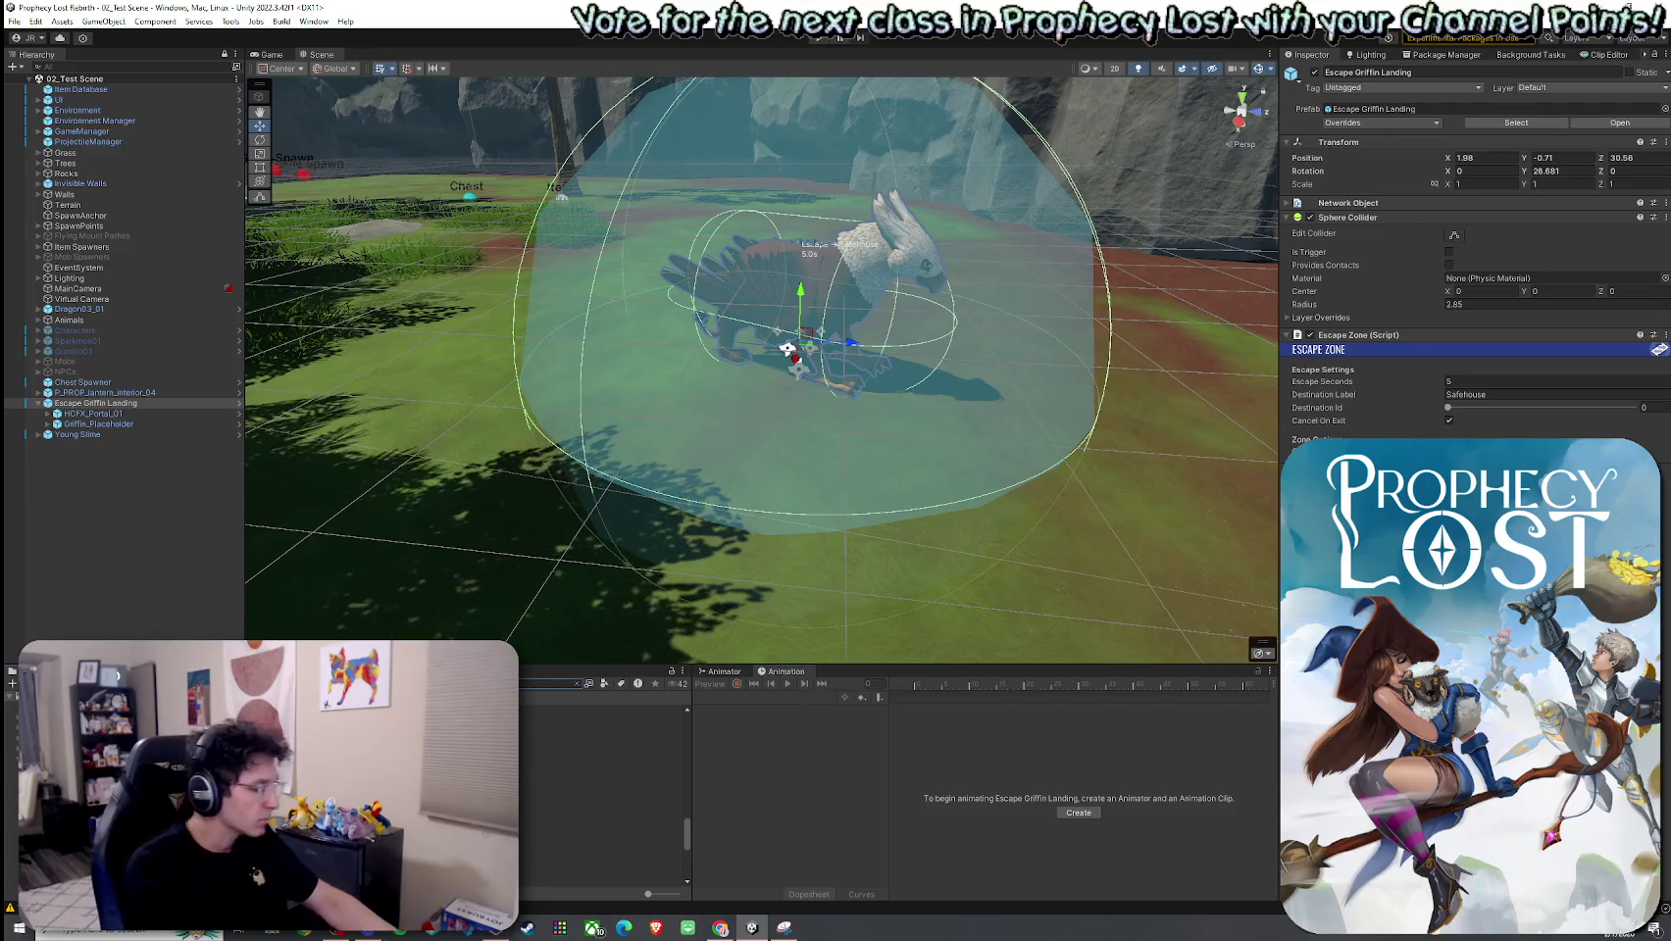
Step: Compare Max Health across the Corrupted (kept at 75), Angel and Cherry Slime prefabs
left_click(608, 732)
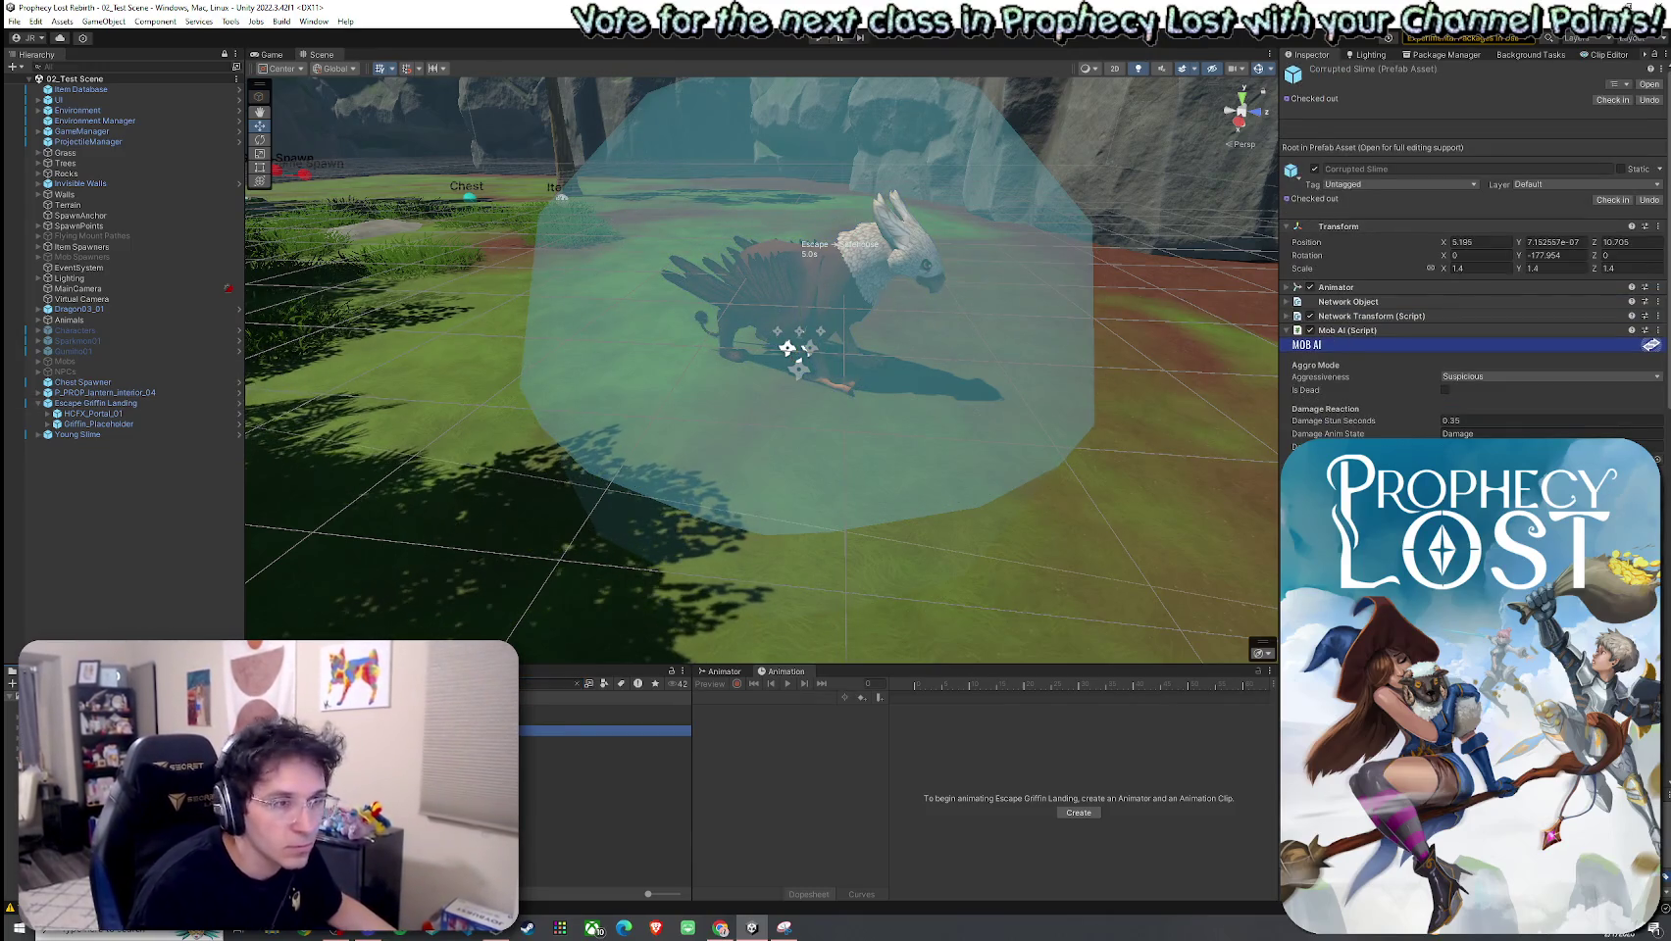
scroll(1471, 255, "down", 10)
scroll(1470, 255, "down", 3)
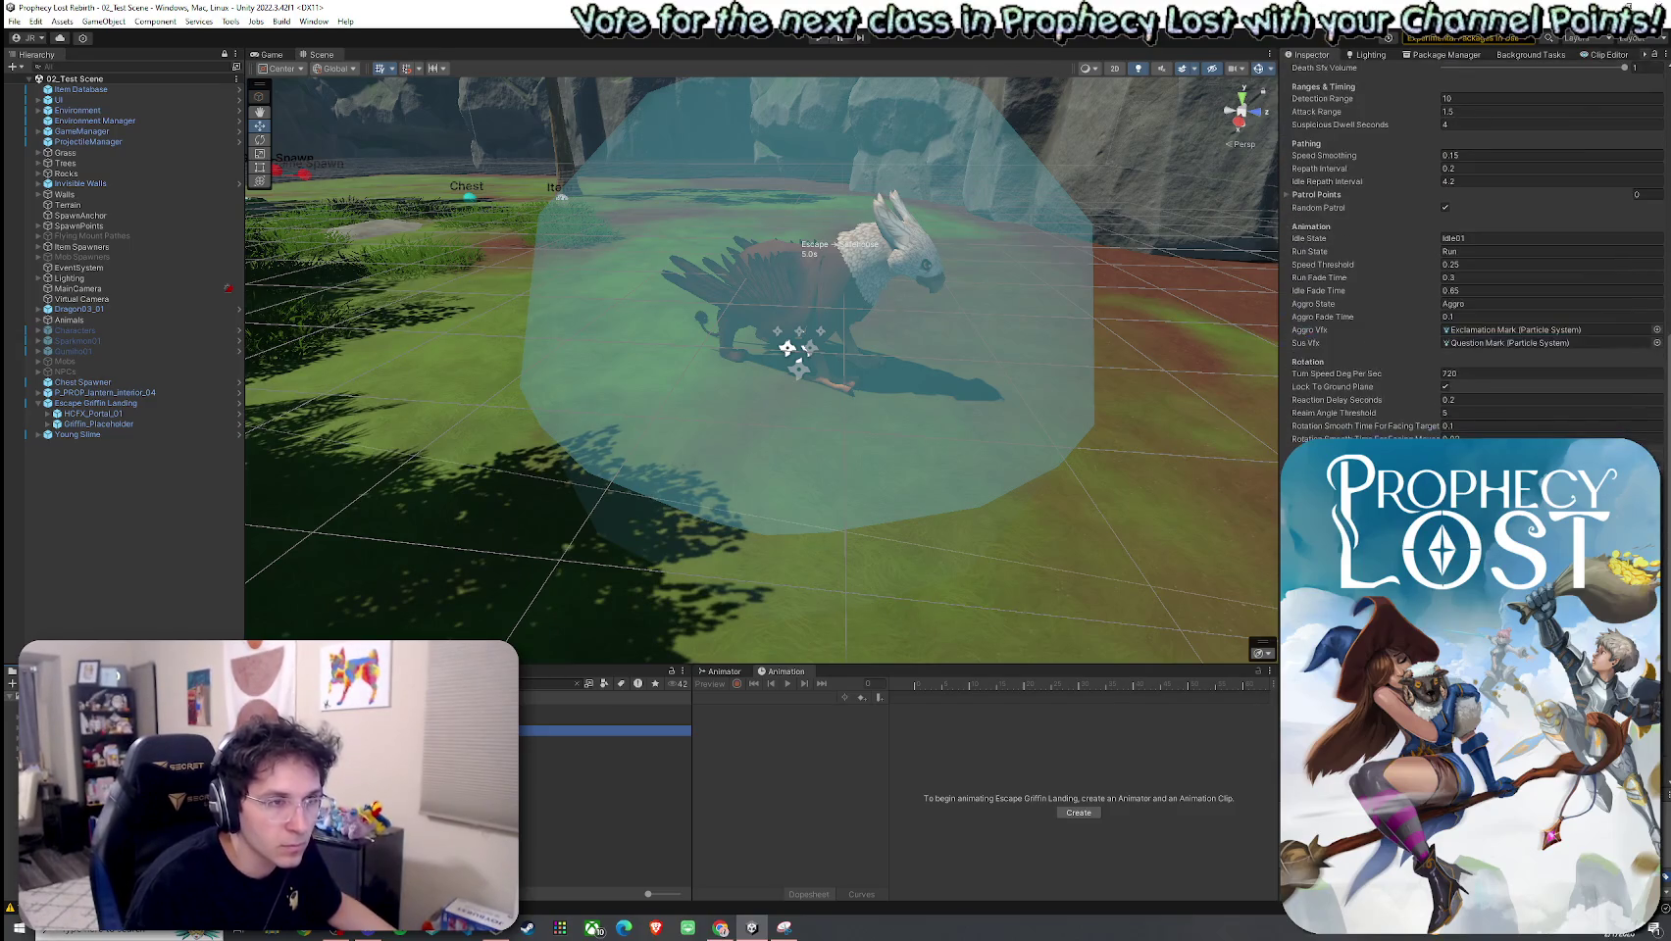
scroll(1471, 255, "down", 4)
left_click(1449, 420)
key("Return")
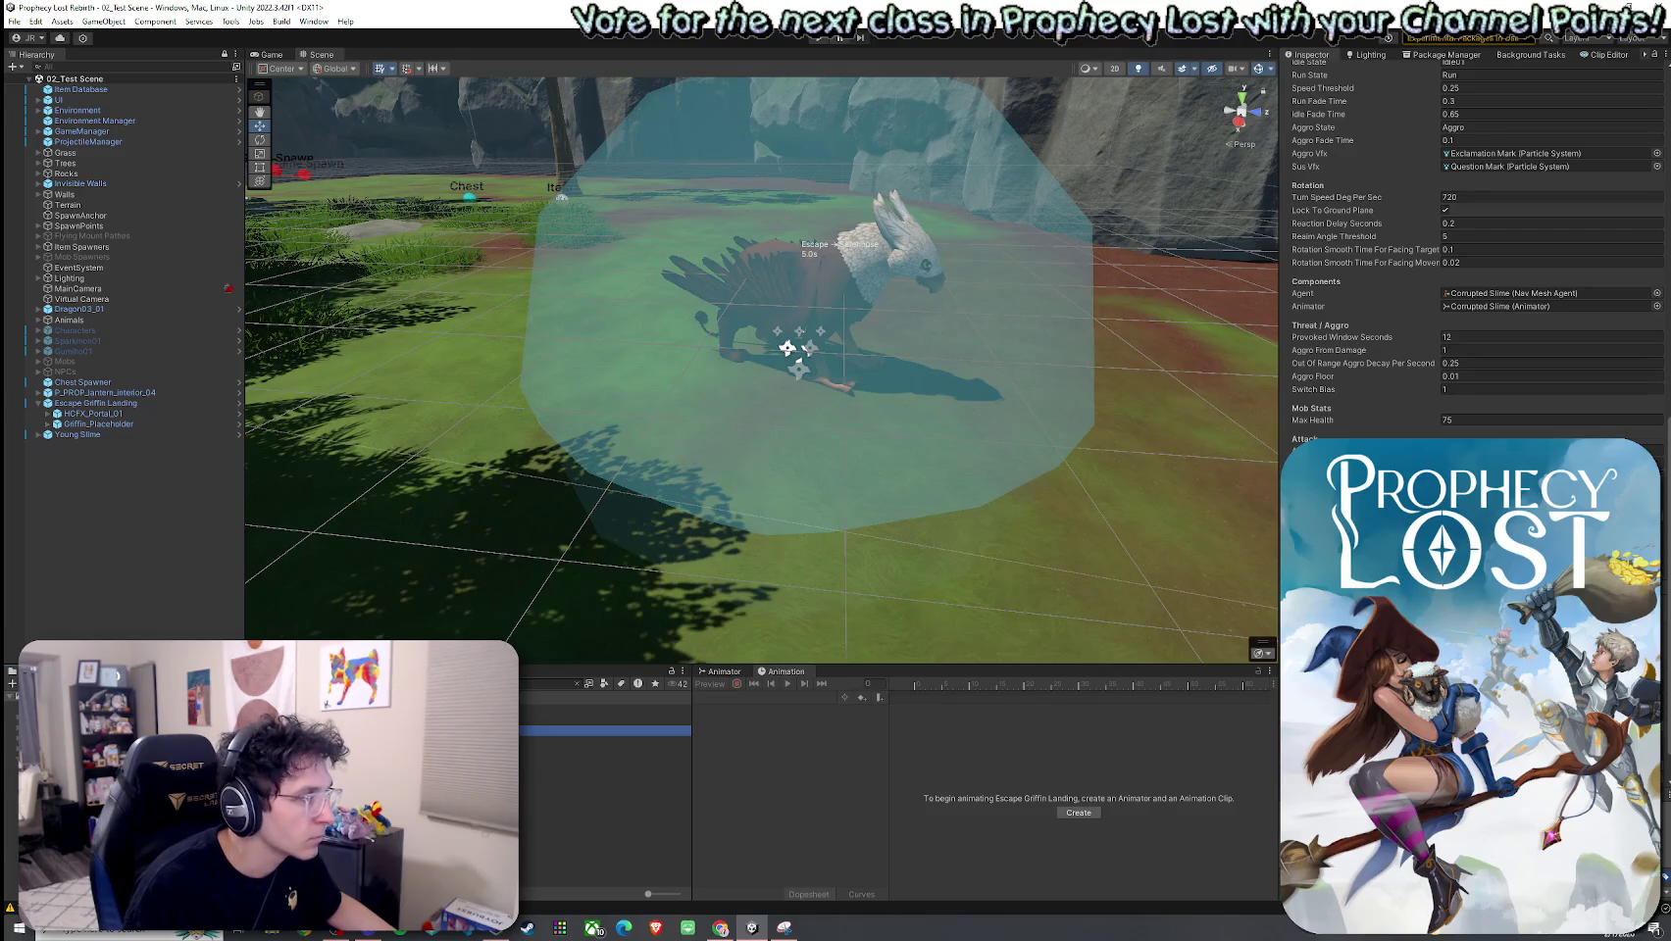
left_click(608, 708)
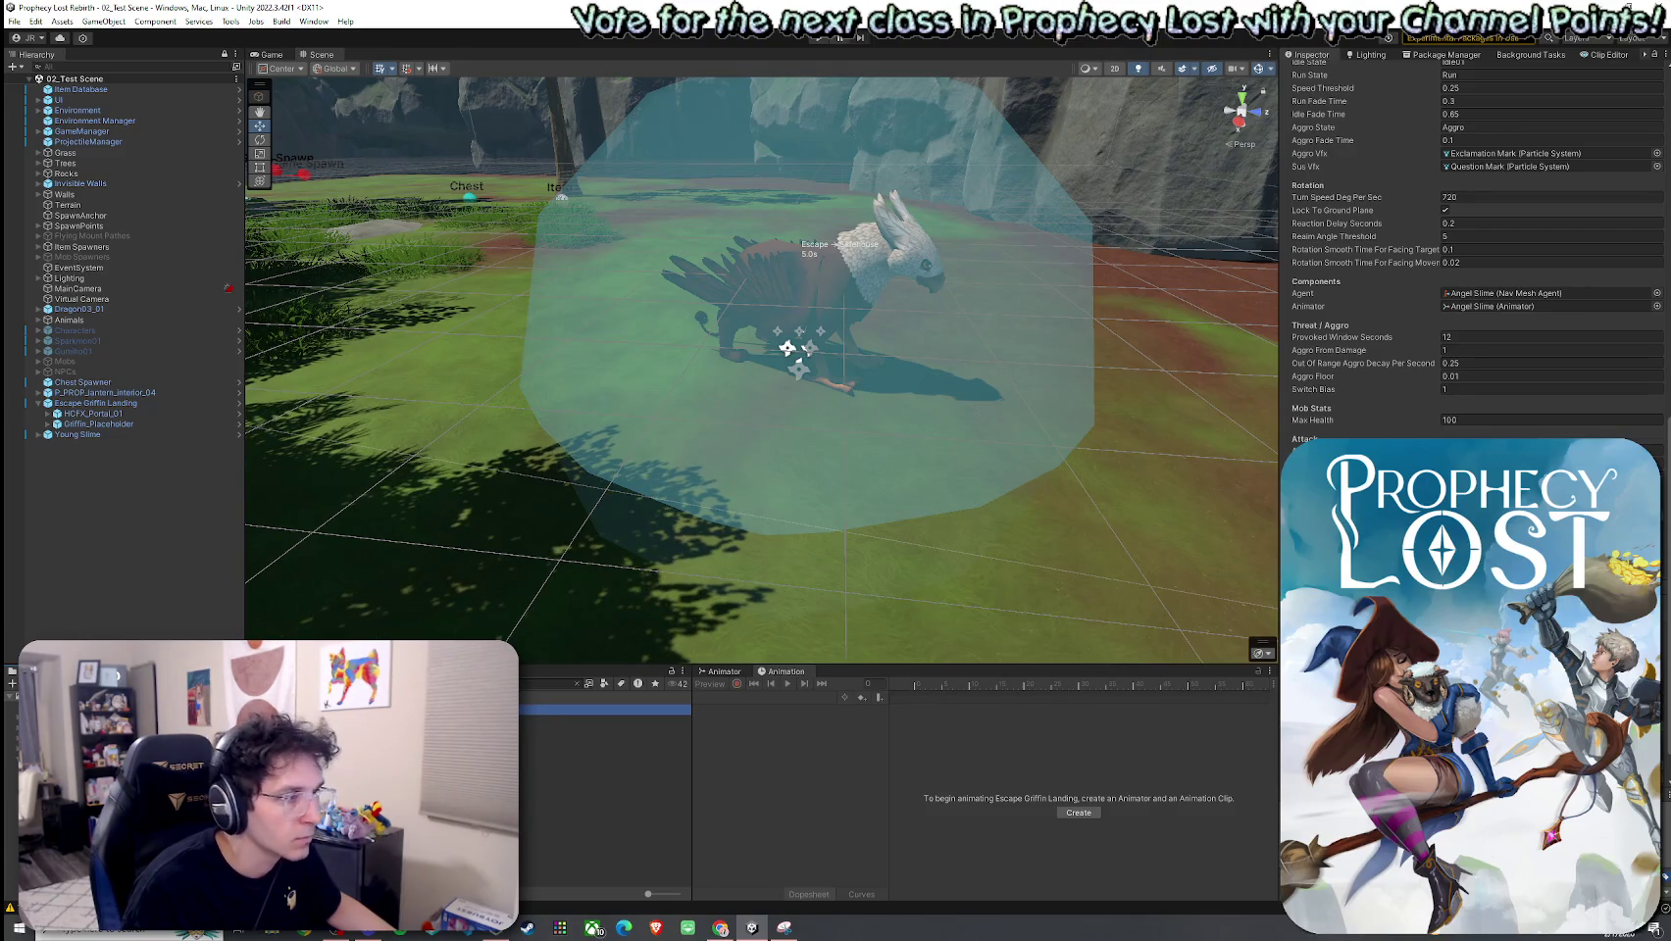
left_click(608, 720)
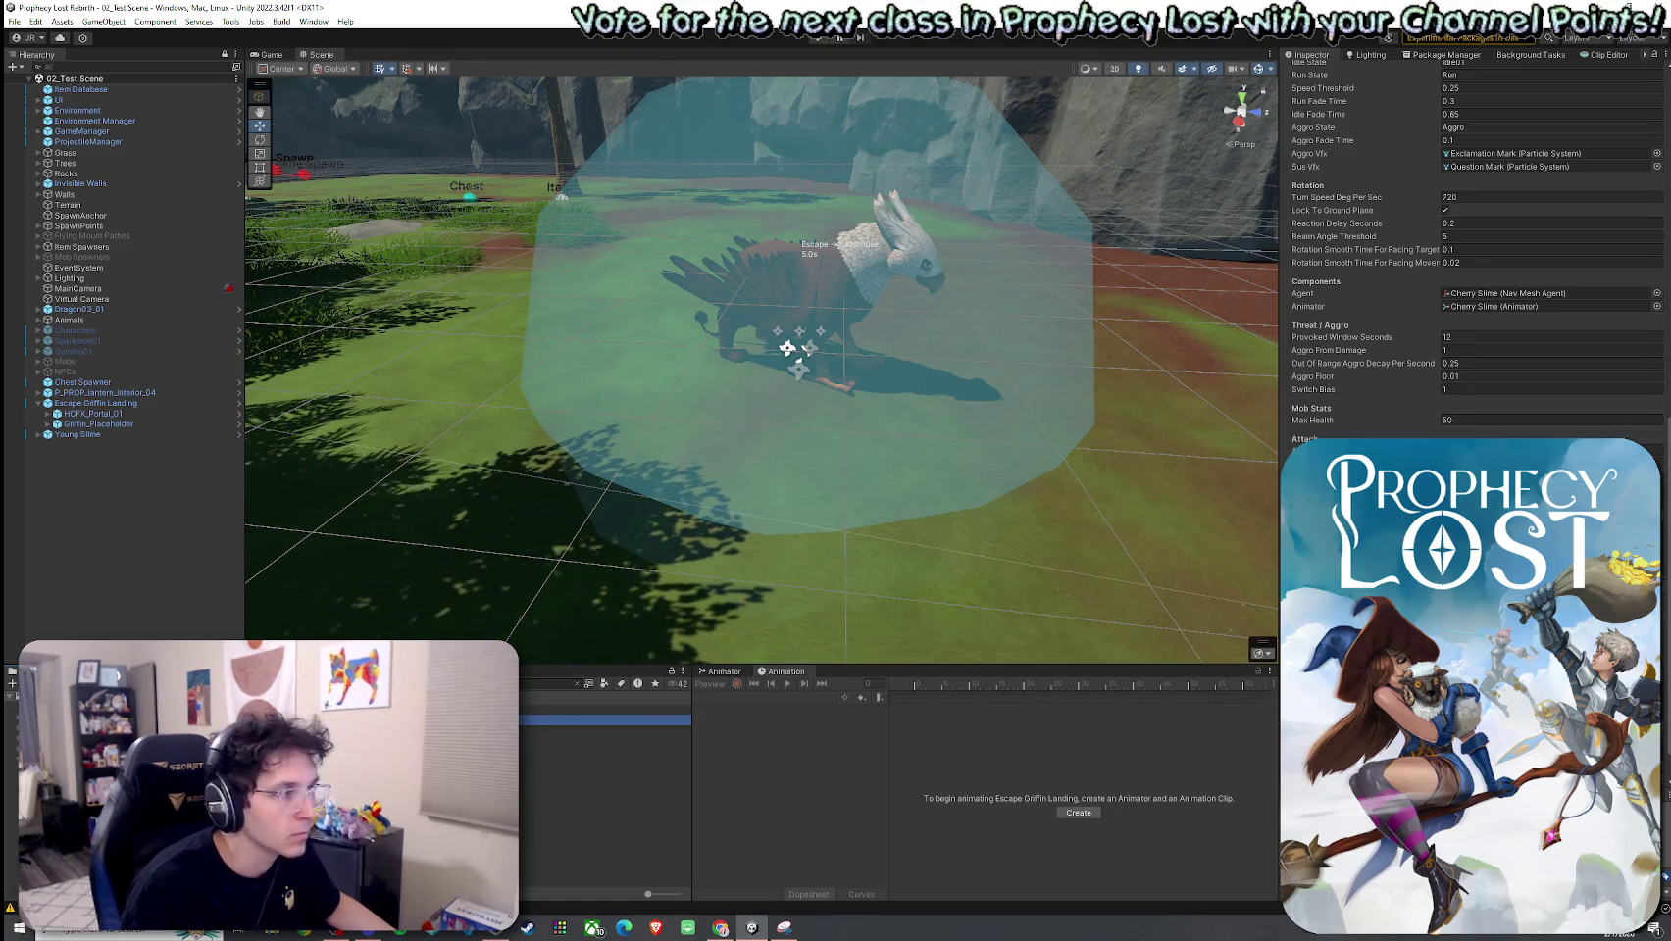
left_click(608, 730)
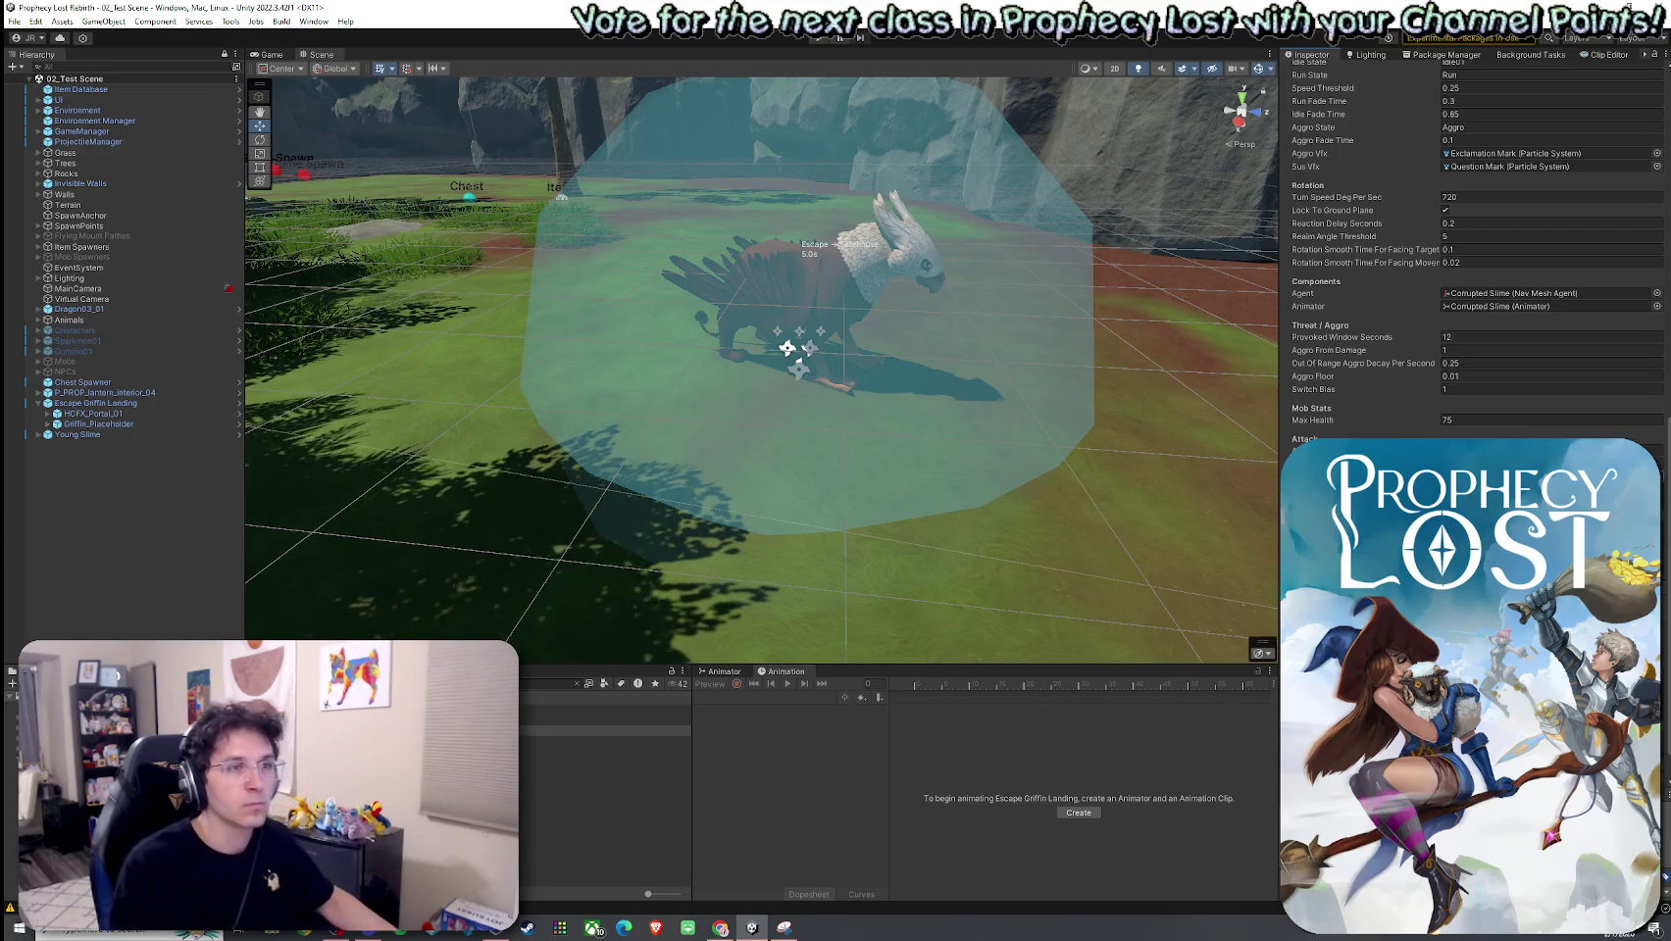
Step: Delete Griffin_Placeholder from under Escape Griffin Landing
left_click(14, 22)
key("Escape")
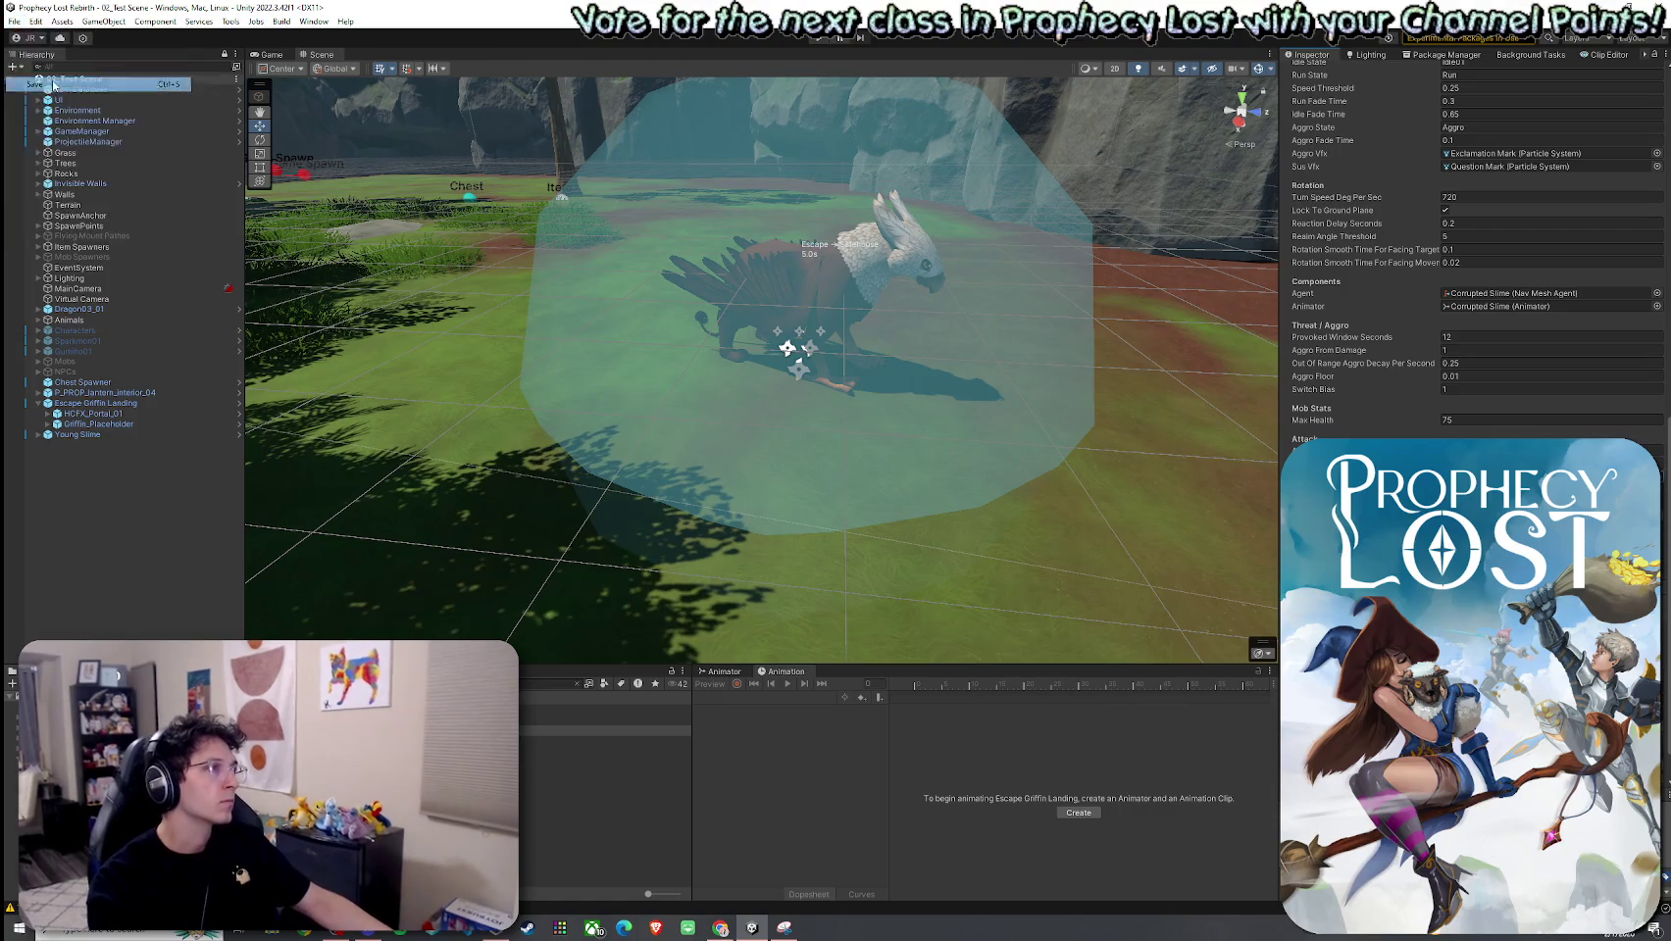
left_click(575, 687)
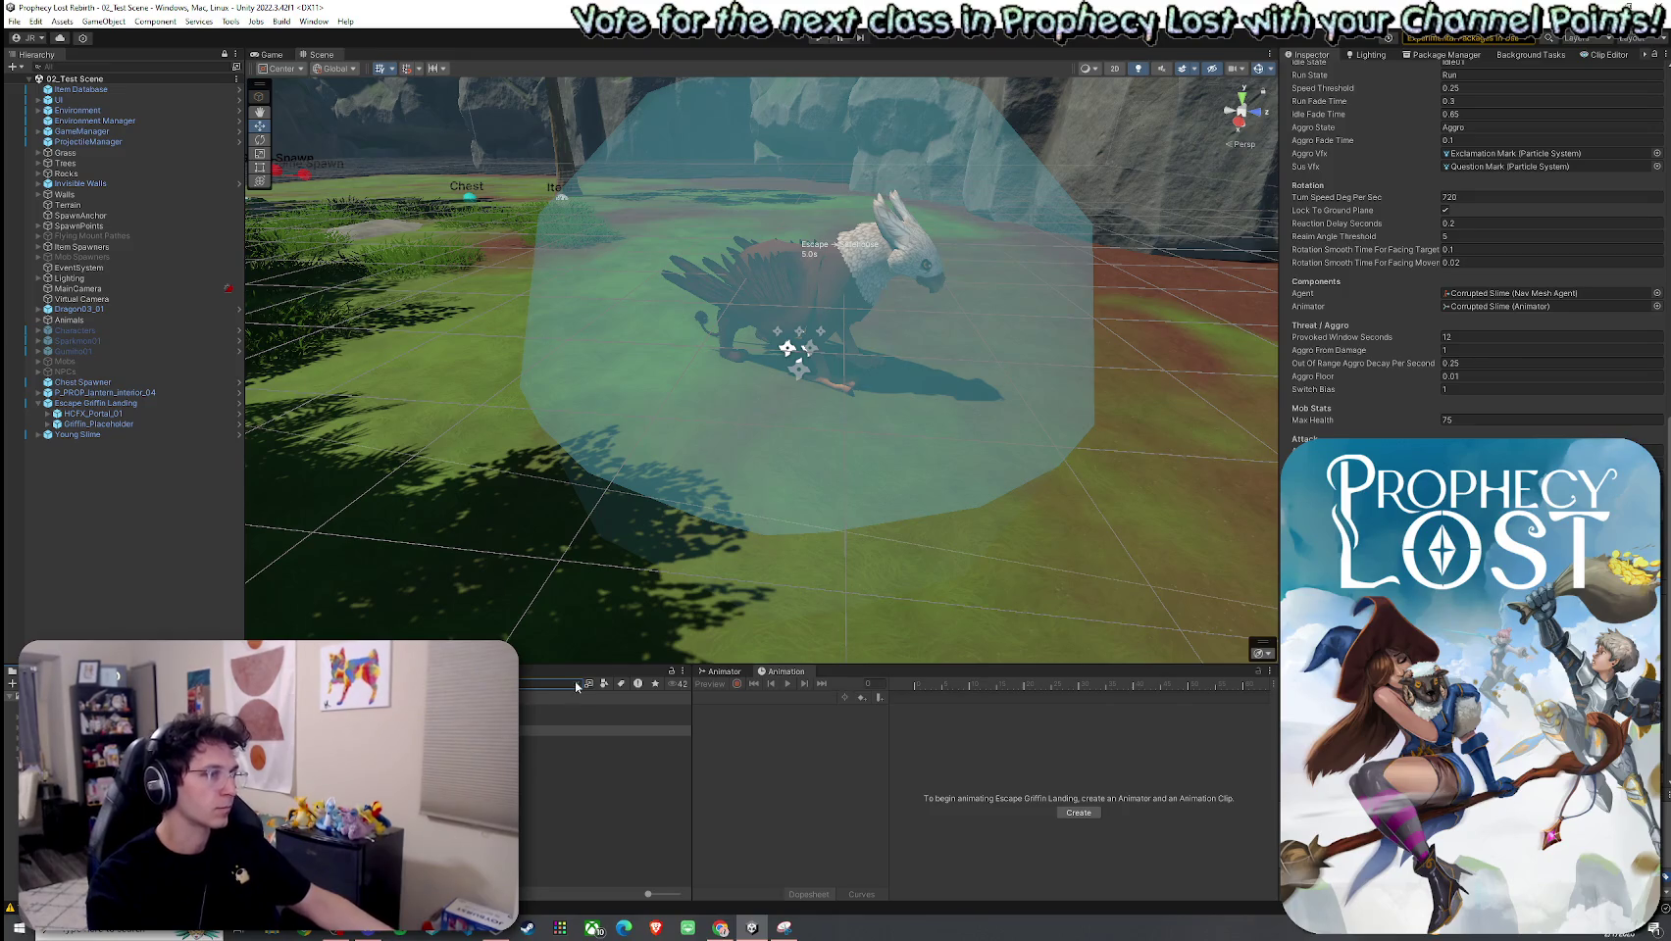
key("Delete")
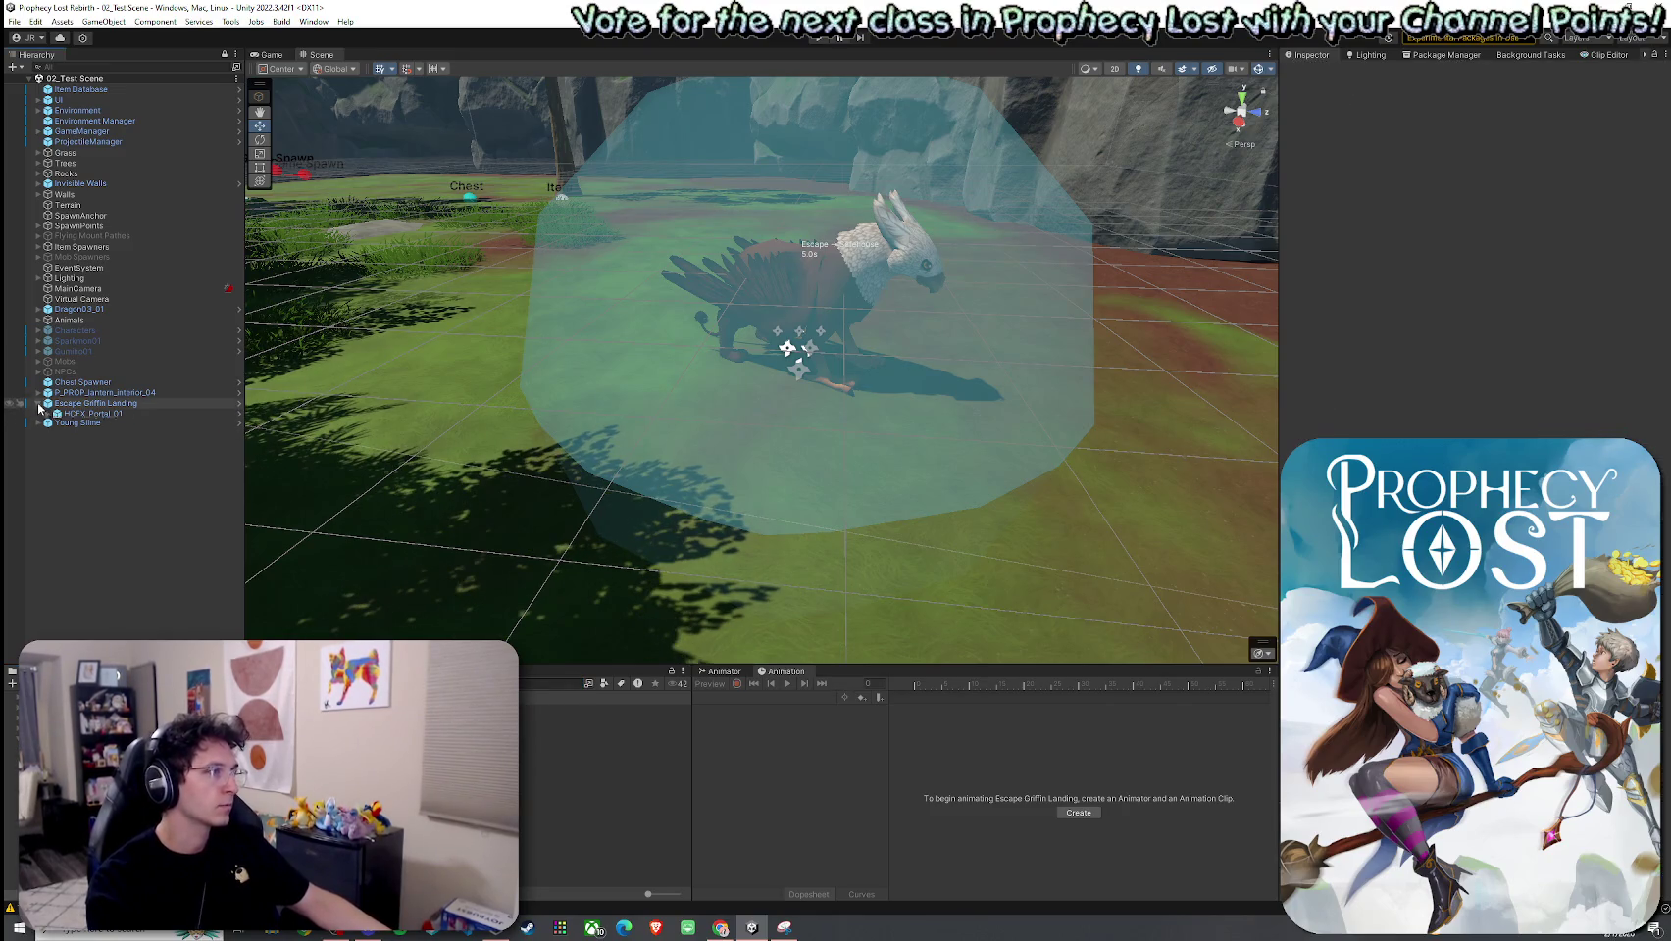
left_click(15, 21)
left_click(44, 104)
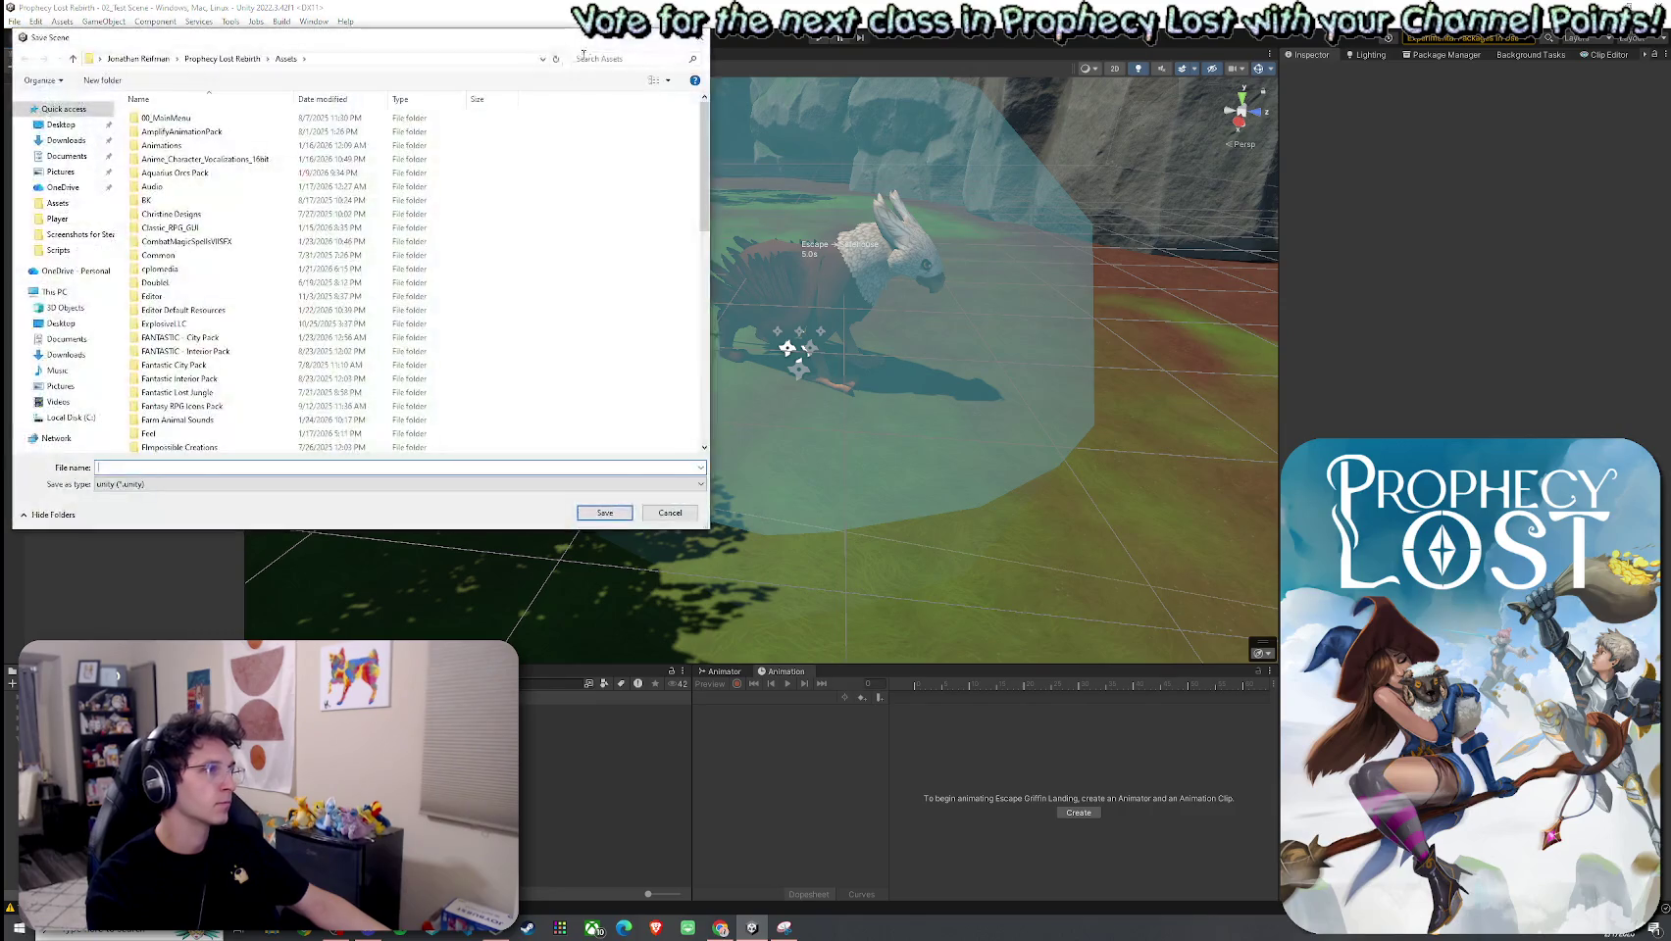
left_click(698, 40)
left_click(15, 21)
left_click(407, 144)
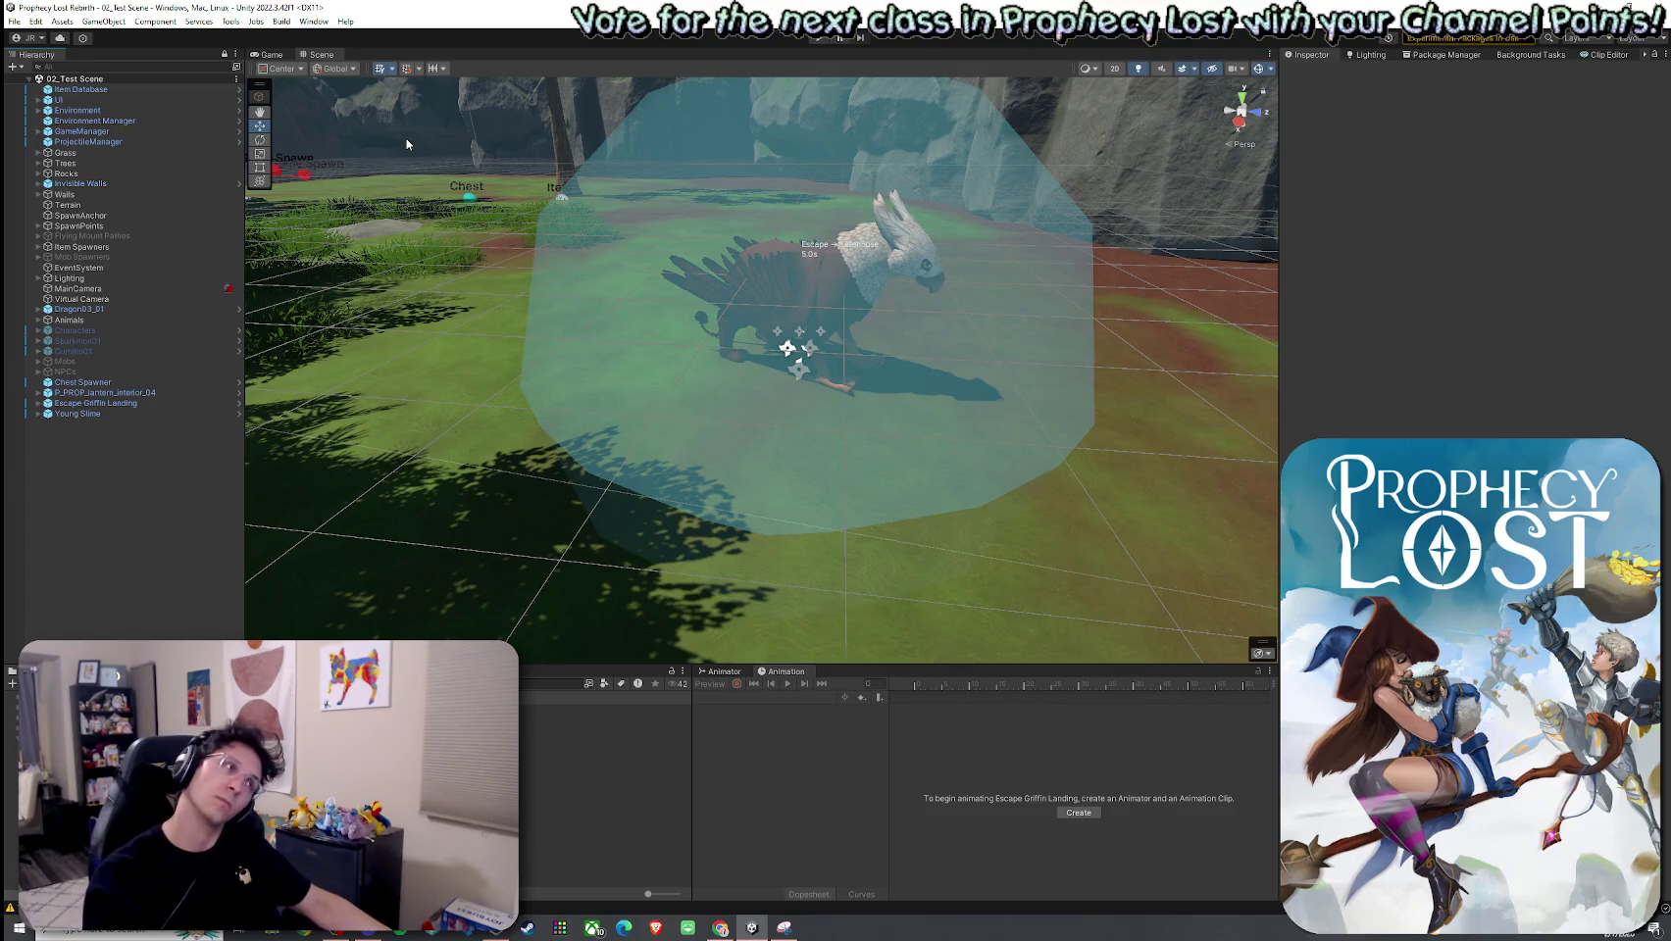
left_click(15, 21)
left_click(87, 8)
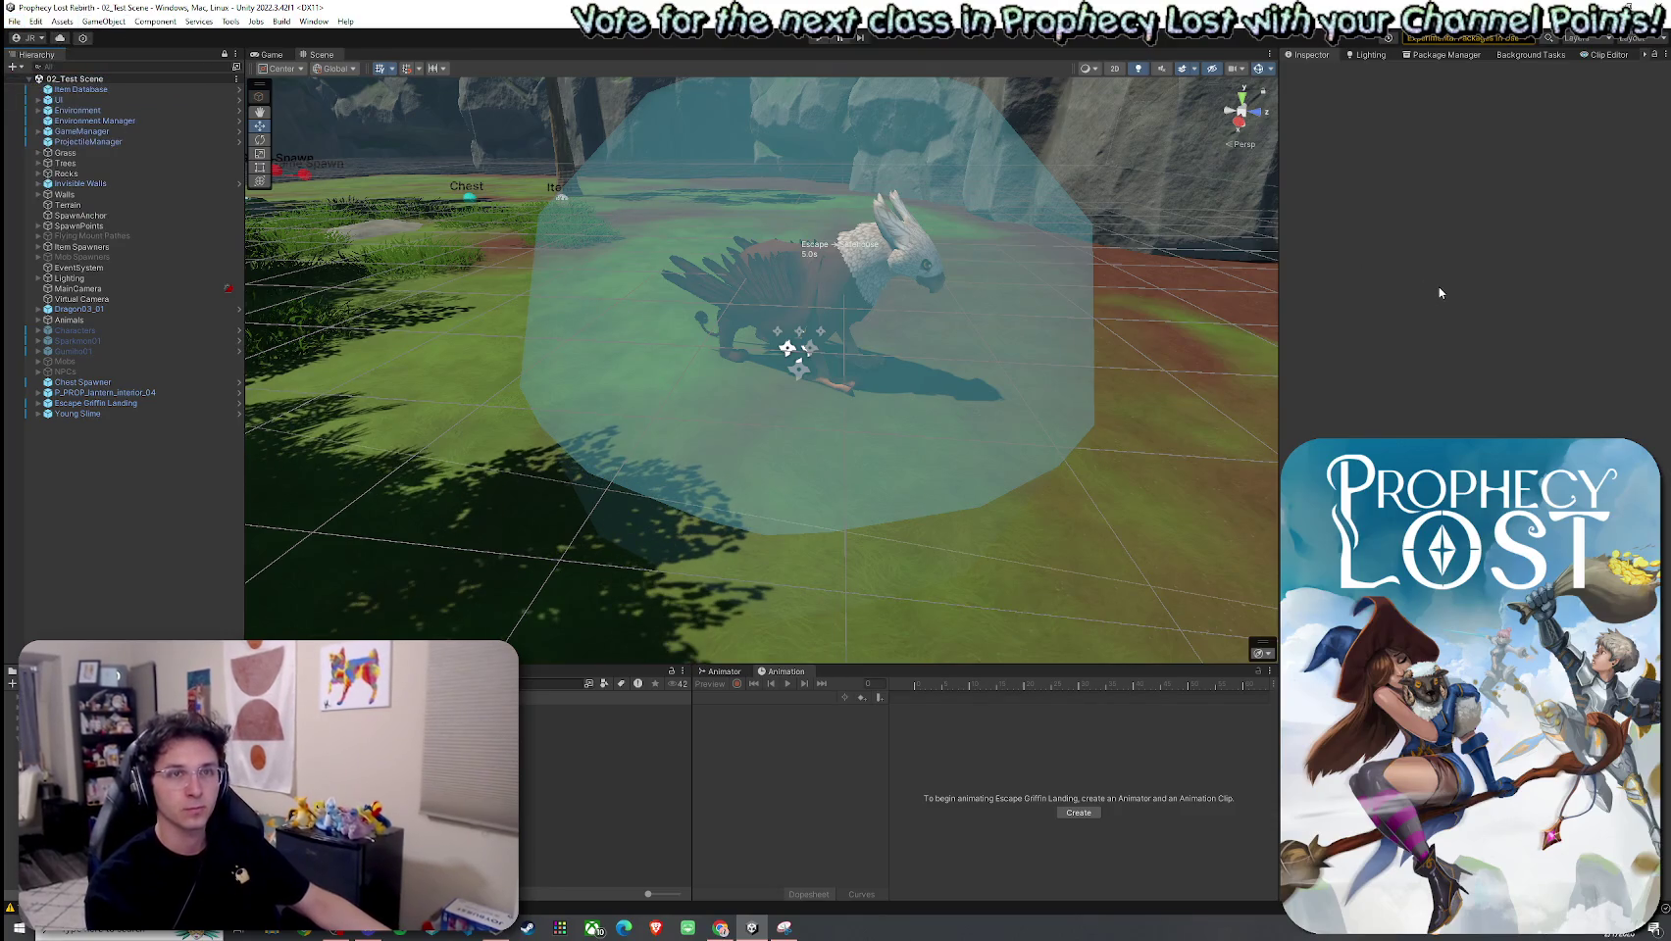
mouse_move(980, 294)
left_mouse_down()
mouse_move(894, 282)
mouse_move(1116, 320)
mouse_move(1071, 310)
mouse_move(1342, 298)
mouse_move(1323, 254)
mouse_move(1245, 232)
mouse_move(699, 261)
mouse_move(637, 280)
left_mouse_up()
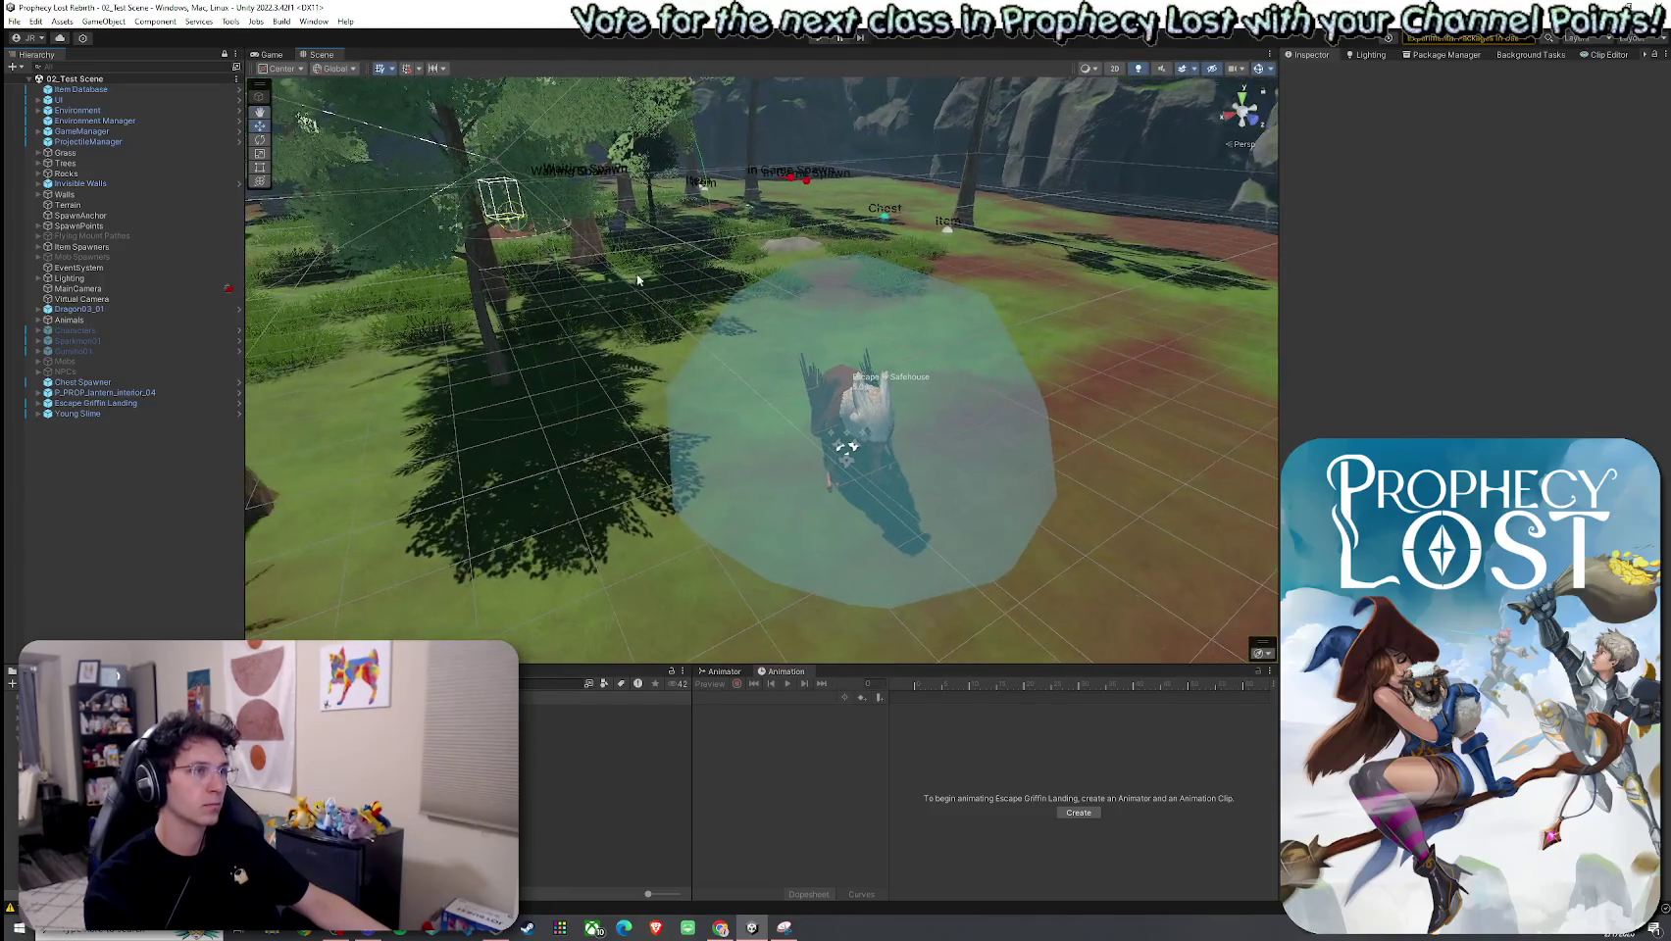
Step: Open the Corner Module 1 NE prefab, fly over its open ground, and deselect Spawnpoint
left_click(15, 21)
left_click(15, 21)
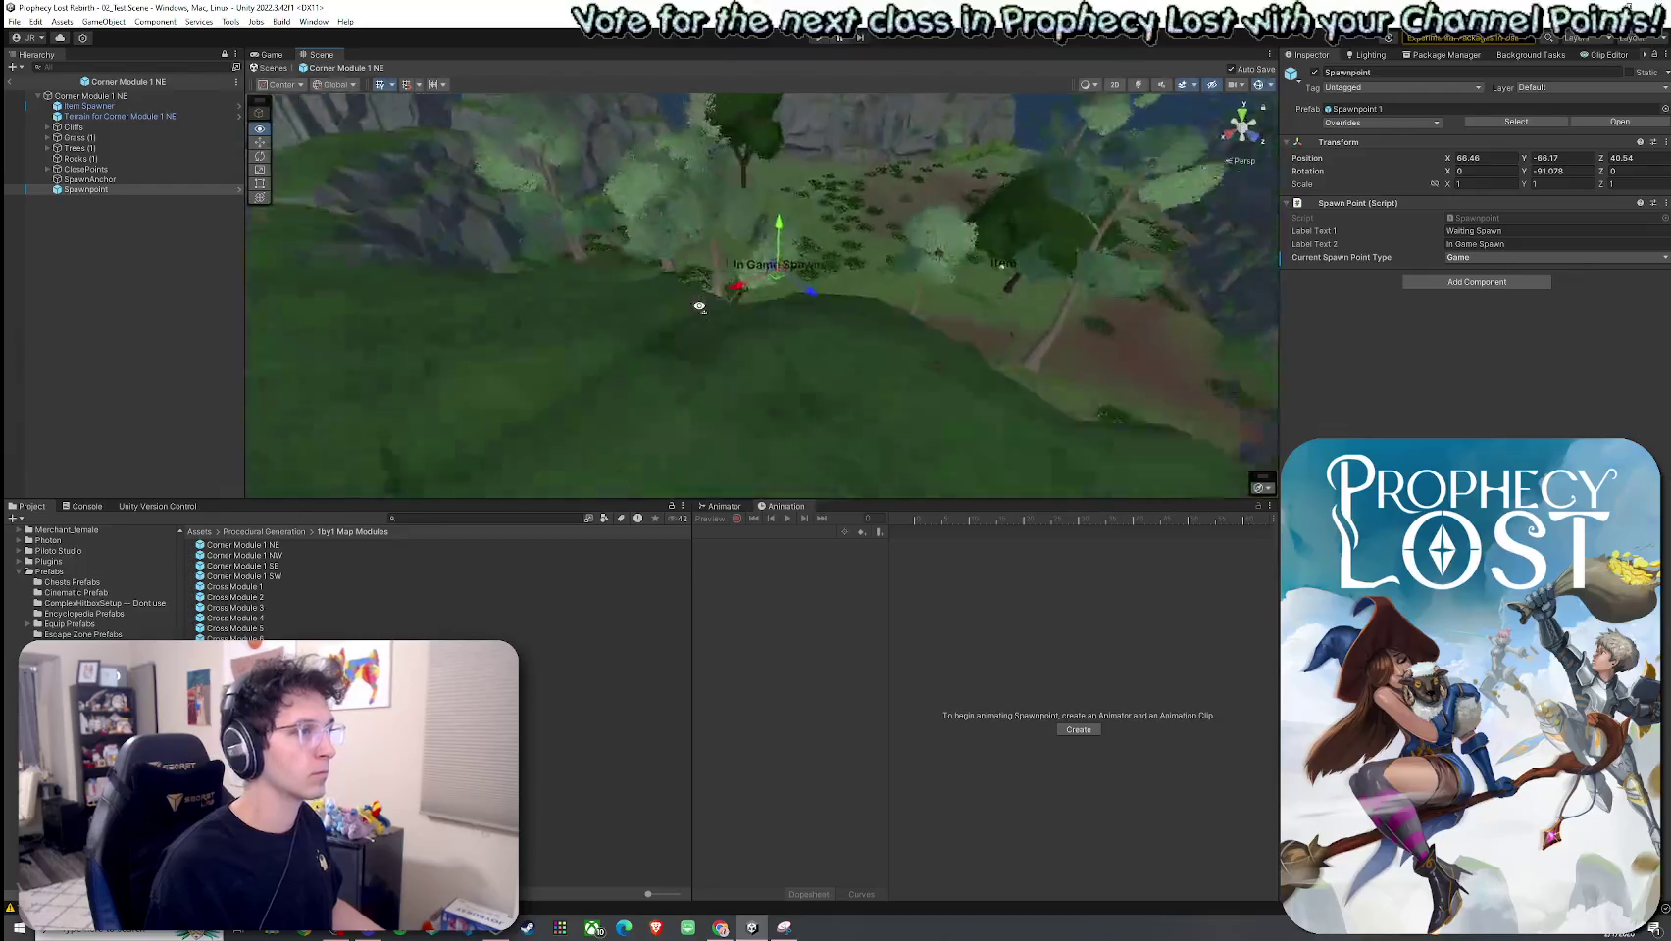
left_click_drag(815, 311, 869, 285)
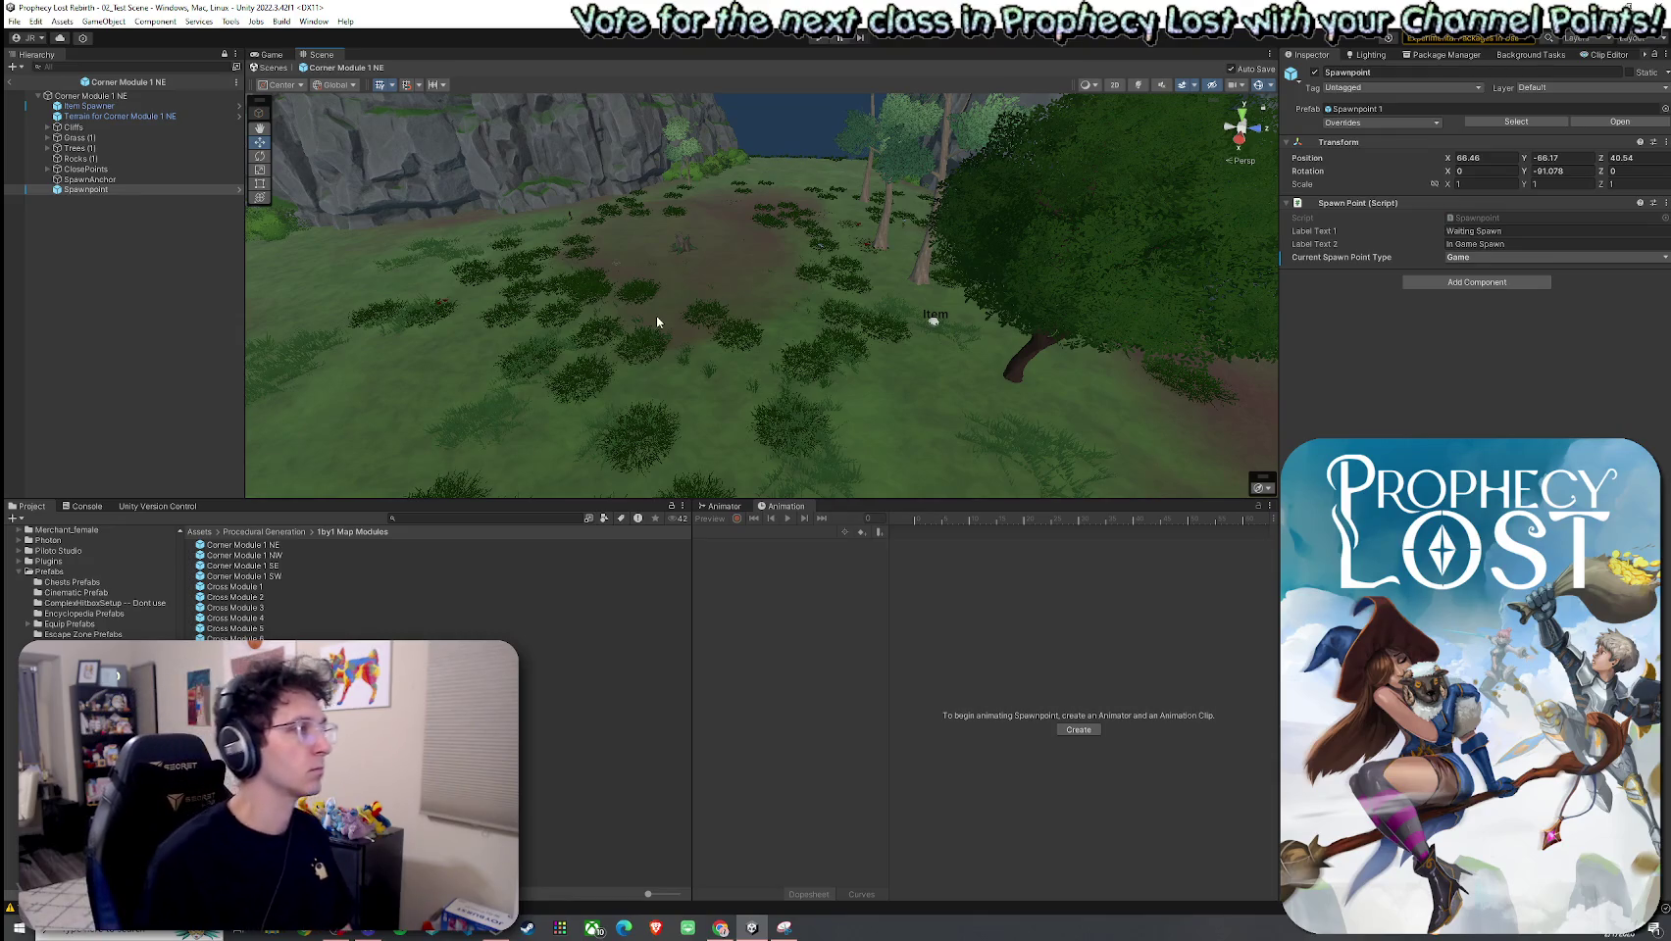
left_click(170, 223)
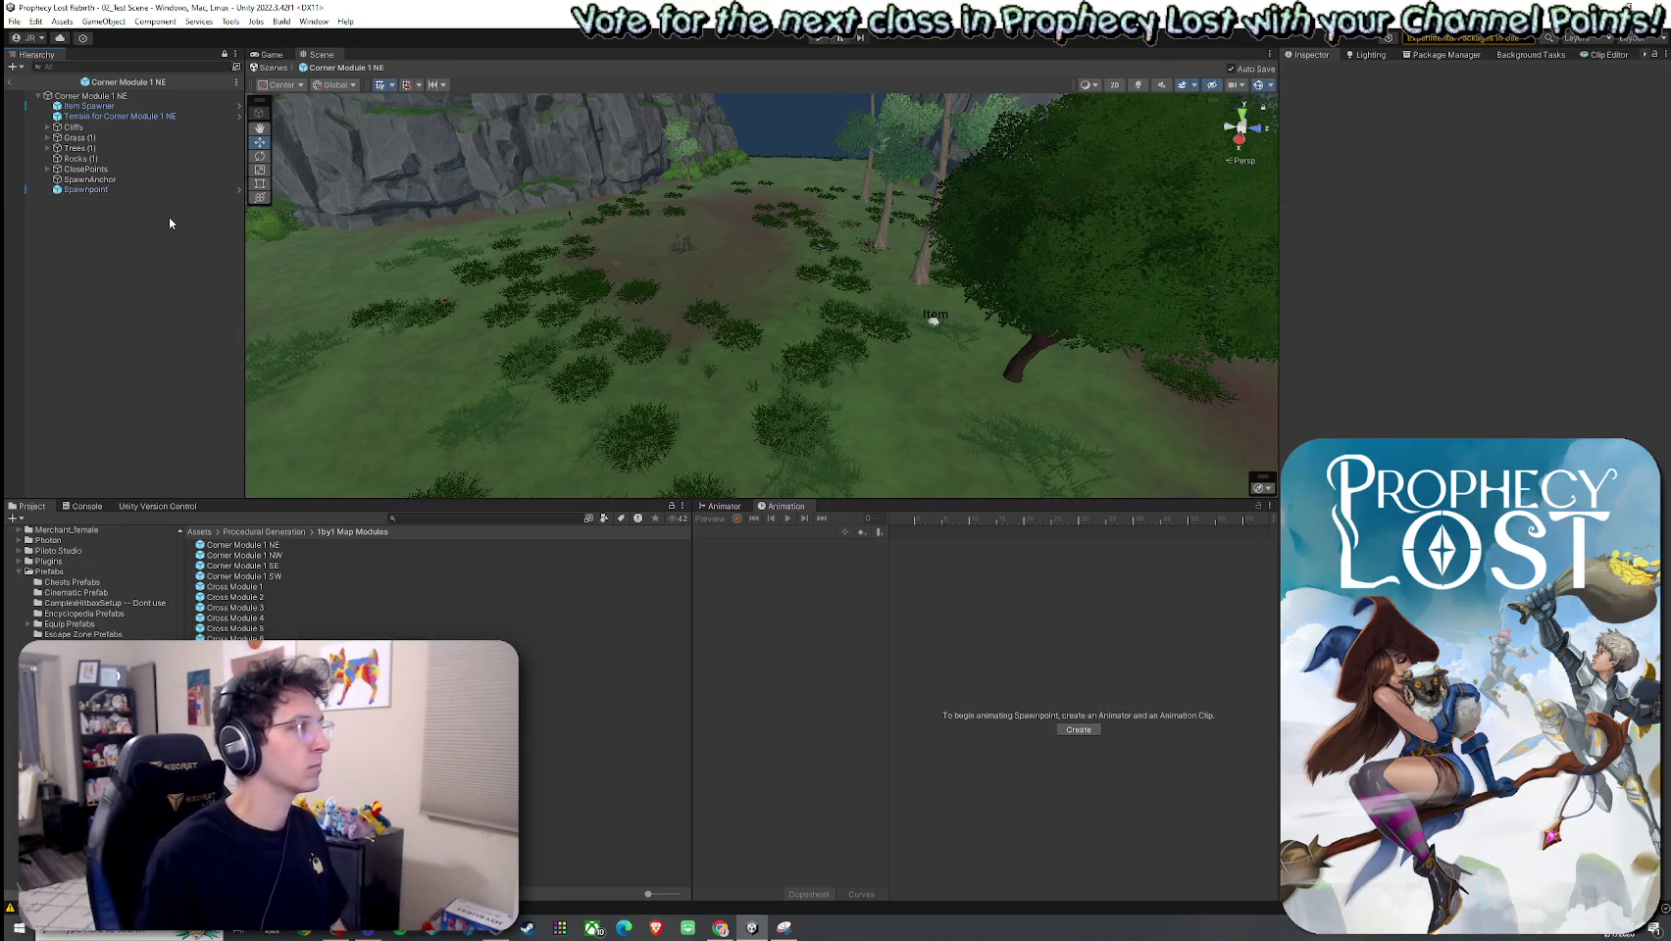
Step: Search the Project assets for 'Spawner'
right_click(111, 217)
left_click(70, 314)
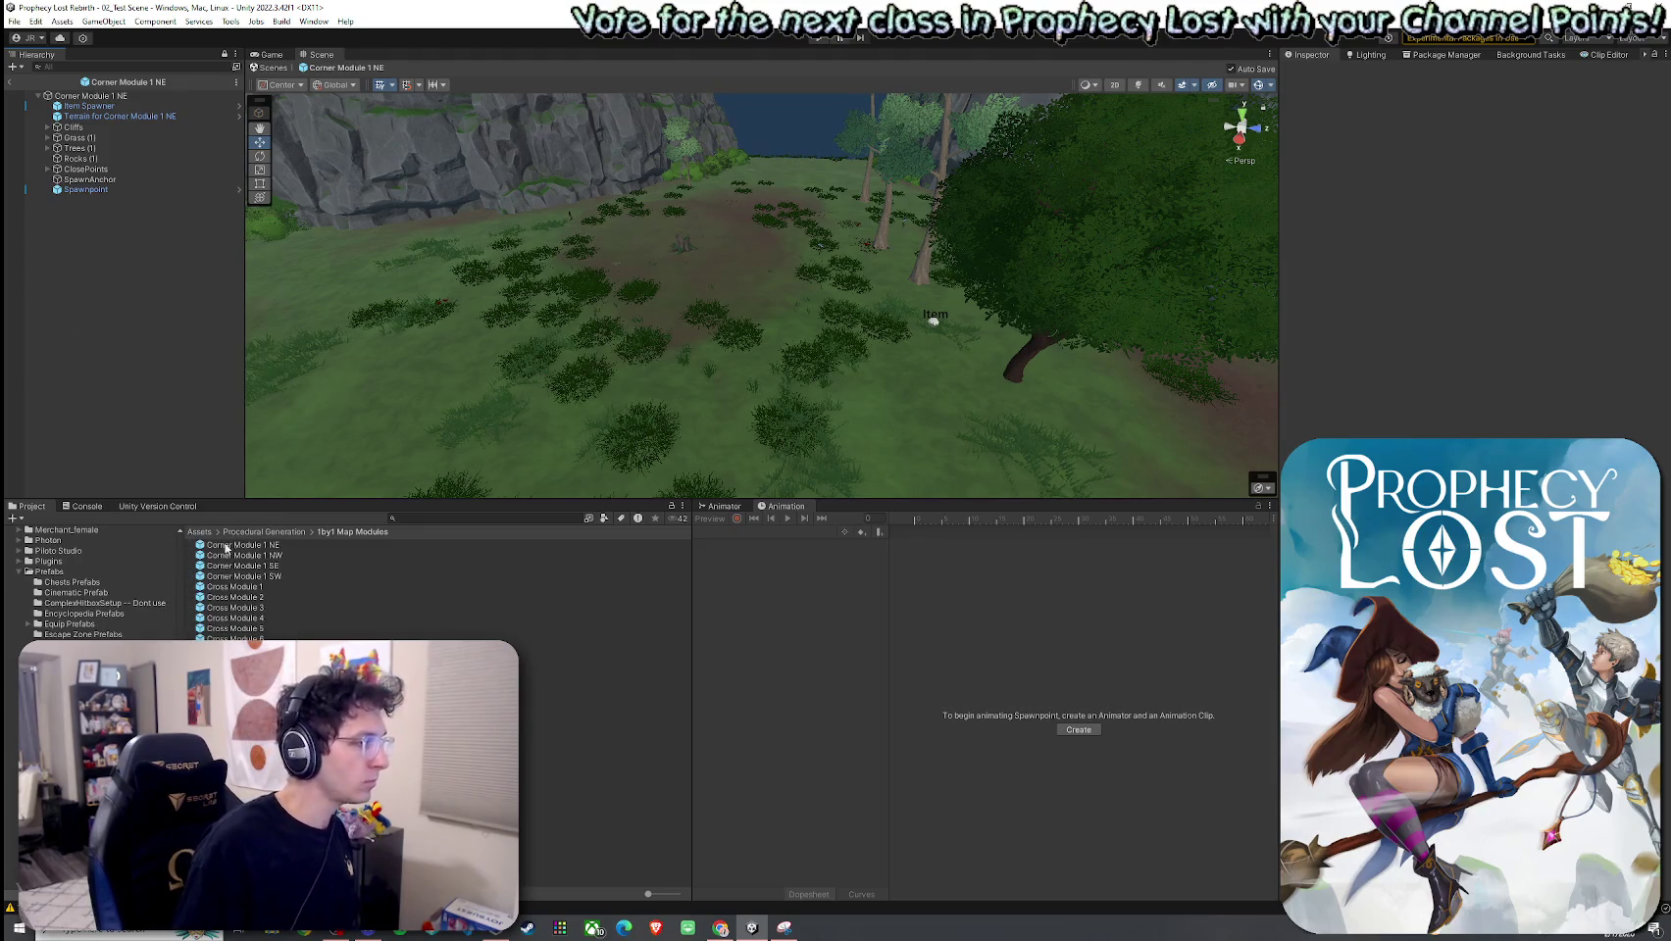
left_click(418, 517)
type("Spawnpo")
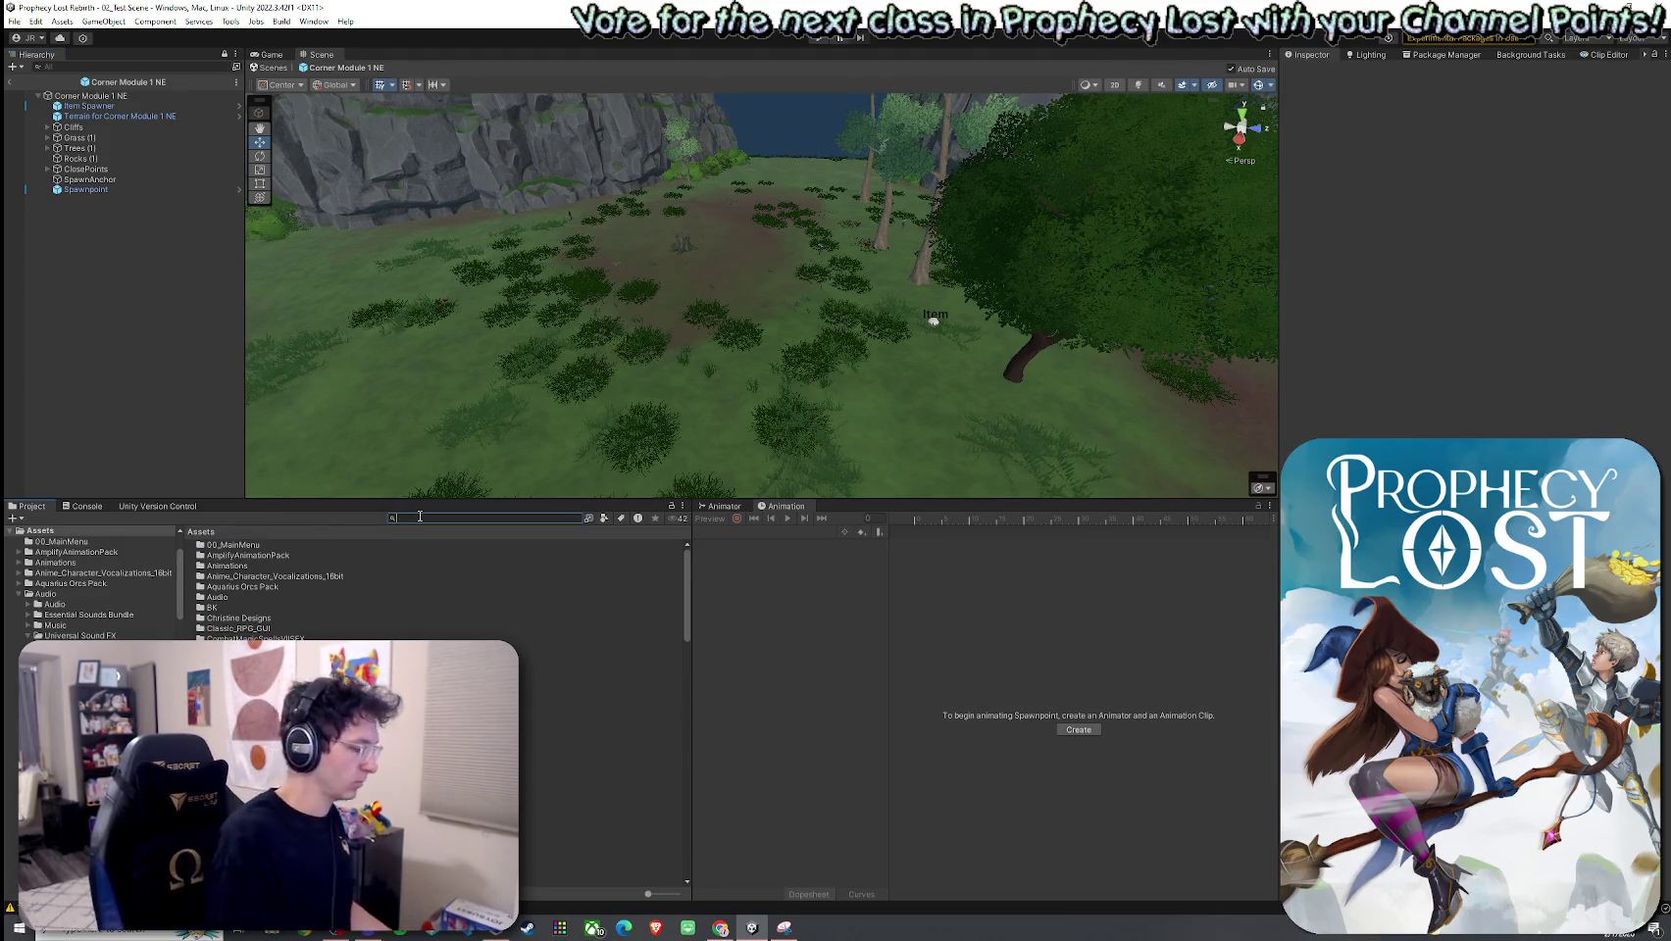
key("BackSpace")
key("BackSpace")
type("er")
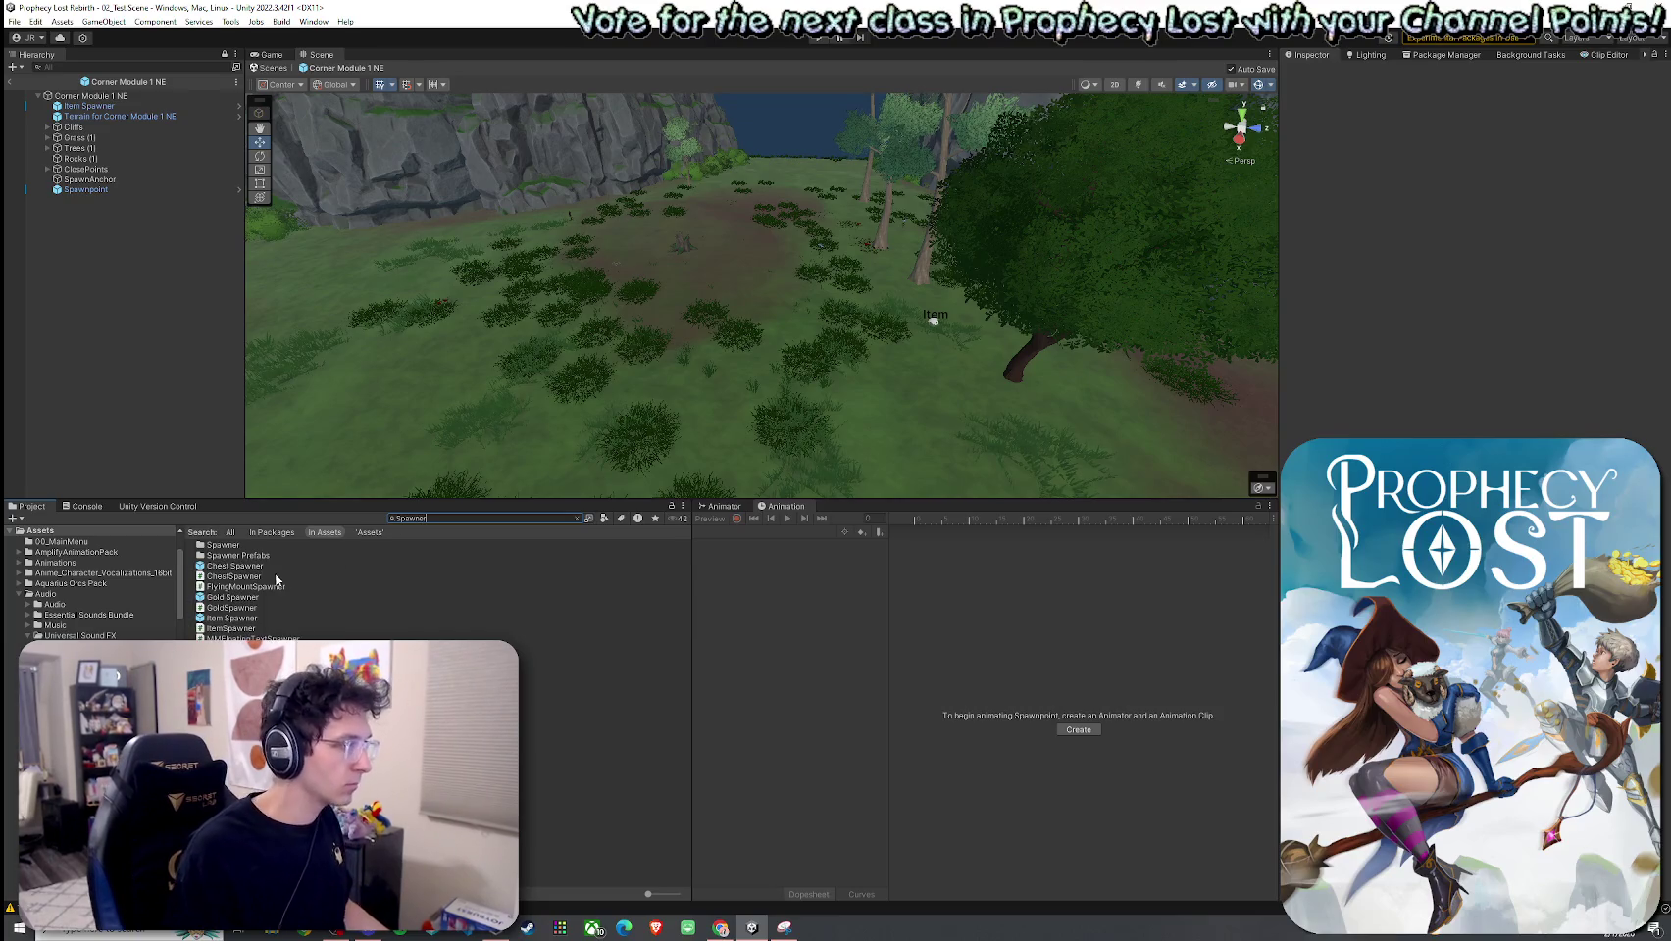
Step: Drop the Mob Spawner prefab into the module's clearing and open its script in the code editor
mouse_move(230, 658)
left_mouse_down()
mouse_move(231, 299)
mouse_move(745, 284)
mouse_move(763, 262)
mouse_move(753, 322)
mouse_move(769, 231)
mouse_move(600, 284)
mouse_move(679, 285)
mouse_move(753, 267)
mouse_move(750, 249)
left_mouse_up()
mouse_move(738, 321)
left_mouse_down()
mouse_move(652, 321)
mouse_move(731, 283)
left_mouse_up()
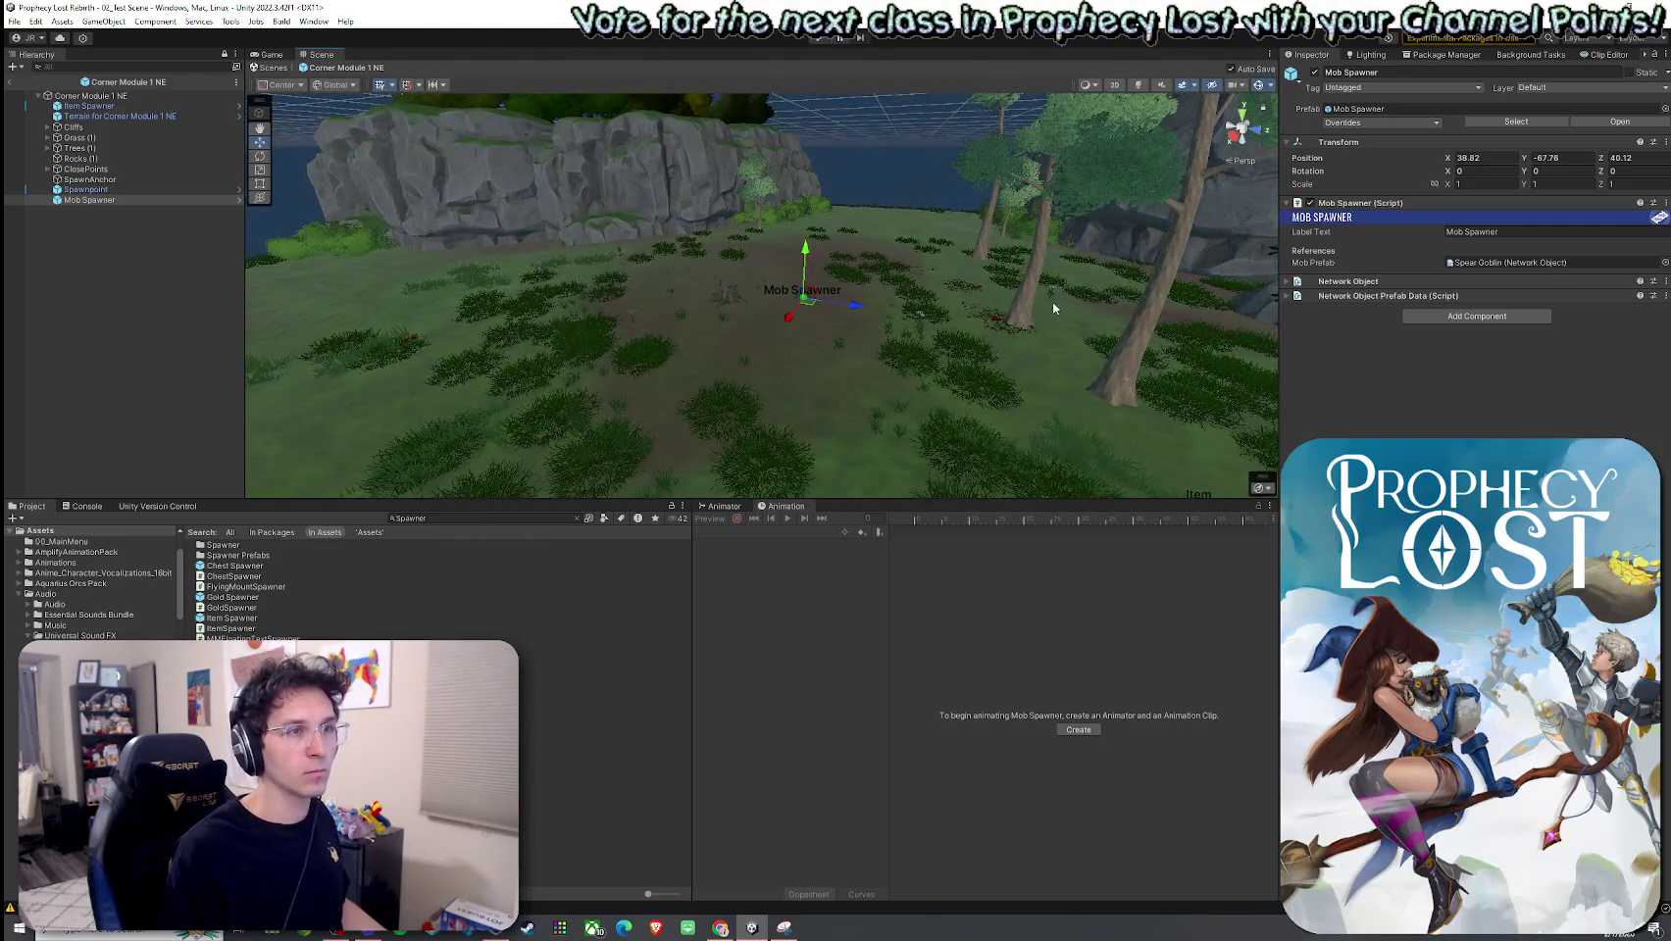
right_click(1464, 206)
left_click(1504, 385)
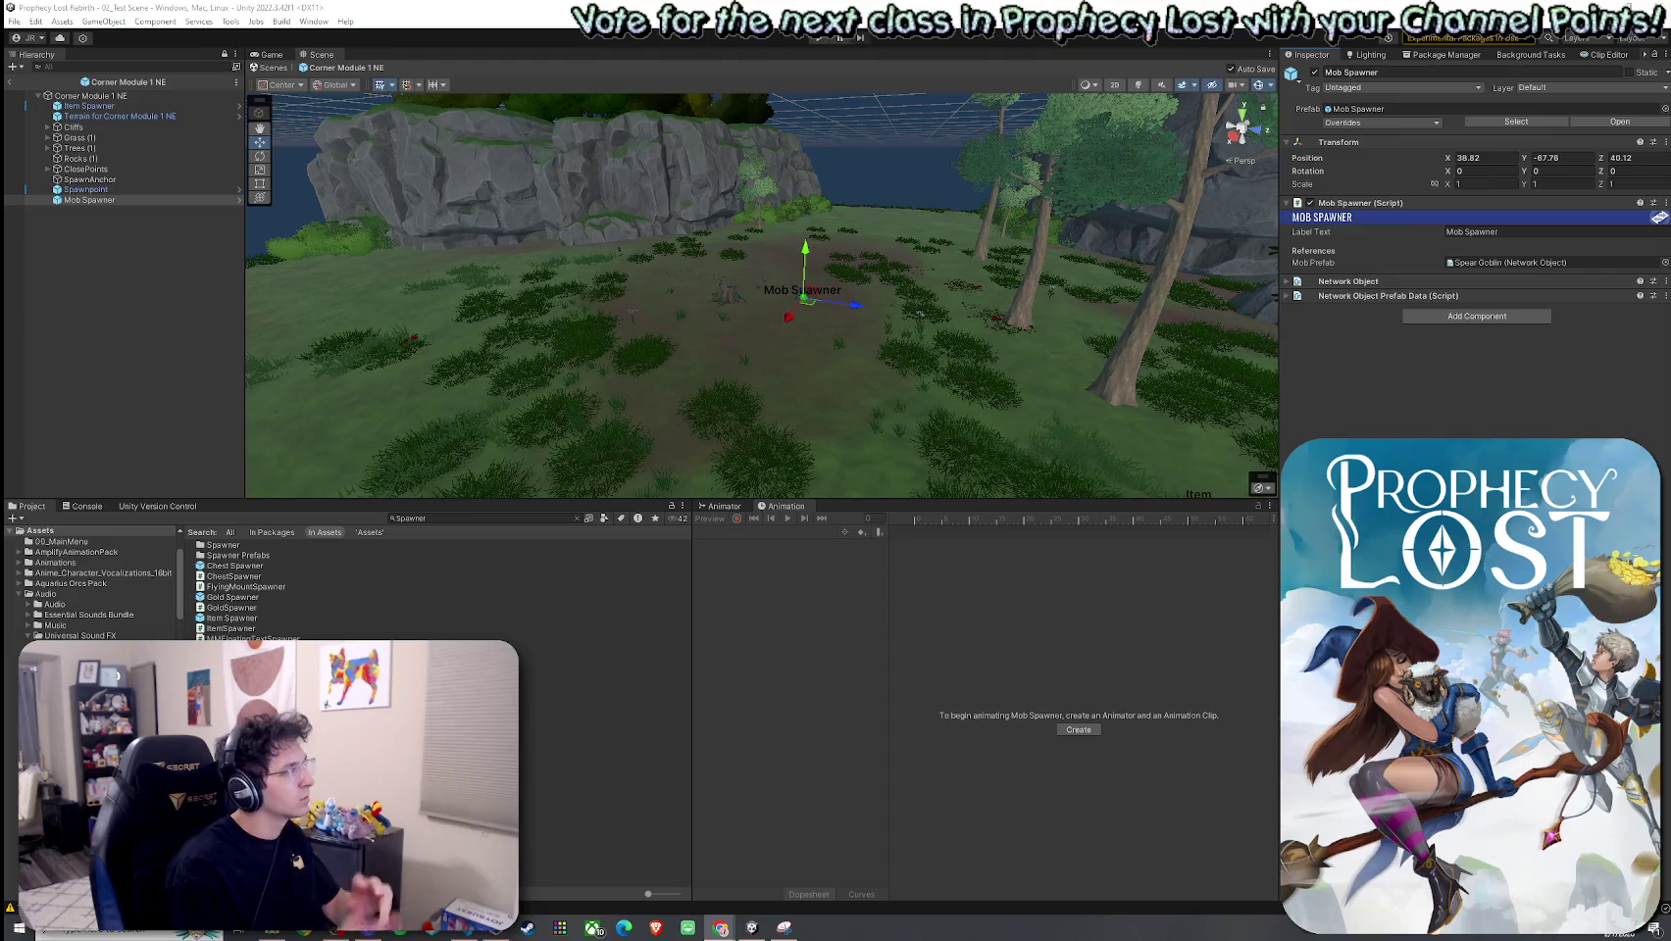
left_click(426, 519)
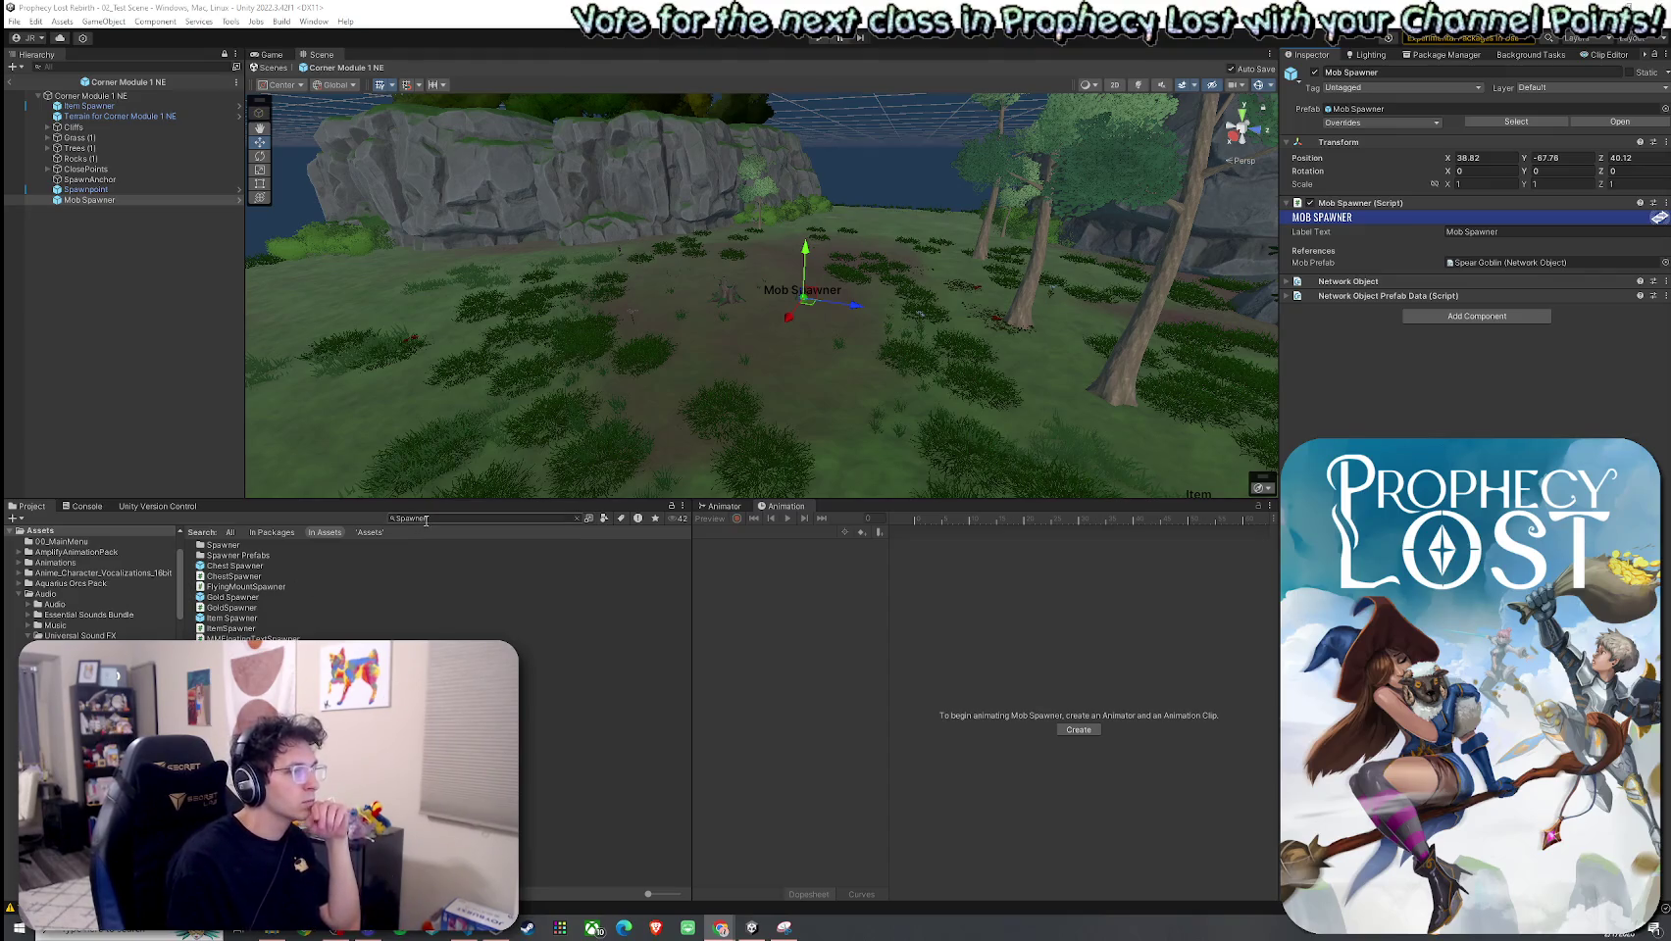
Step: Search 'mobAI' to view the MobAI script, then select the Mob Spawner to inspect it
key("ctrl+a")
type("mobAI")
left_click(219, 545)
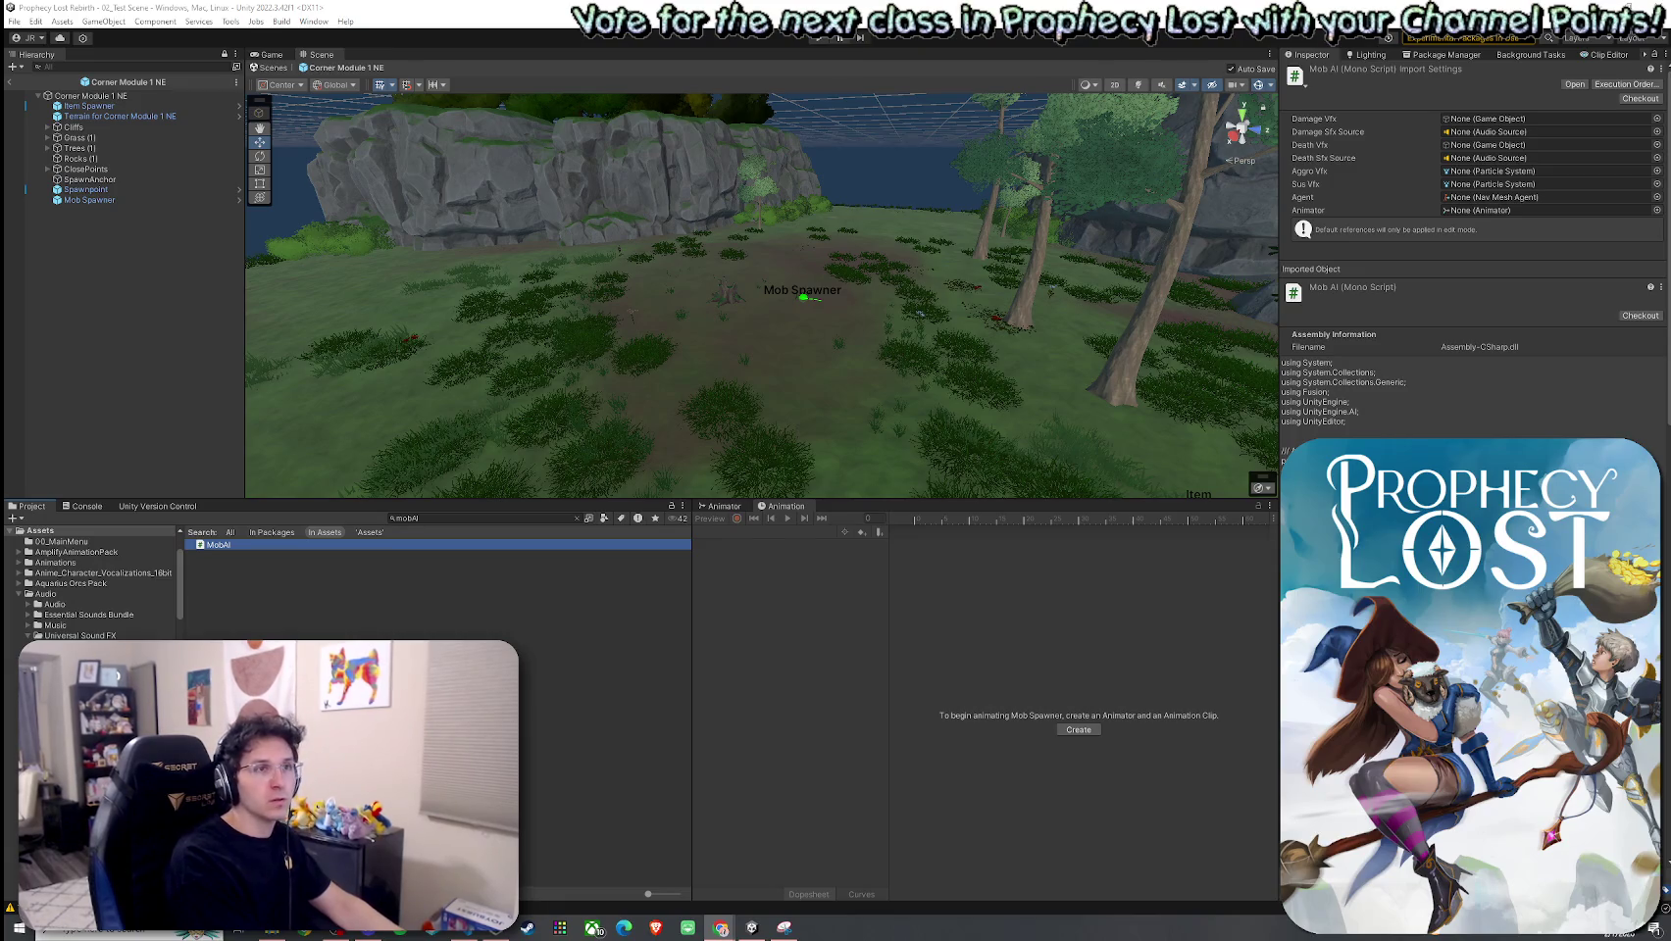
left_click(90, 200)
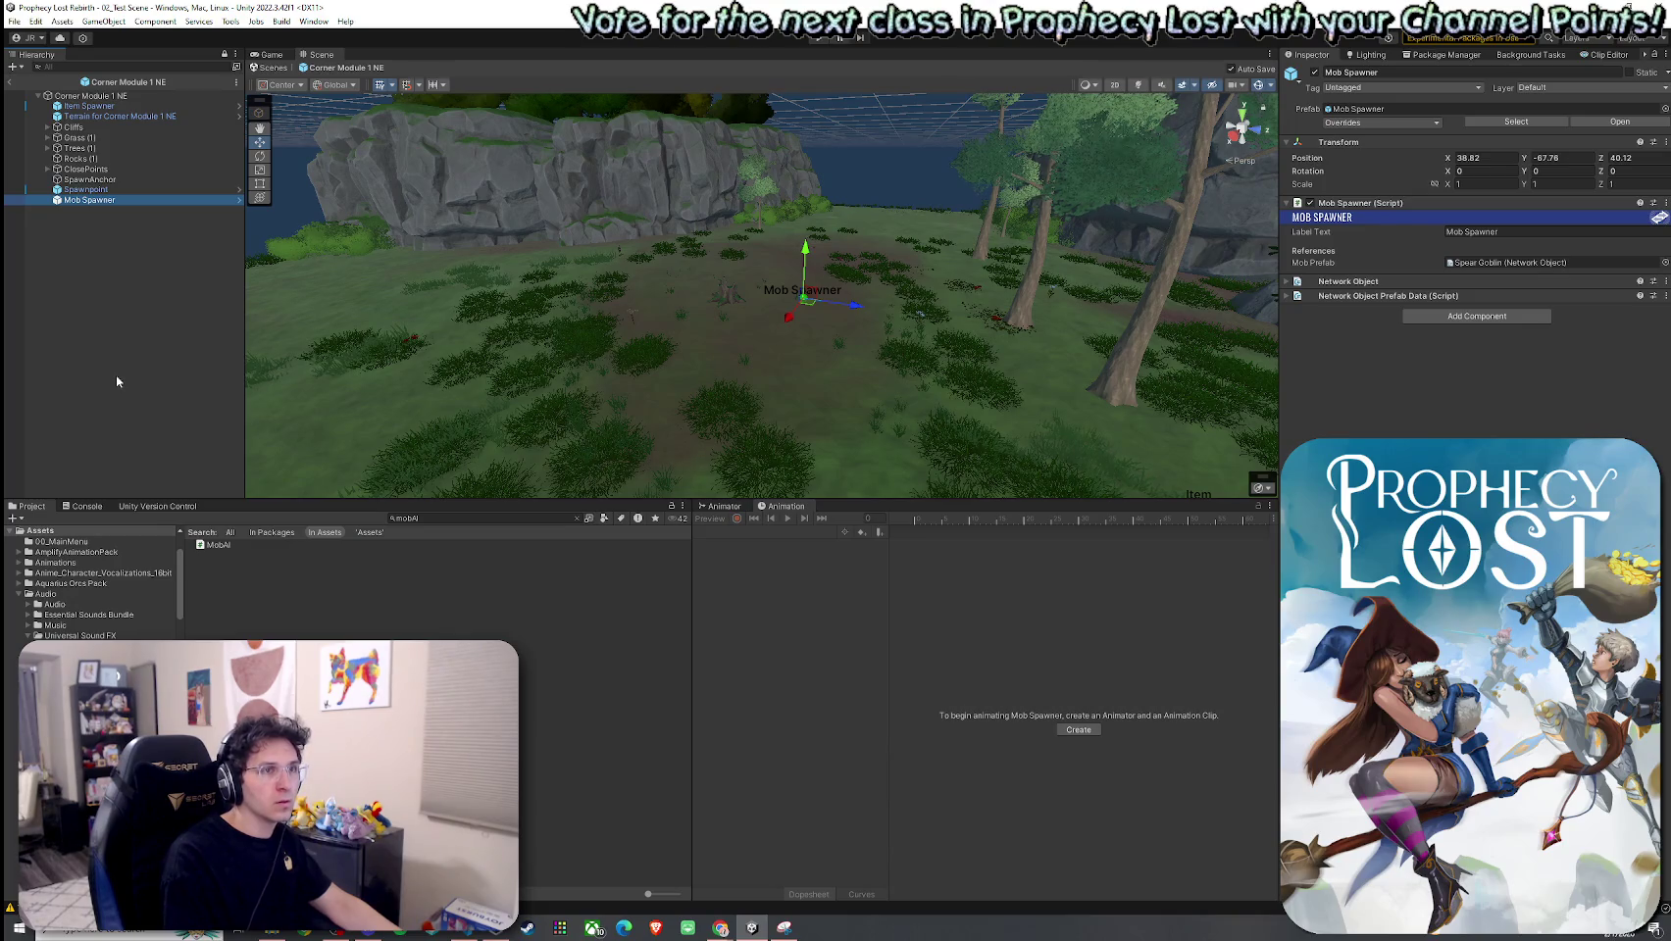
Step: Switch from Unity over to the browser window
key("alt+Tab")
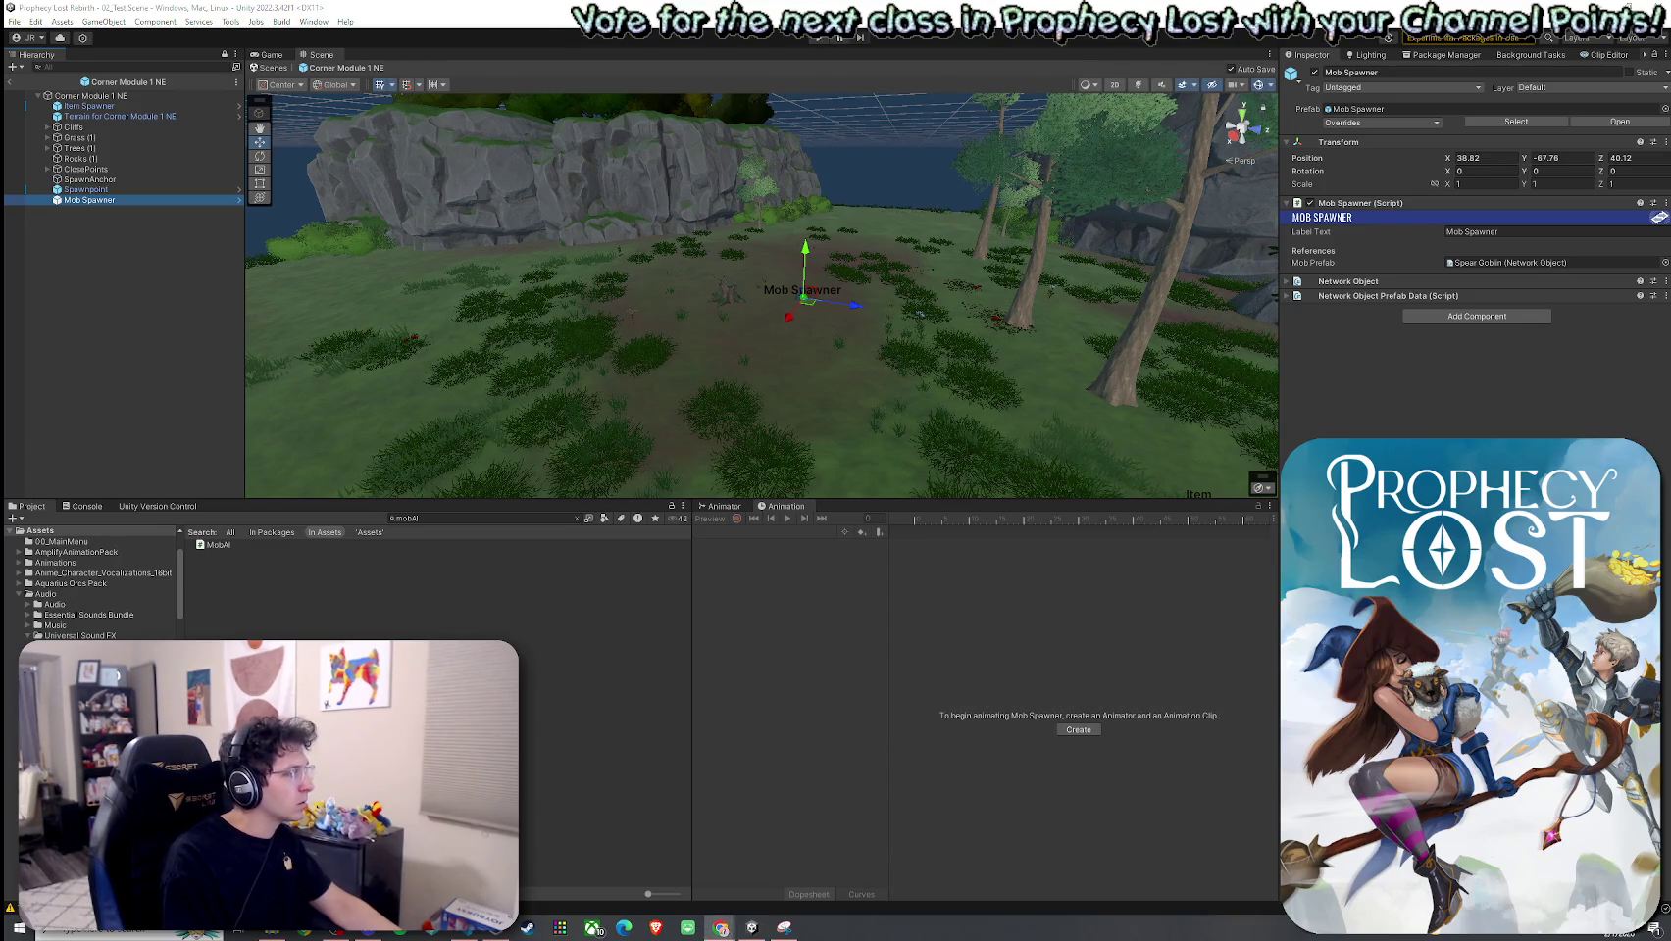